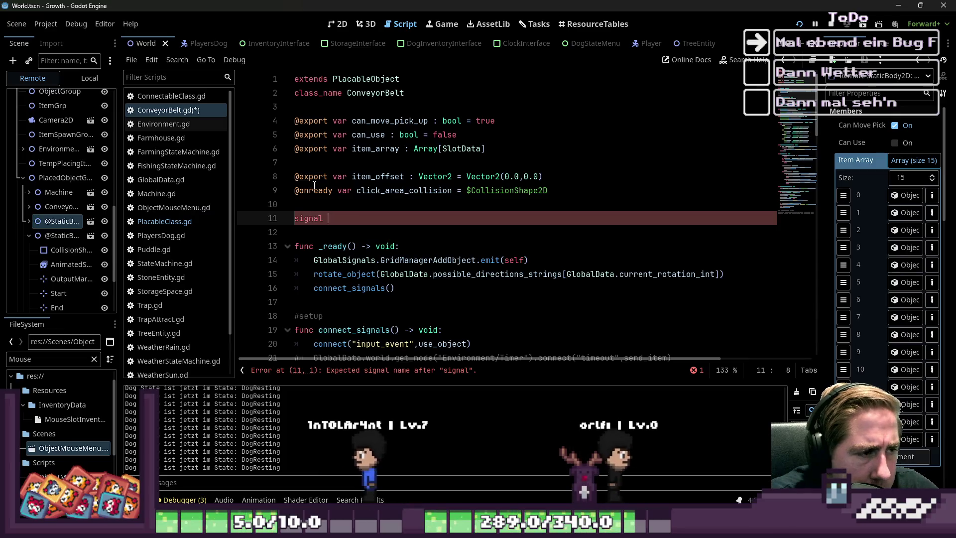
# Declare signal GotItemSignal() on line 11, removing the trailing 's' from the name.
pyautogui.write('GotItem')
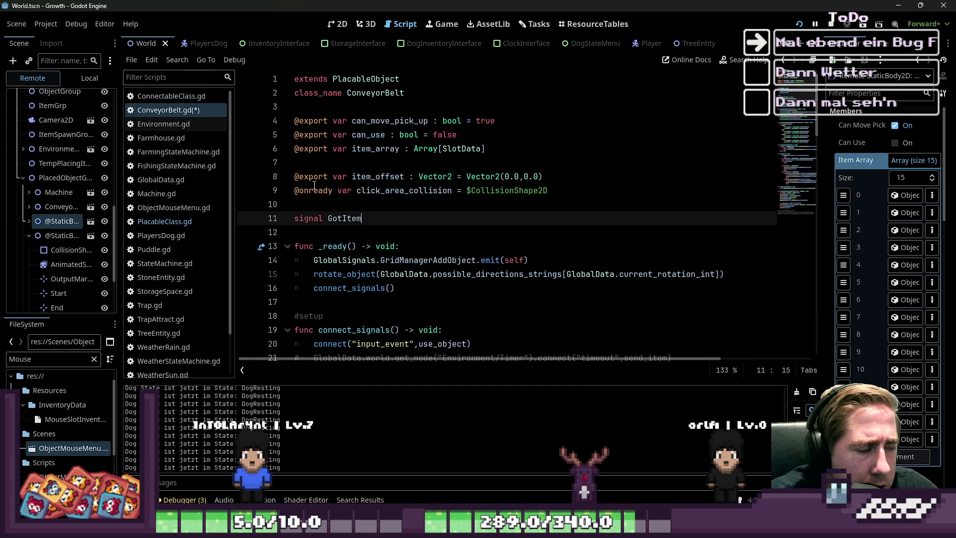
pyautogui.write('(')
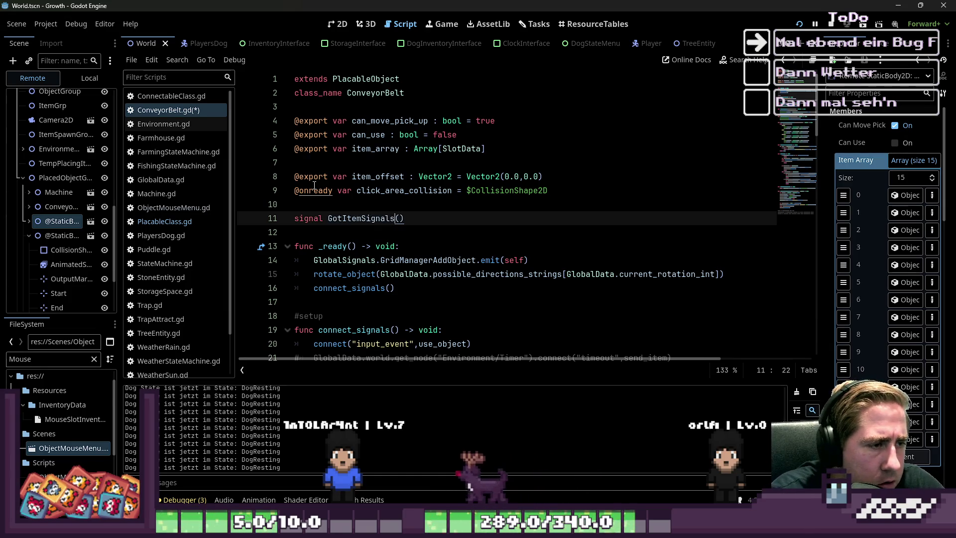
pyautogui.hotkey('ctrl', 'shift', 'Left')
pyautogui.press('Right')
pyautogui.press('BackSpace')
pyautogui.hotkey('ctrl', 'shift', 'Left')
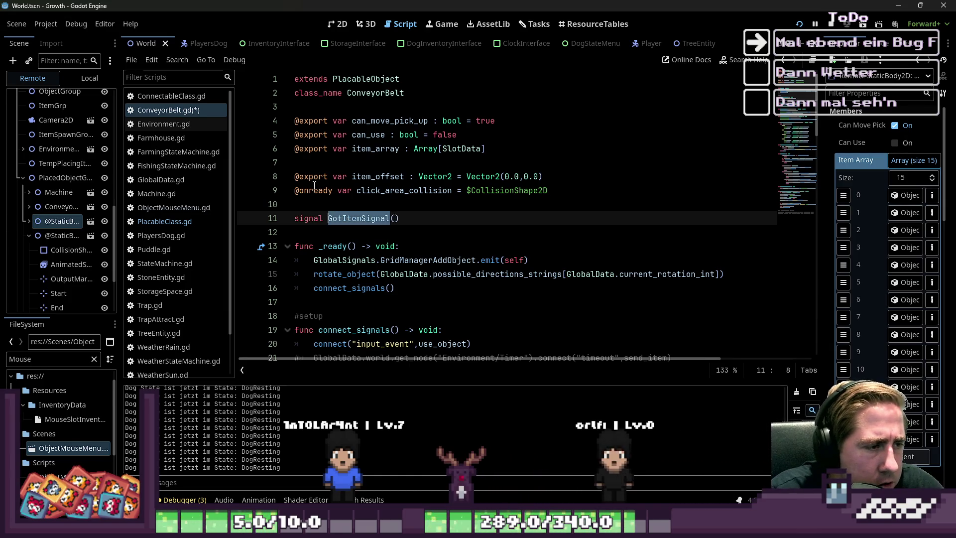
# Add a blank line below connect_signals for a new function.
pyautogui.scroll(-2, 291, 287)
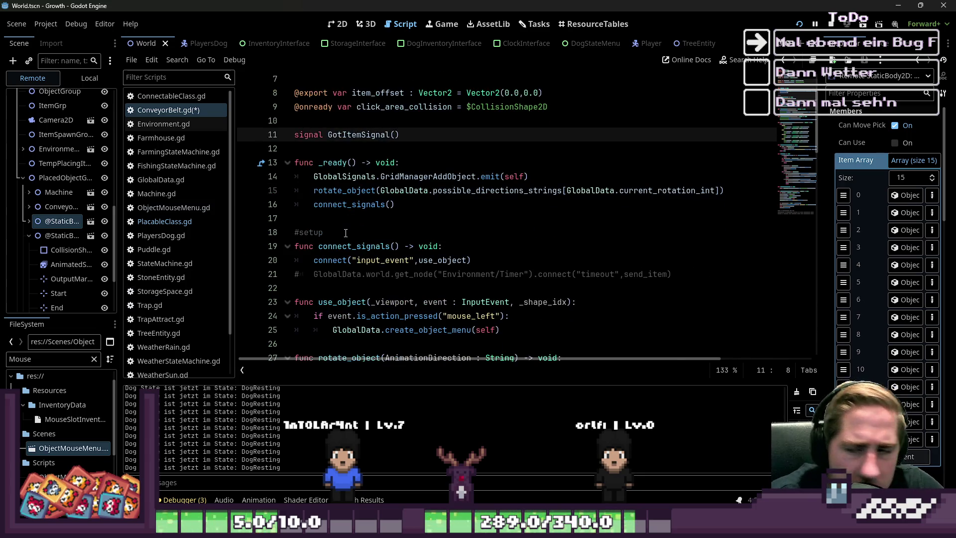
pyautogui.click(364, 222)
pyautogui.click(380, 273)
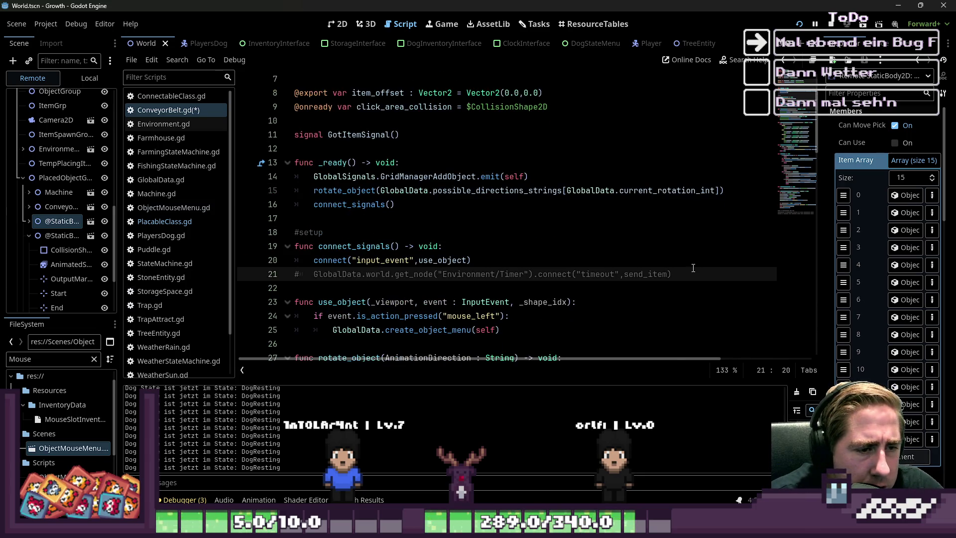
pyautogui.click(694, 268)
pyautogui.click(372, 284)
pyautogui.press('Return')
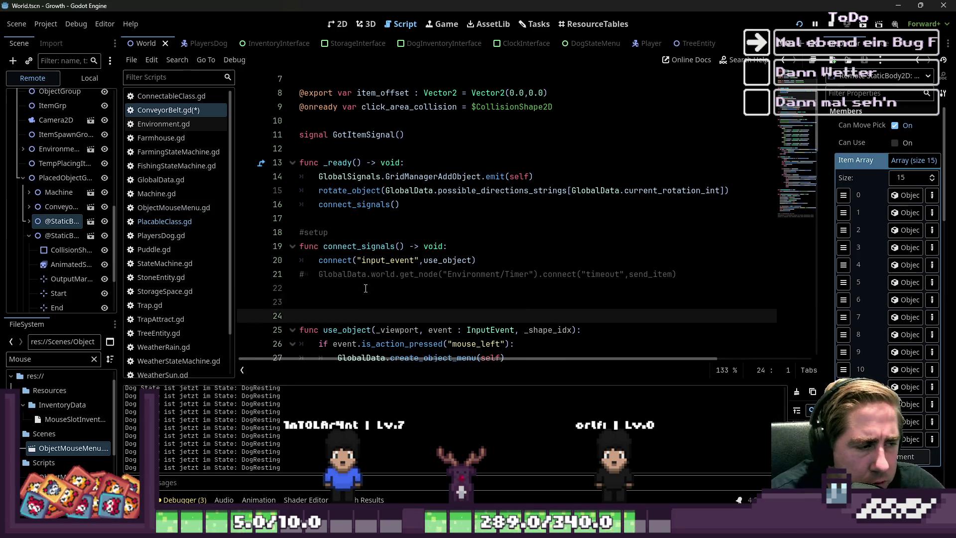
pyautogui.write('fi')
# Declare func got_item() -> void: and start its body.
pyautogui.press('BackSpace')
pyautogui.write('unc')
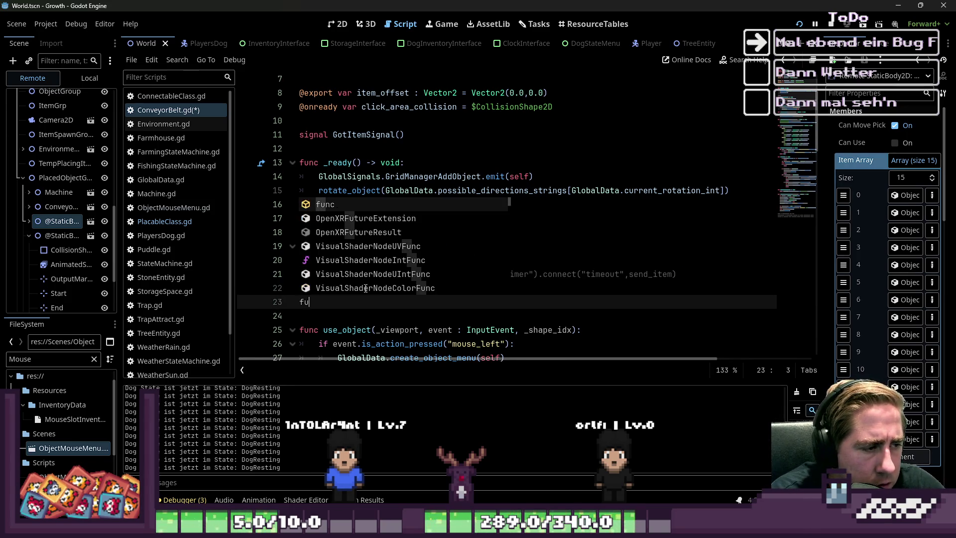
pyautogui.scroll(-2, 370, 134)
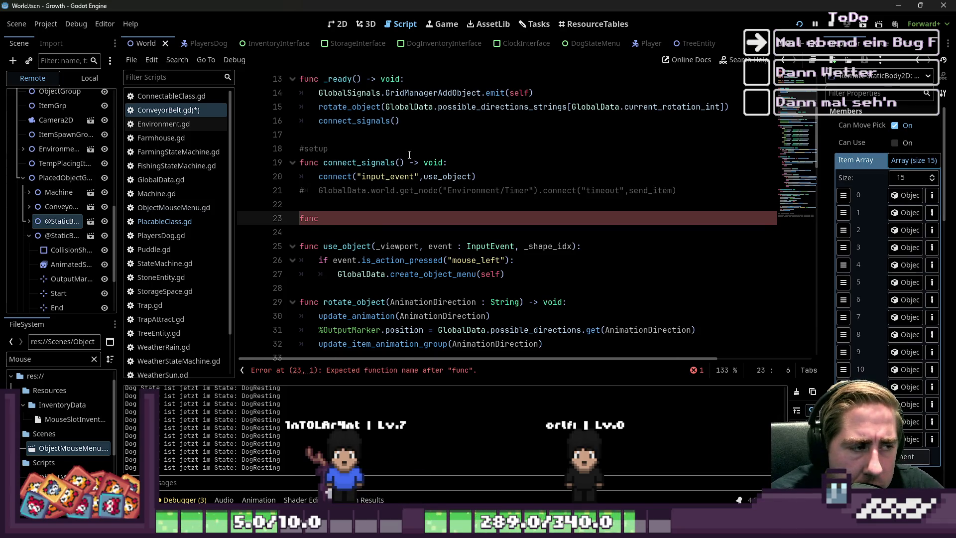
pyautogui.write('got_')
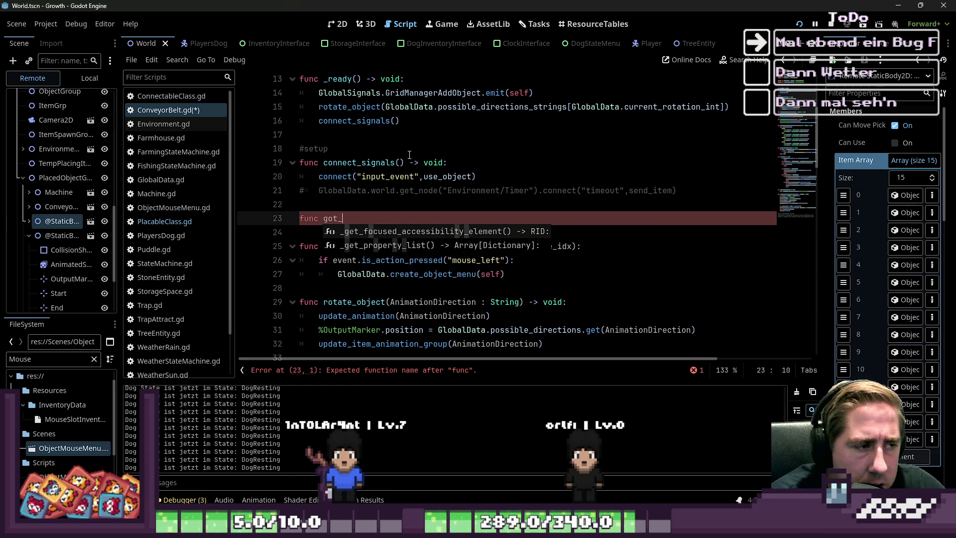
pyautogui.write('item() -> v')
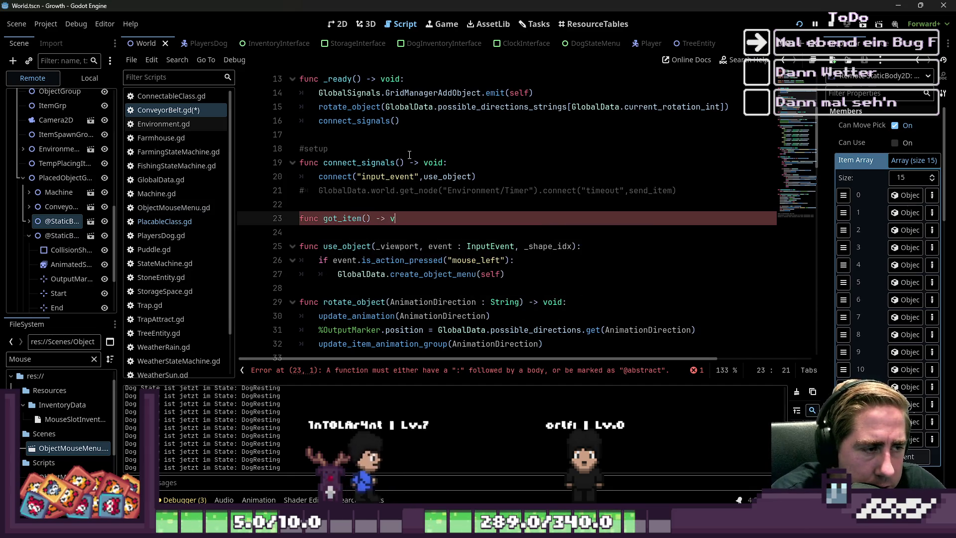
pyautogui.write('oid:')
pyautogui.press('Return')
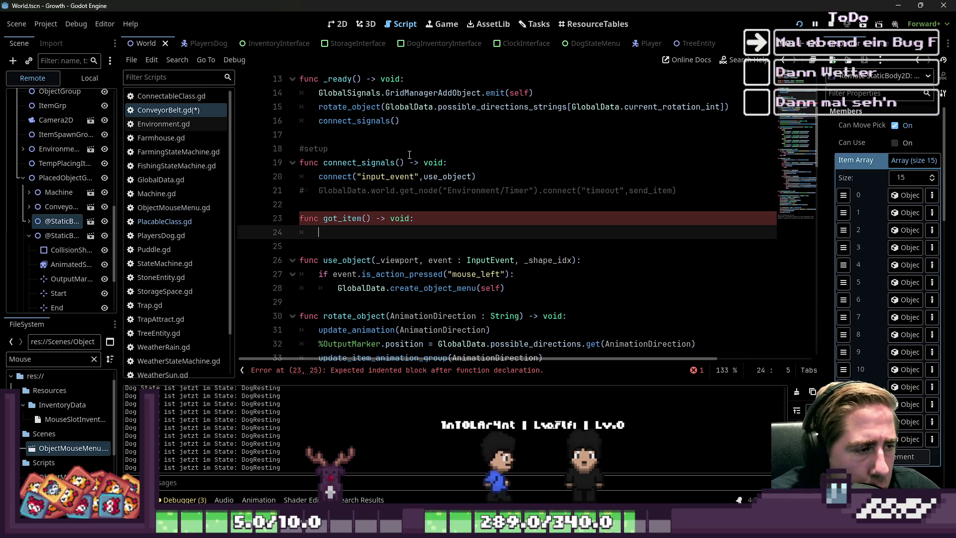
# Make got_item's body GotItemSignal.emit(), completing emit from autocomplete.
pyautogui.write('send')
pyautogui.press('BackSpace')
pyautogui.press('BackSpace')
pyautogui.press('BackSpace')
pyautogui.write('GotItemSignal')
pyautogui.press('Escape')
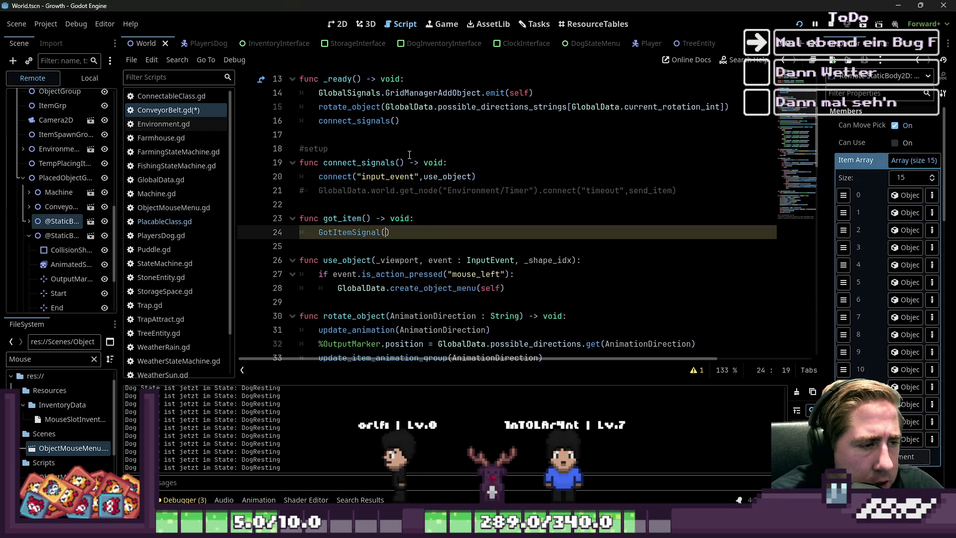
pyautogui.write('.emit')
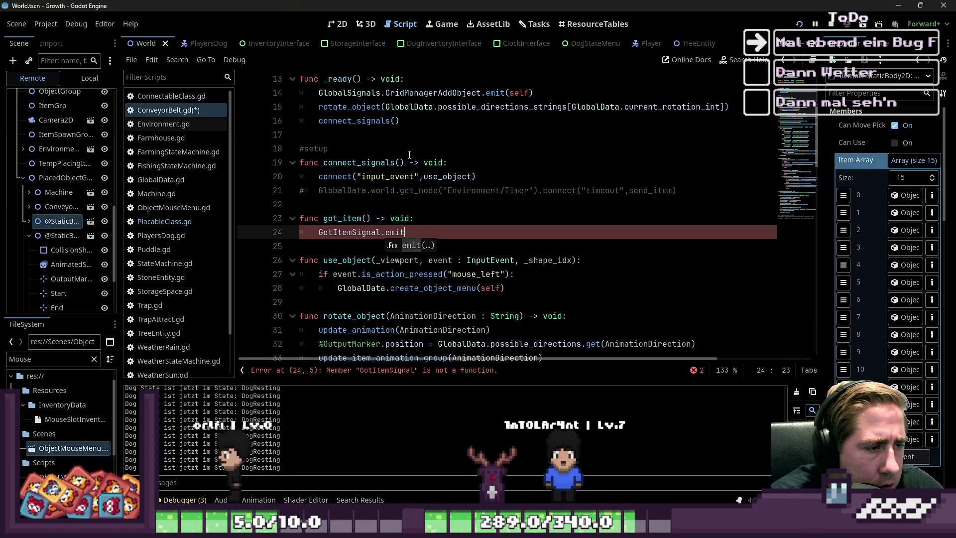
pyautogui.press('Return')
# Select the got_item function and its GotItemSignal.emit() line to review them.
pyautogui.scroll(-5, 403, 145)
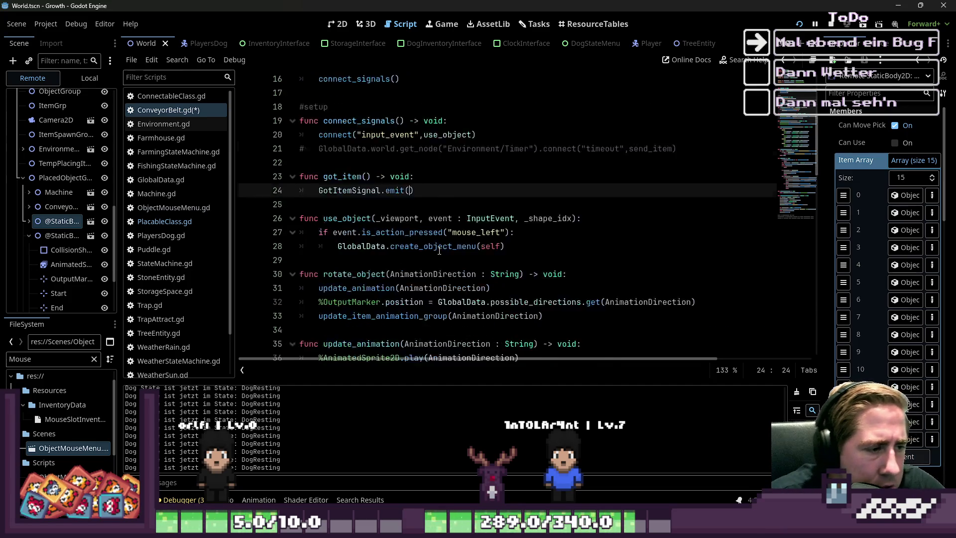
pyautogui.scroll(4, 409, 263)
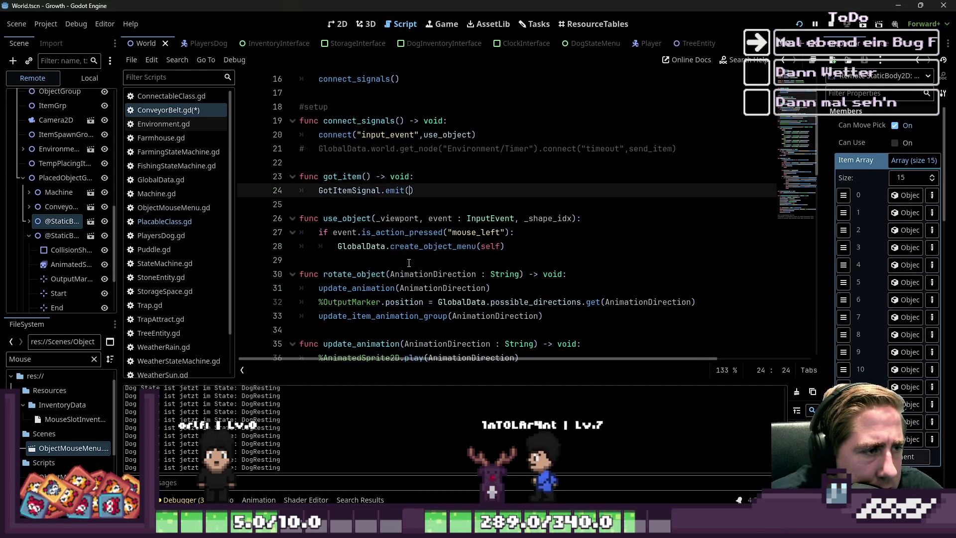
pyautogui.scroll(-1, 409, 263)
pyautogui.click(350, 137)
pyautogui.moveTo(372, 135); pyautogui.dragTo(324, 141)
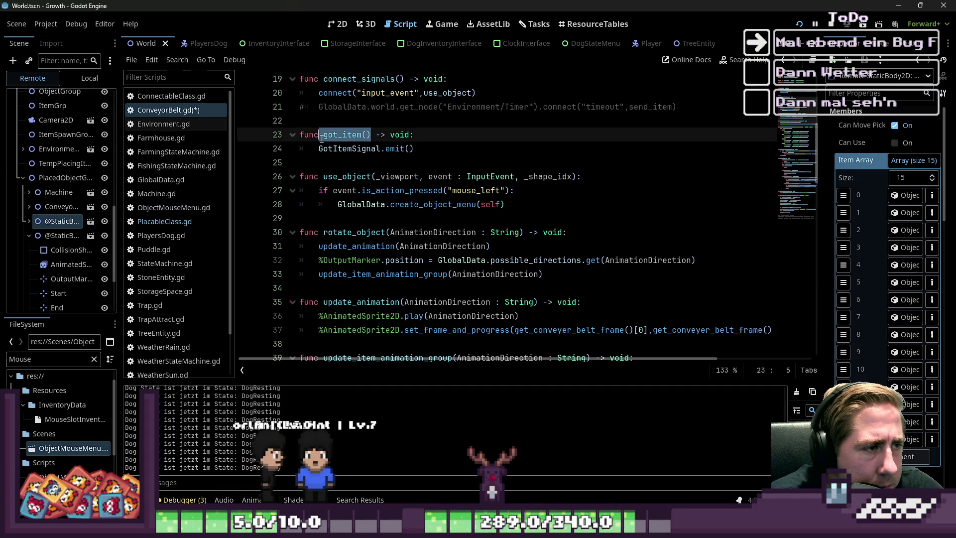
pyautogui.scroll(2, 365, 252)
pyautogui.click(364, 253)
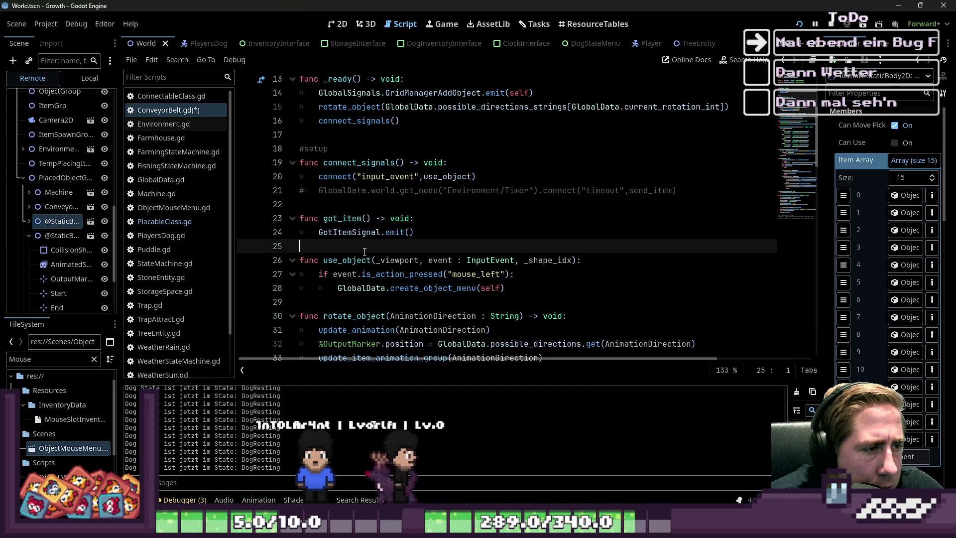
pyautogui.doubleClick(349, 232)
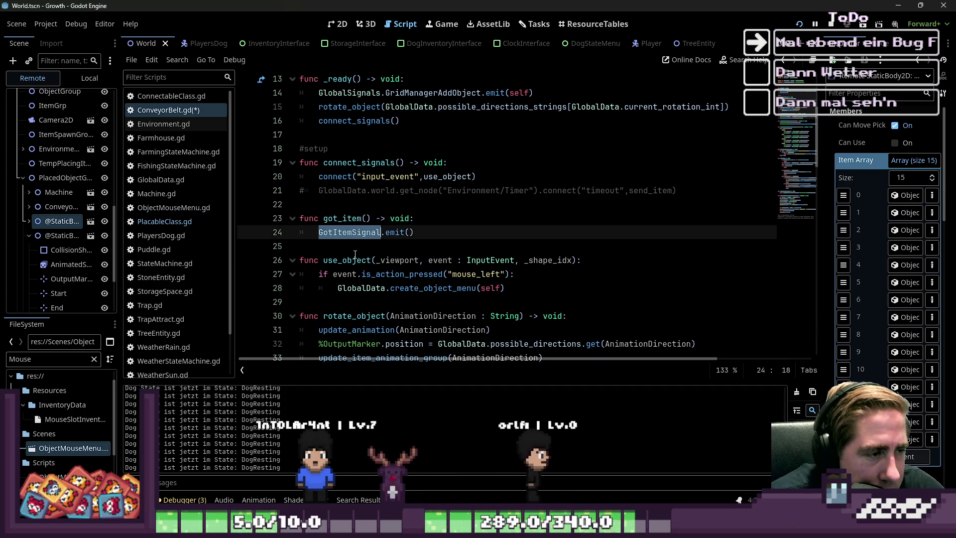
pyautogui.moveTo(416, 232); pyautogui.dragTo(325, 217)
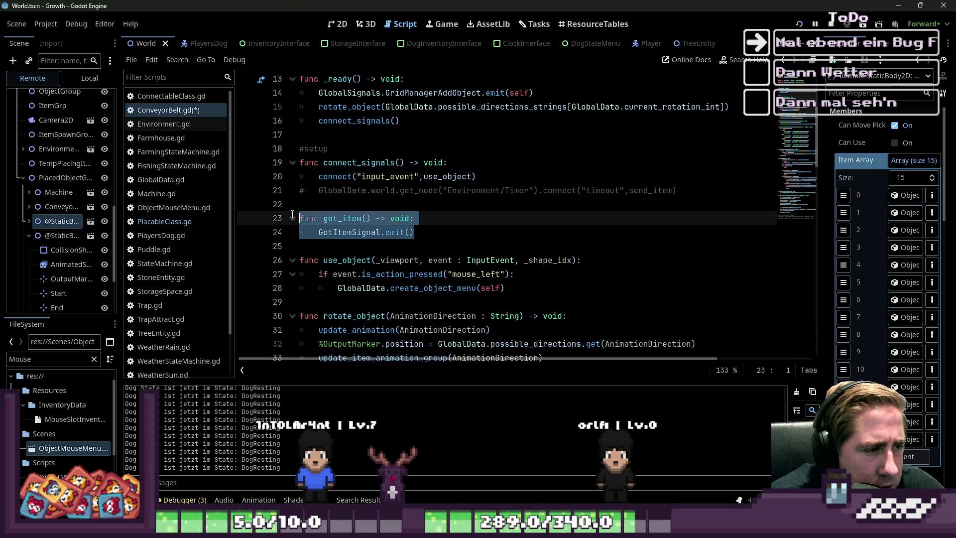
pyautogui.click(401, 232)
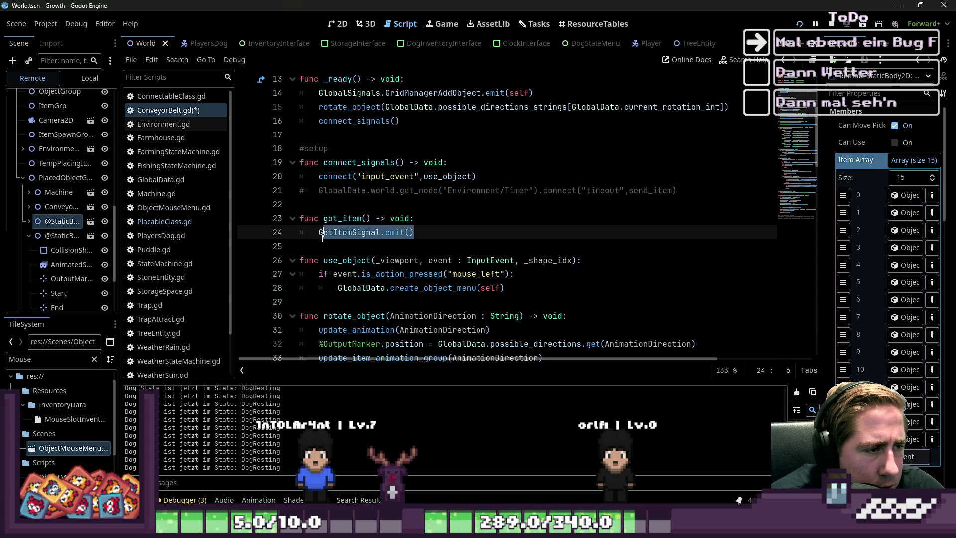
pyautogui.moveTo(310, 234); pyautogui.dragTo(323, 219)
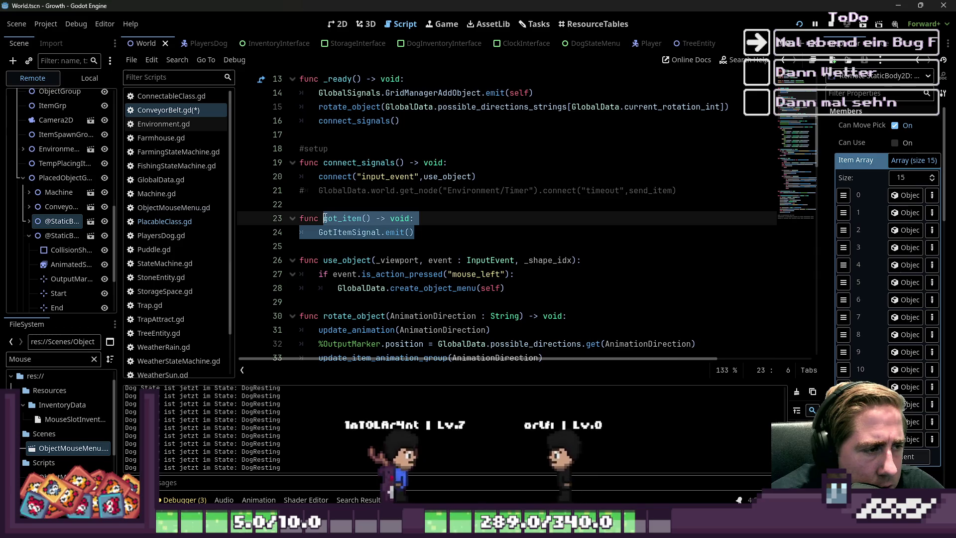
pyautogui.scroll(-2, 383, 242)
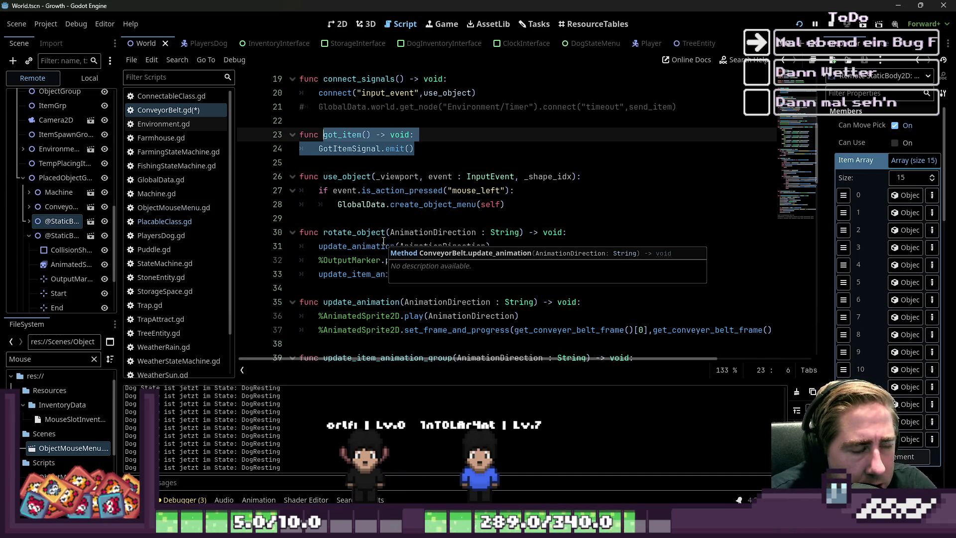
pyautogui.press('Down')
pyautogui.press('Down')
# Add func add_item_to_item_array() -> void: with a pass body below got_item.
pyautogui.press('Return')
pyautogui.press('Return')
pyautogui.press('Up')
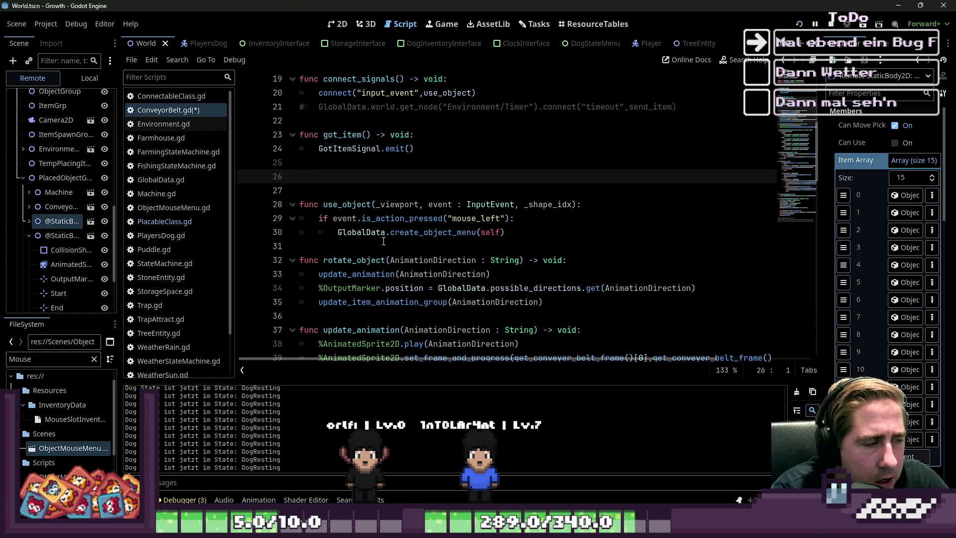
pyautogui.press('BackSpace')
pyautogui.press('BackSpace')
pyautogui.press('BackSpace')
pyautogui.write('unc ')
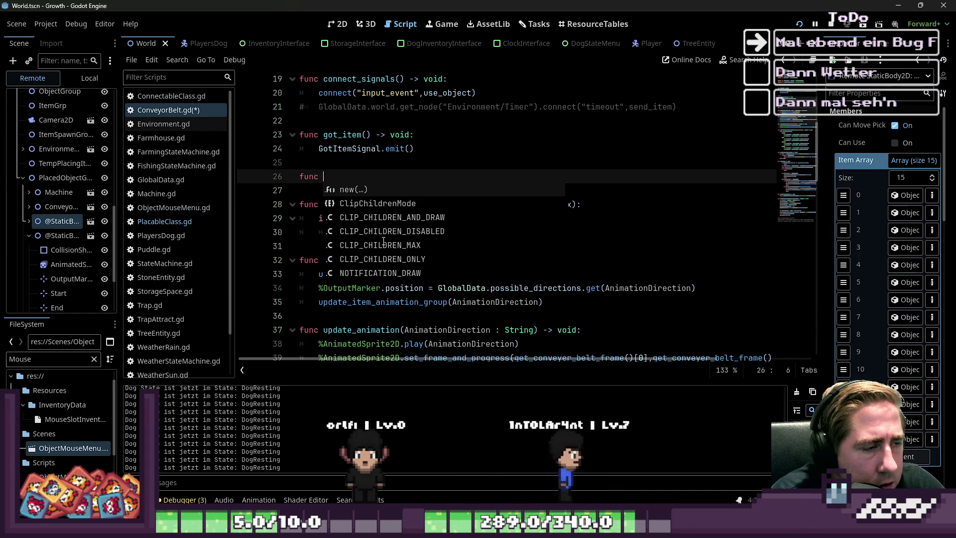
pyautogui.write('add_item_')
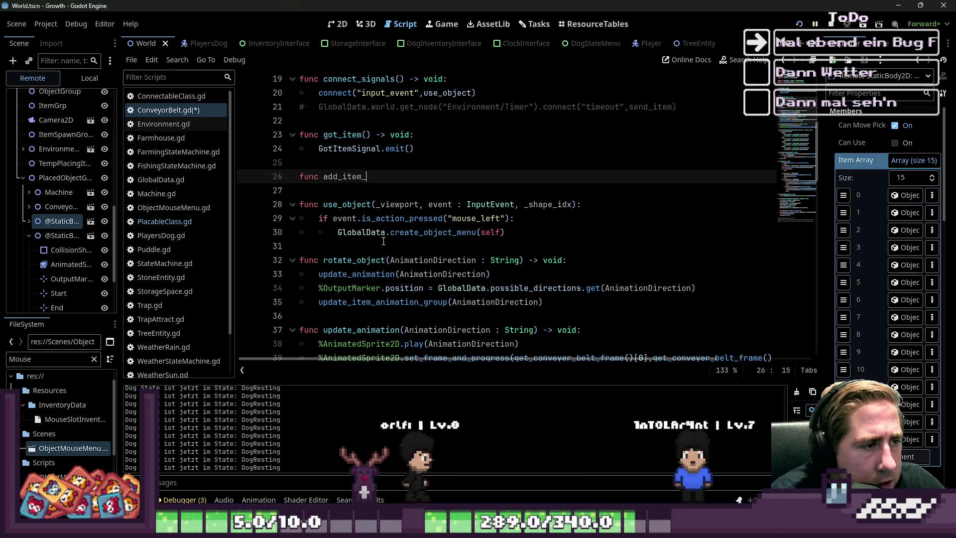
pyautogui.write('to_item_a')
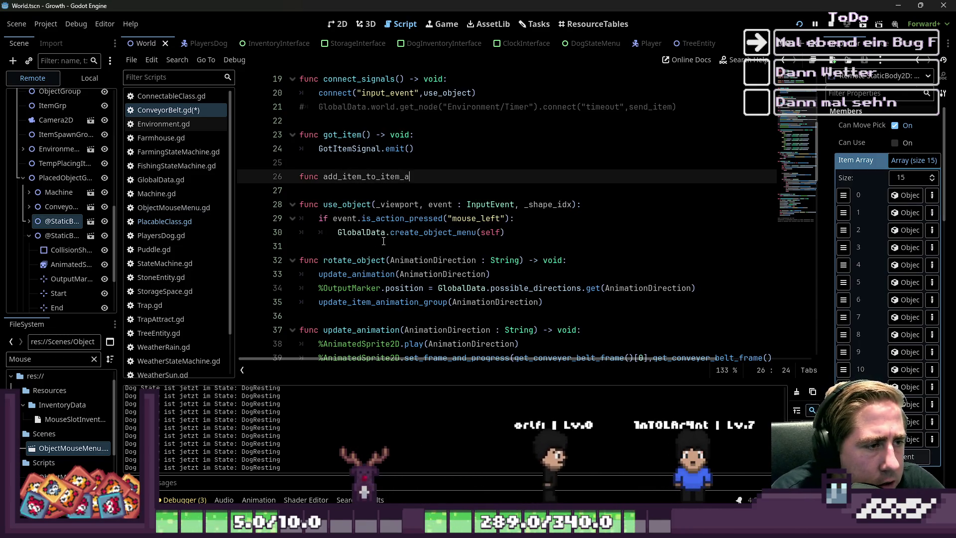
pyautogui.write('rray() -> v')
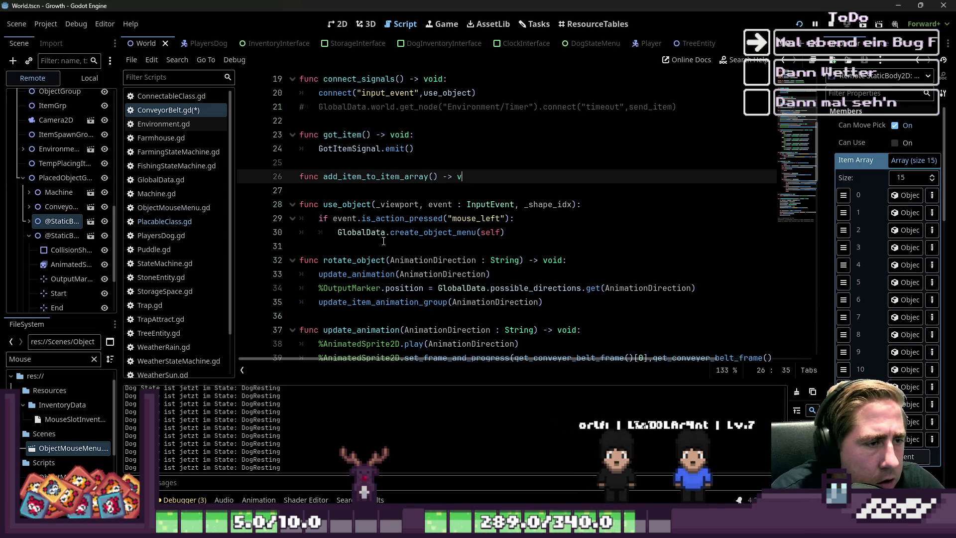
pyautogui.write('oid:')
pyautogui.press('Return')
pyautogui.write('pass')
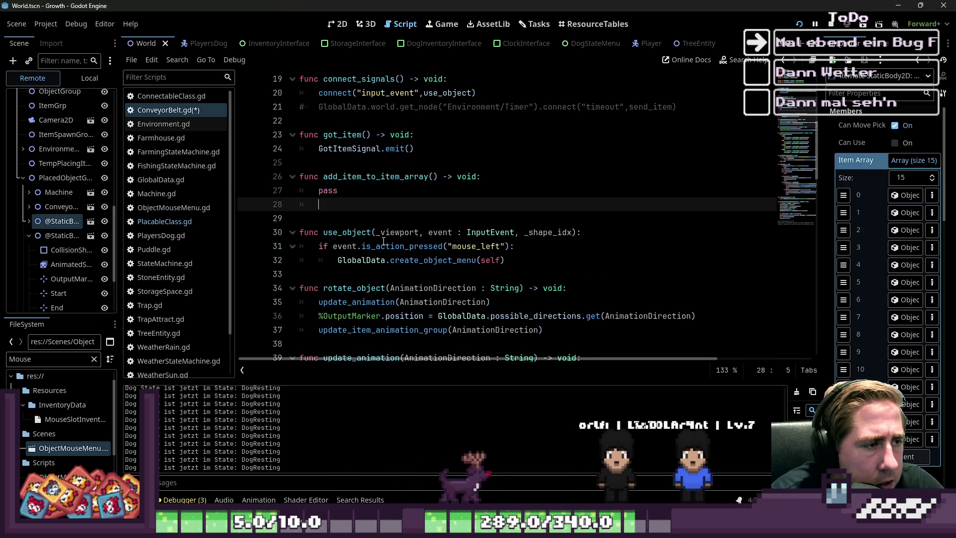
pyautogui.press('Return')
pyautogui.press('Return')
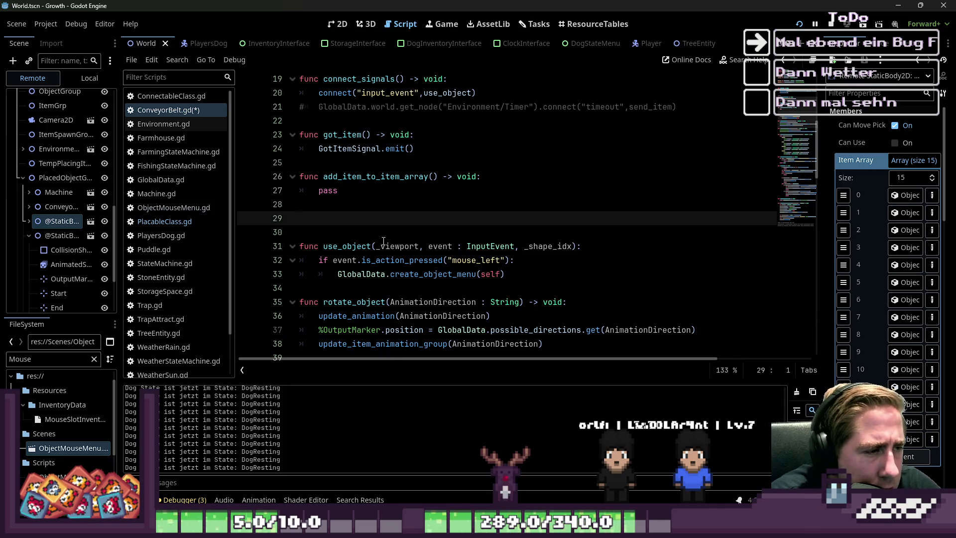
# Remove stray text, try renaming to change_items_in_item_array, then undo to add_item_to_item_array.
pyautogui.press('BackSpace')
pyautogui.press('BackSpace')
pyautogui.press('BackSpace')
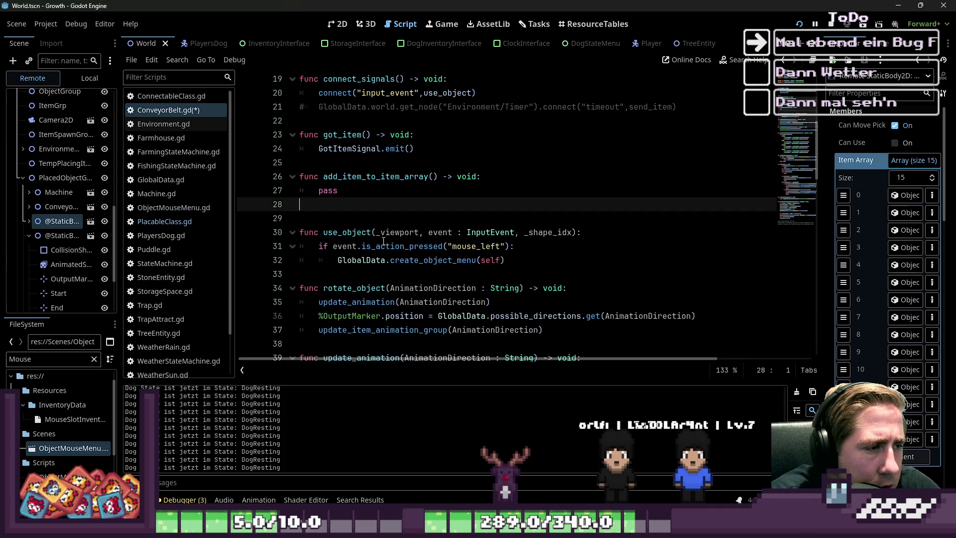
pyautogui.press('Up')
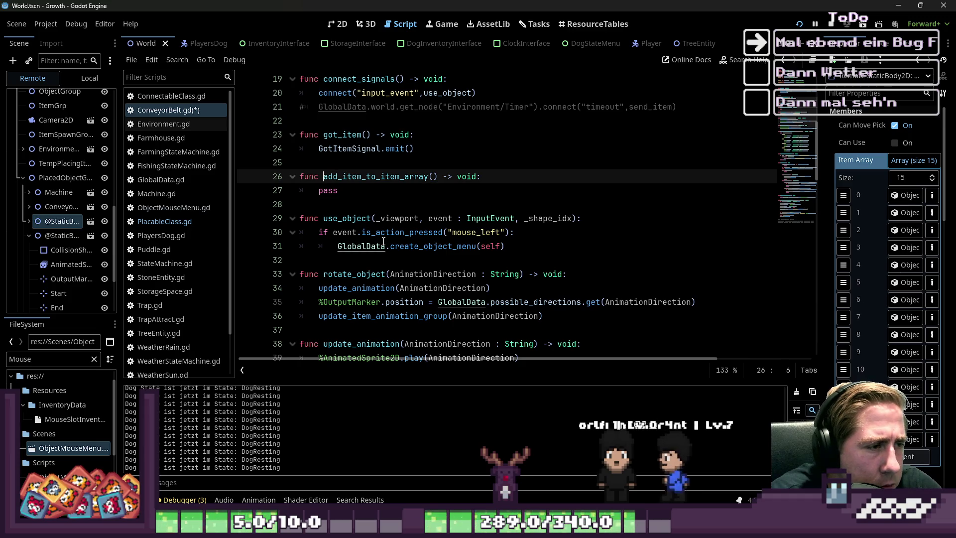
pyautogui.hotkey('ctrl', 'shift', 'Right')
pyautogui.hotkey('shift', 'Left')
pyautogui.hotkey('shift', 'Left')
pyautogui.hotkey('shift', 'Left')
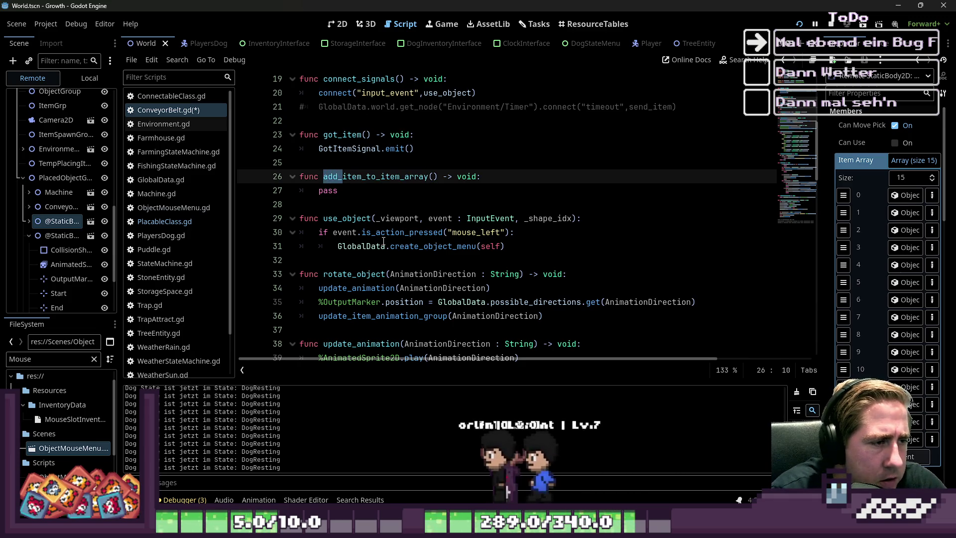
pyautogui.write('_')
pyautogui.press('BackSpace')
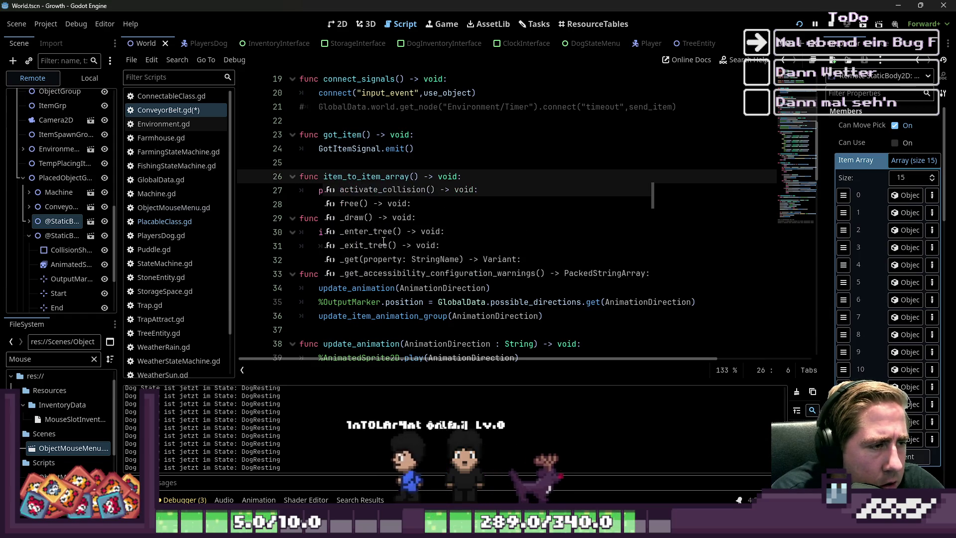
pyautogui.write('change_')
pyautogui.press('Right')
pyautogui.press('Right')
pyautogui.press('Right')
pyautogui.write('s')
pyautogui.press('Right')
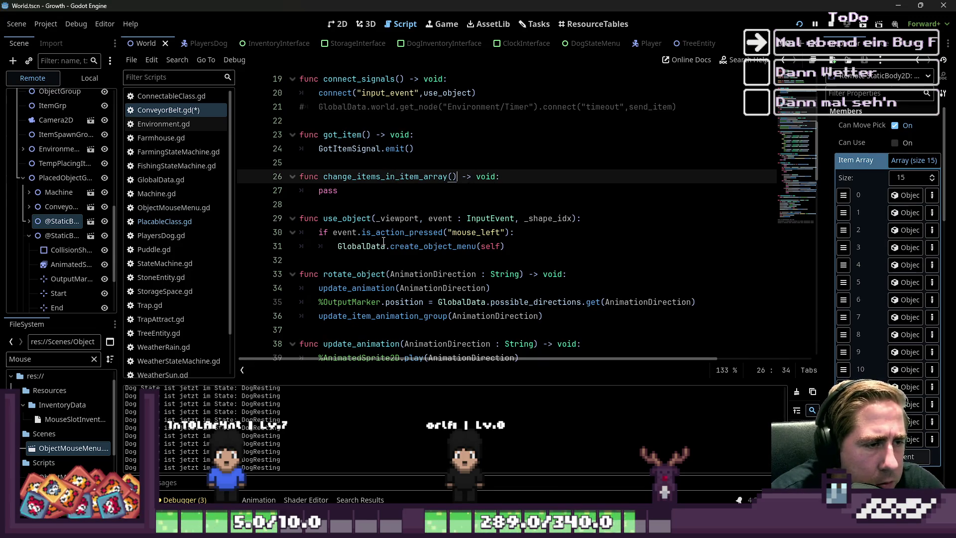
pyautogui.press('Left')
pyautogui.press('Left')
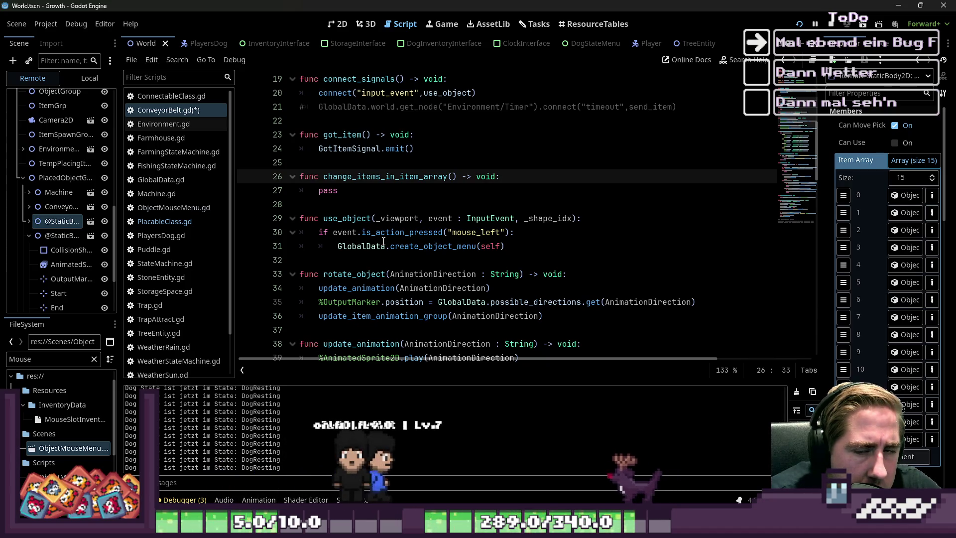
pyautogui.hotkey('ctrl', 'z')
pyautogui.hotkey('ctrl', 'z')
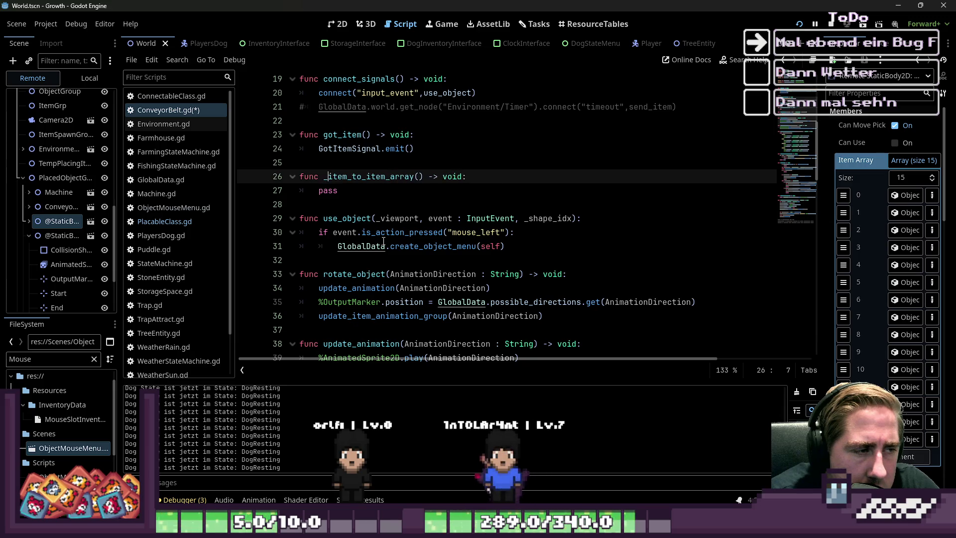
pyautogui.press('Down')
pyautogui.press('Down')
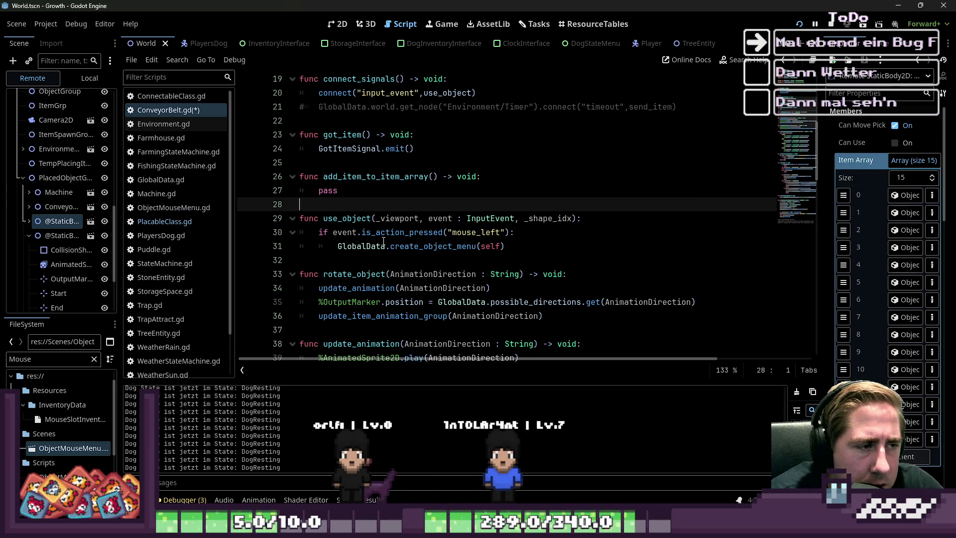
# Add a delete_item_from_item_array() -> void: stub with pass below add_item_to_item_array.
pyautogui.press('Return')
pyautogui.press('Up')
pyautogui.press('Return')
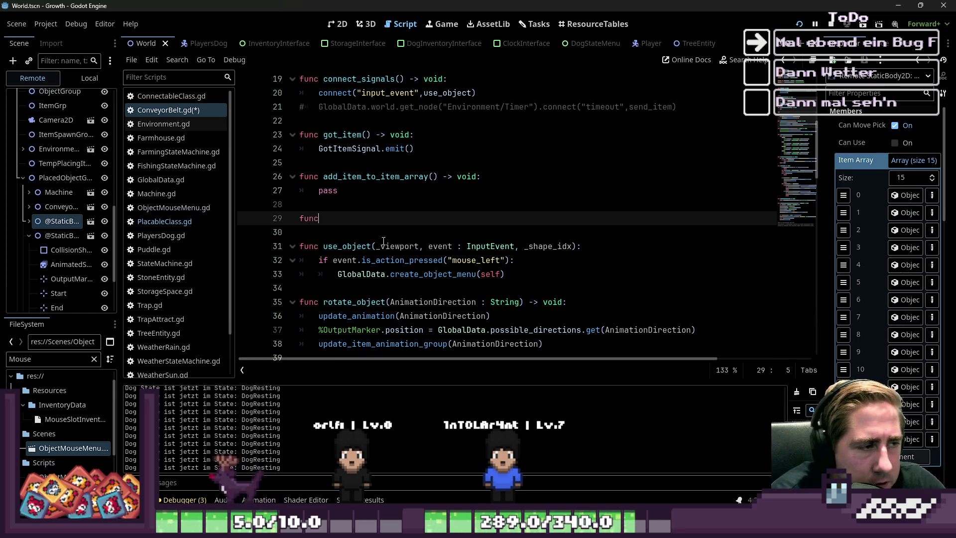
pyautogui.write(' decre')
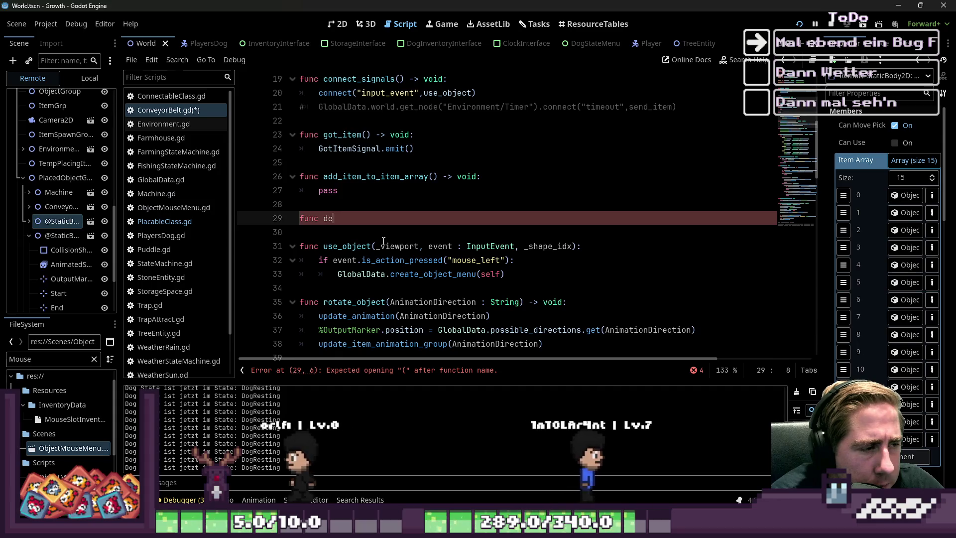
pyautogui.press('Escape')
pyautogui.write('lete_item_from_item_array() -> void:')
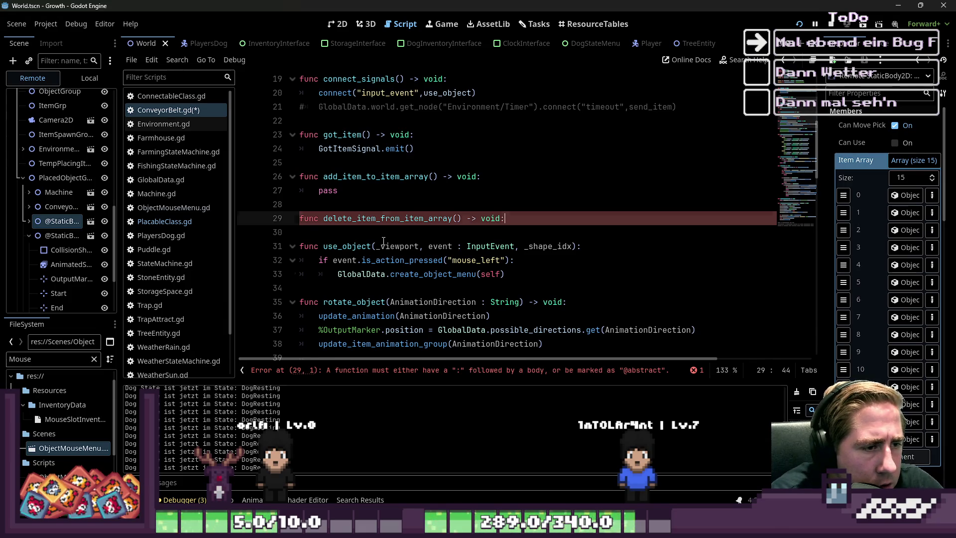
pyautogui.press('Return')
pyautogui.write('pass')
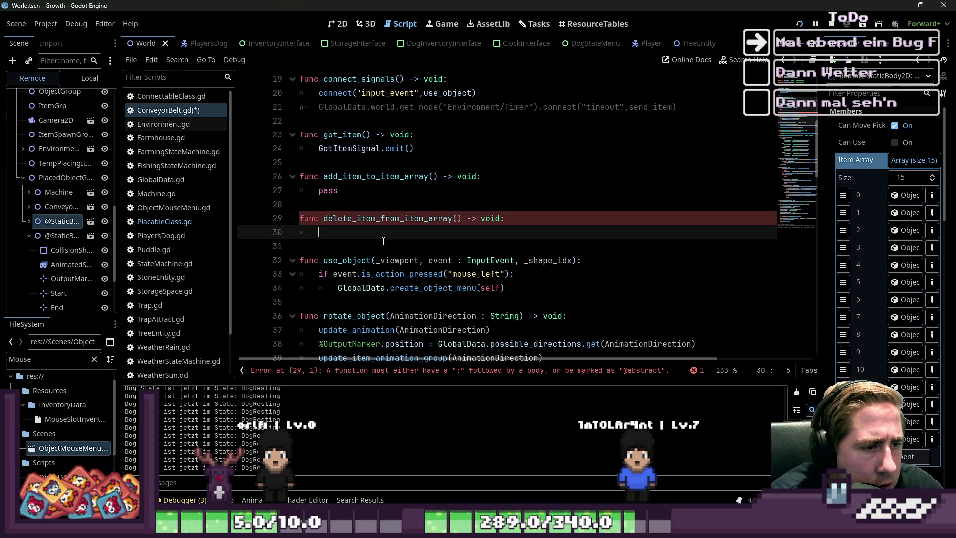
pyautogui.press('Up')
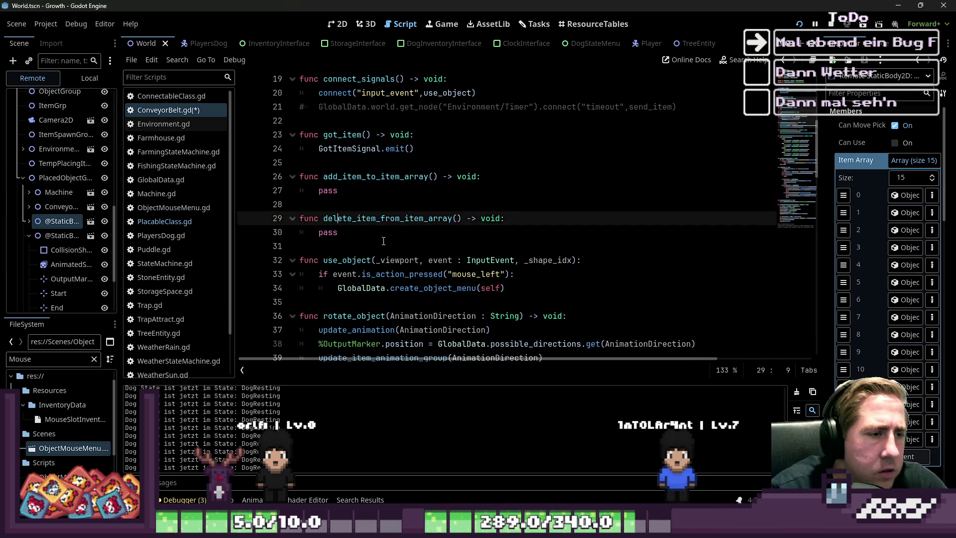
pyautogui.press('Up')
pyautogui.press('Up')
pyautogui.press('Up')
pyautogui.scroll(1, 383, 241)
pyautogui.hotkey('ctrl', 'Right')
pyautogui.hotkey('ctrl', 'Right')
pyautogui.hotkey('ctrl', 'Right')
pyautogui.press('Left')
pyautogui.press('Left')
pyautogui.press('Left')
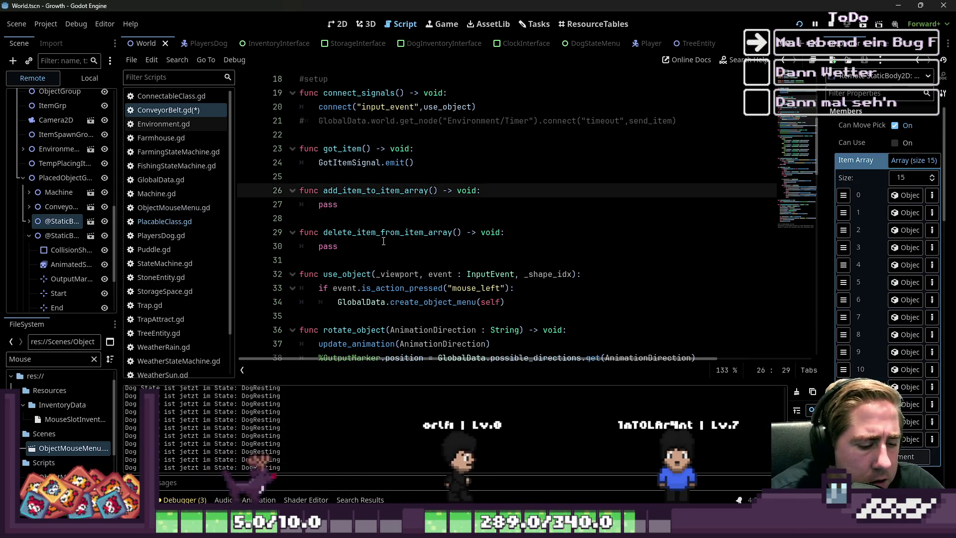
# Give add_item_to_item_array an item : SlotData parameter.
pyautogui.write('ItemDat')
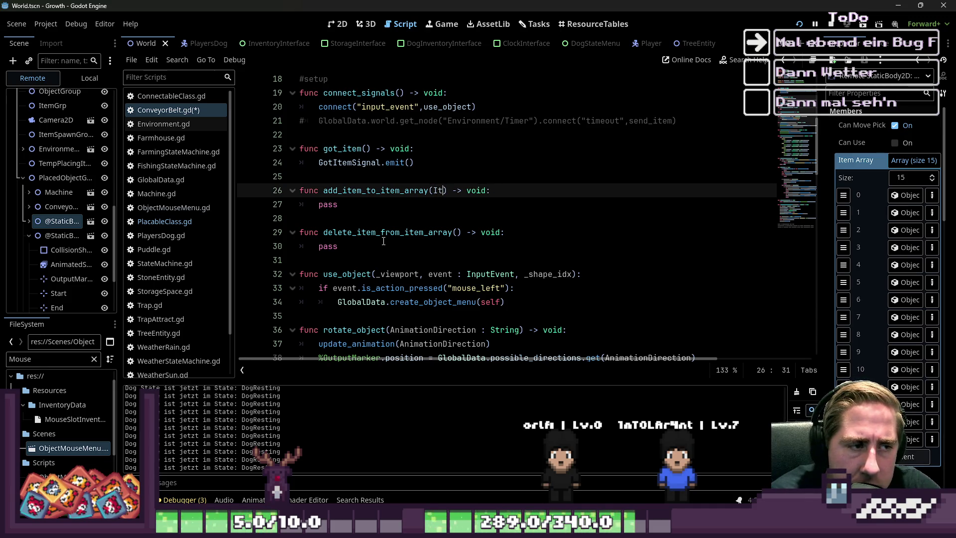
pyautogui.write('item : SlotDa')
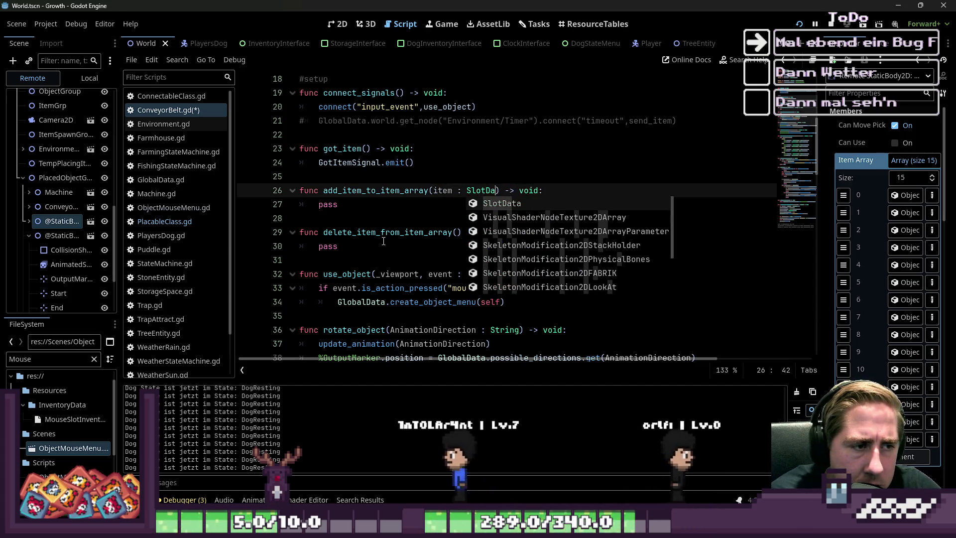
pyautogui.press('Return')
pyautogui.write(',')
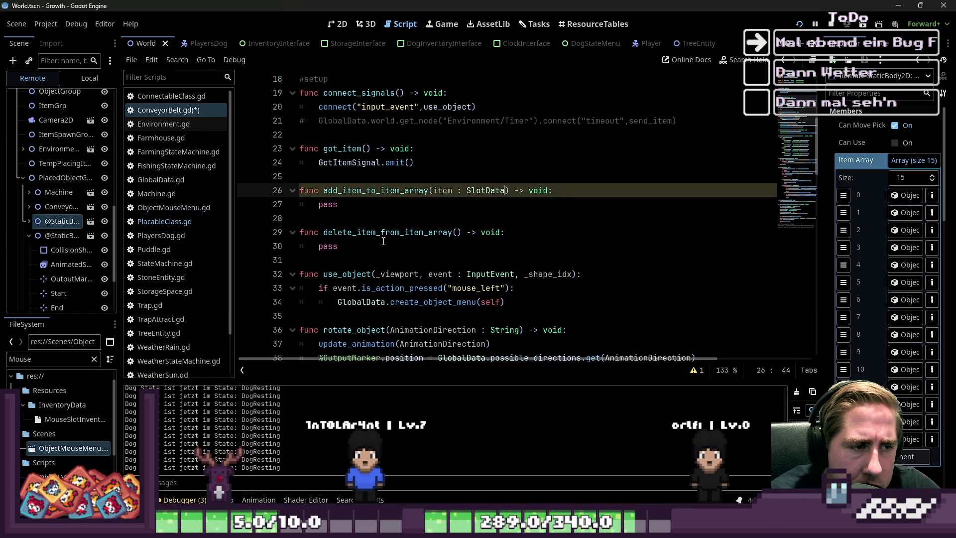
pyautogui.press('Down')
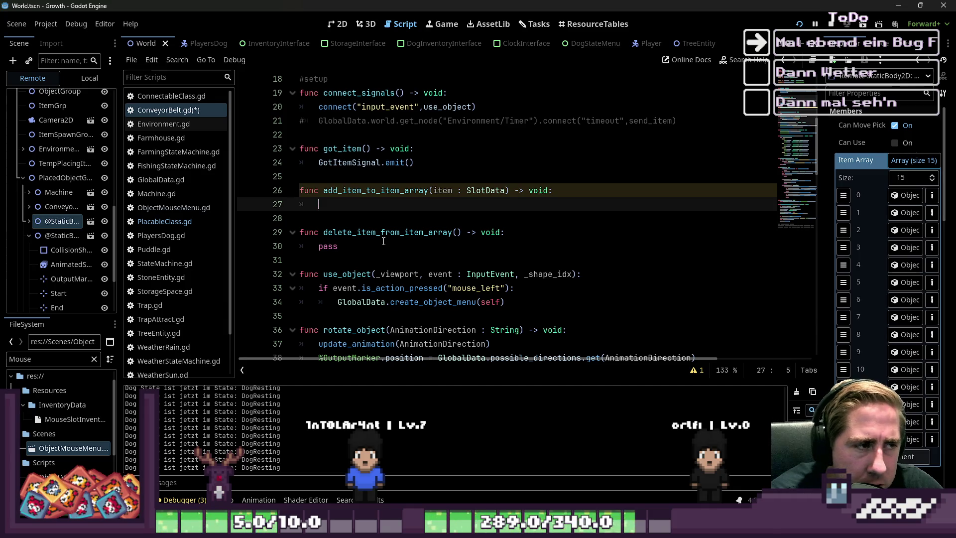
# Write item_array.append in the function body, copying item_array from line 6.
pyautogui.scroll(6, 294, 170)
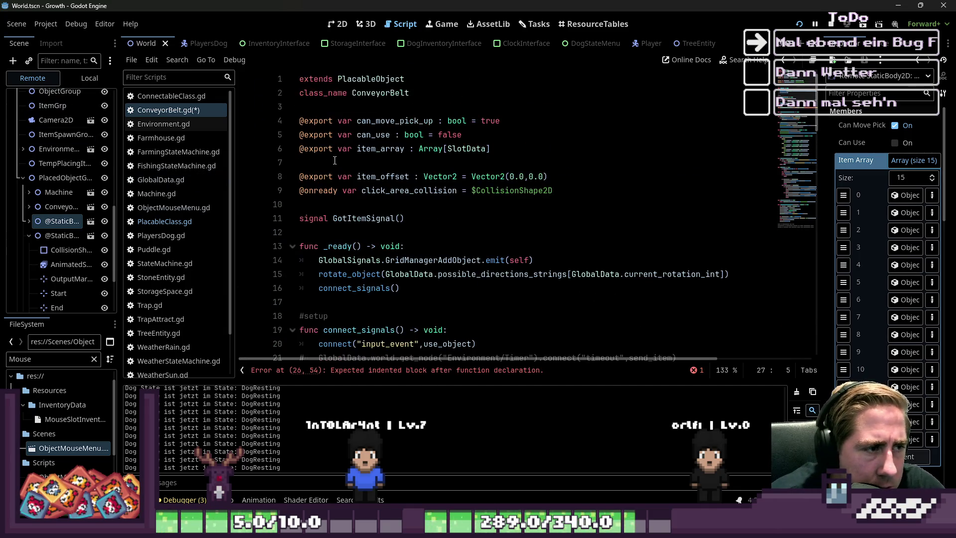
pyautogui.doubleClick(387, 149)
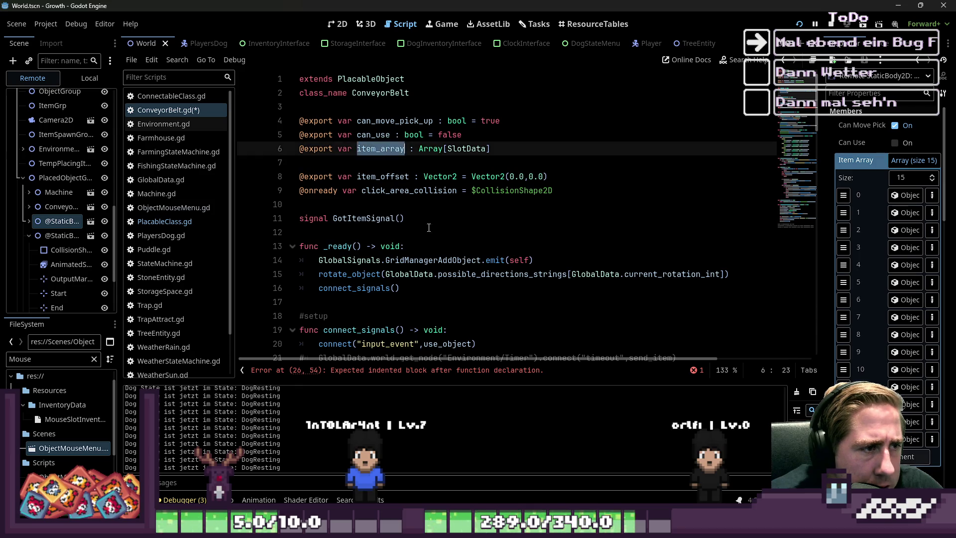
pyautogui.hotkey('ctrl', 'c')
pyautogui.scroll(-3, 512, 220)
pyautogui.click(423, 313)
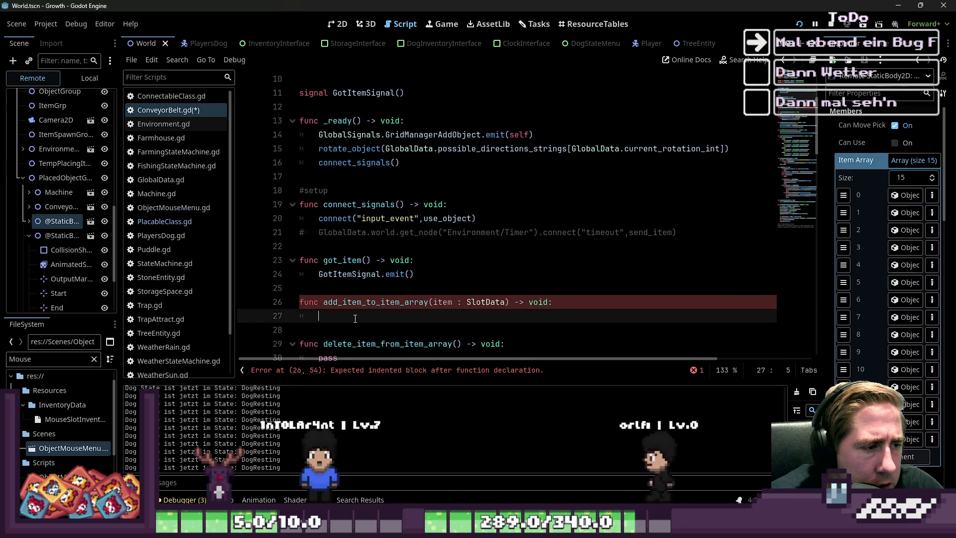
pyautogui.hotkey('ctrl', 'v')
pyautogui.write('.add')
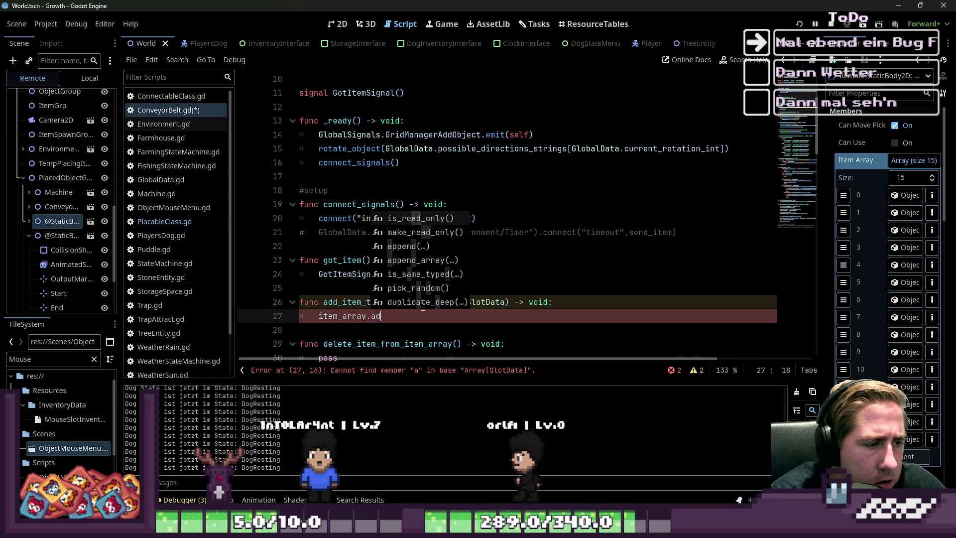
pyautogui.press('BackSpace')
pyautogui.press('BackSpace')
pyautogui.press('BackSpace')
pyautogui.write('app')
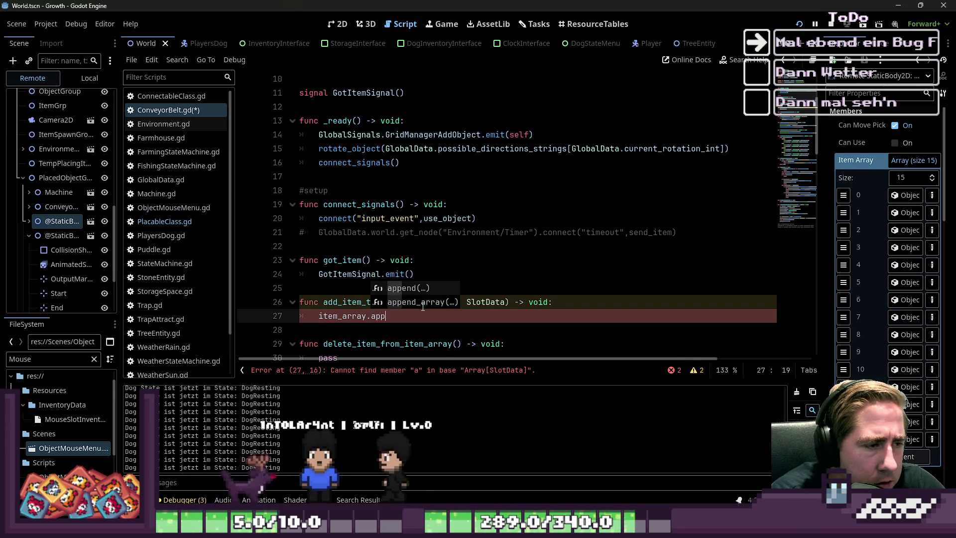
pyautogui.press('Return')
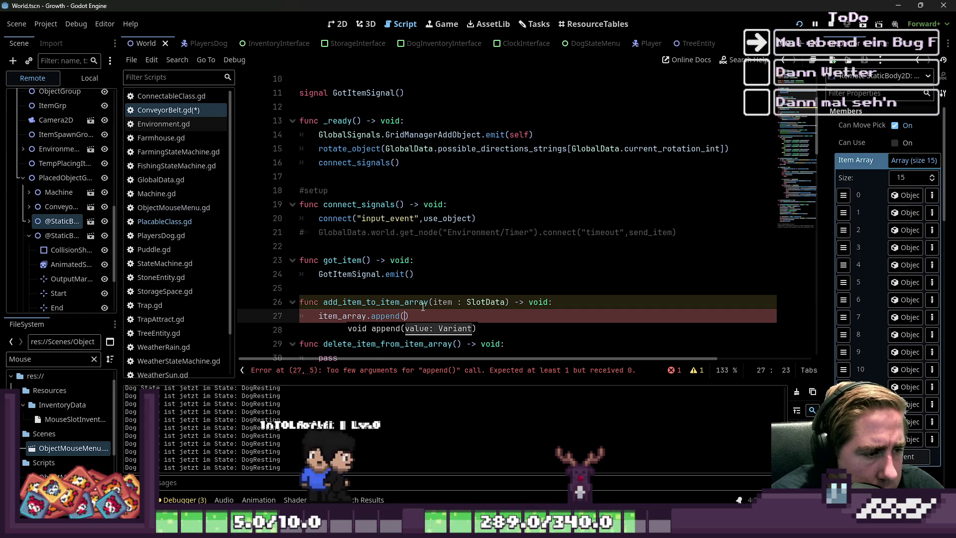
# Pass item as the argument so the body reads item_array.append(item).
pyautogui.scroll(3, 455, 280)
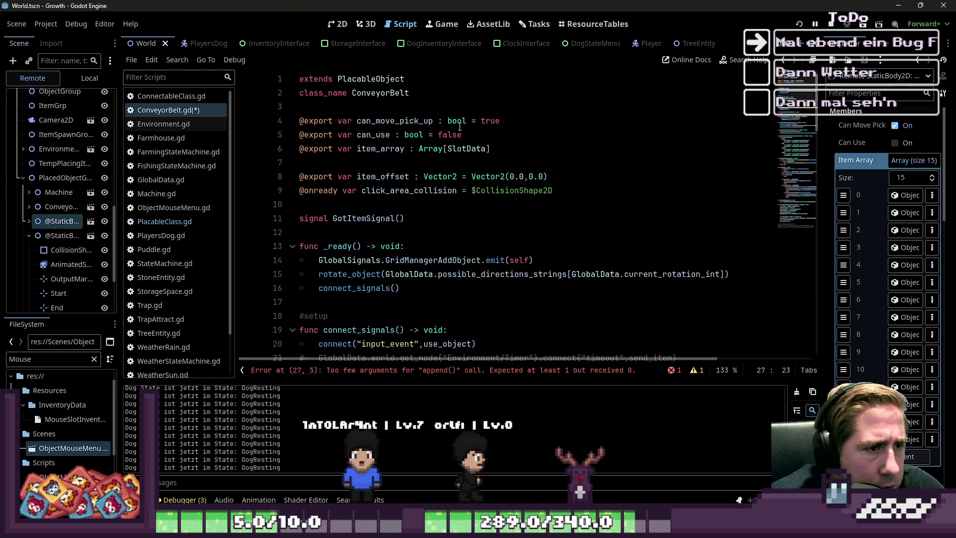
pyautogui.scroll(-3, 453, 293)
pyautogui.doubleClick(443, 301)
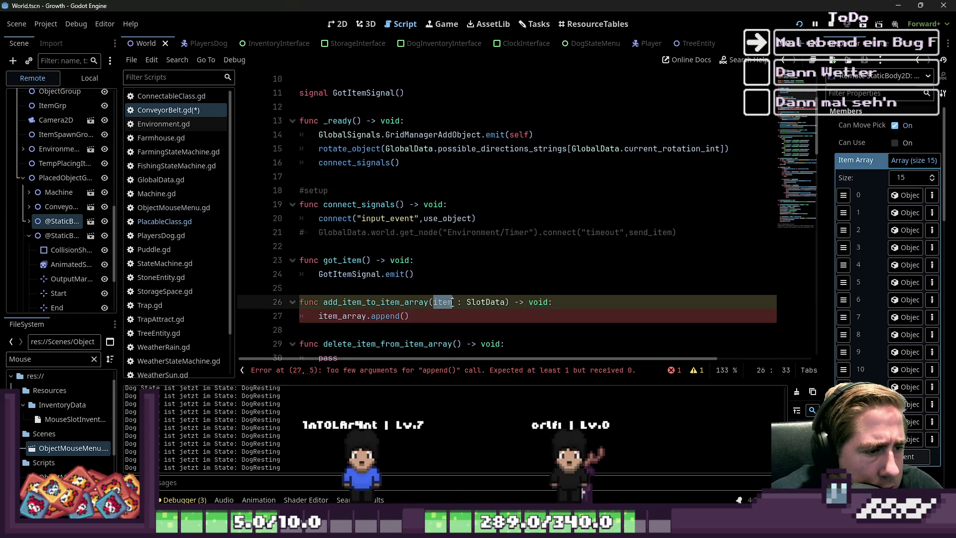
pyautogui.click(404, 316)
pyautogui.write('item')
pyautogui.press('Down')
pyautogui.scroll(-3, 329, 218)
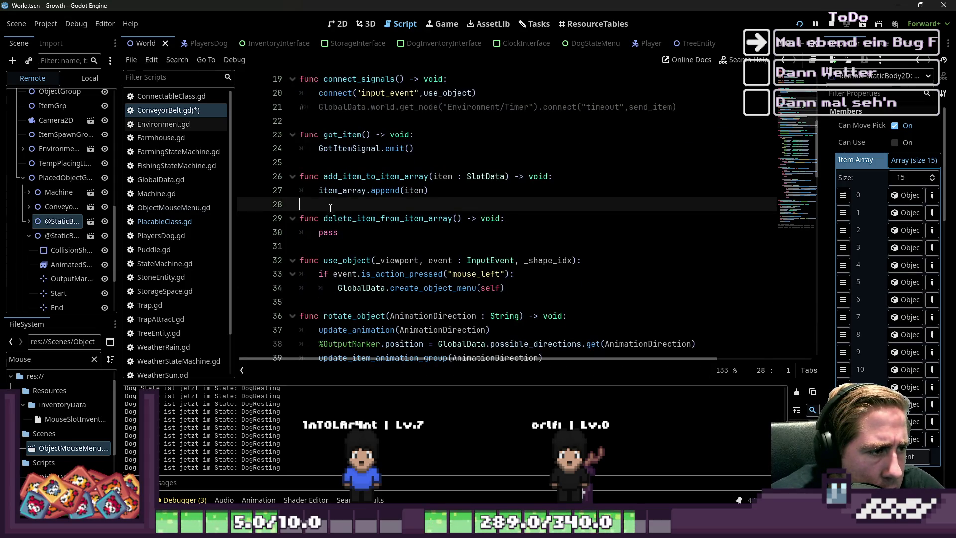
pyautogui.click(348, 231)
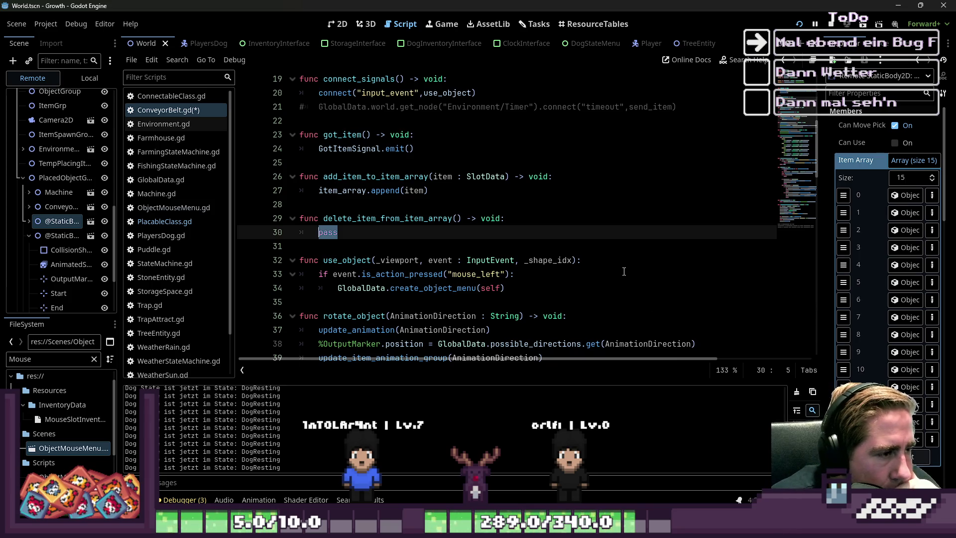
pyautogui.scroll(-6, 556, 225)
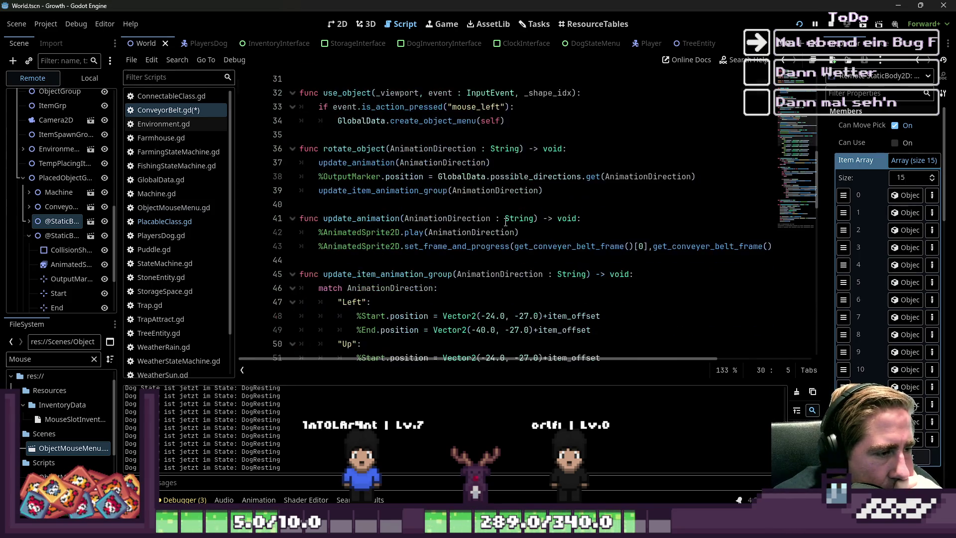
pyautogui.scroll(-3, 398, 224)
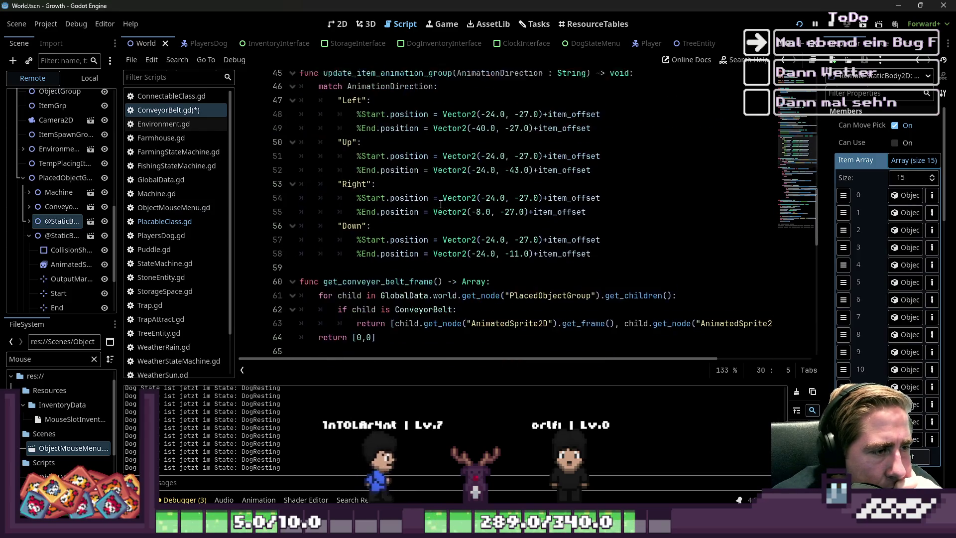
pyautogui.scroll(2, 288, 167)
pyautogui.moveTo(300, 78); pyautogui.dragTo(300, 149)
pyautogui.click(292, 148)
pyautogui.click(463, 204)
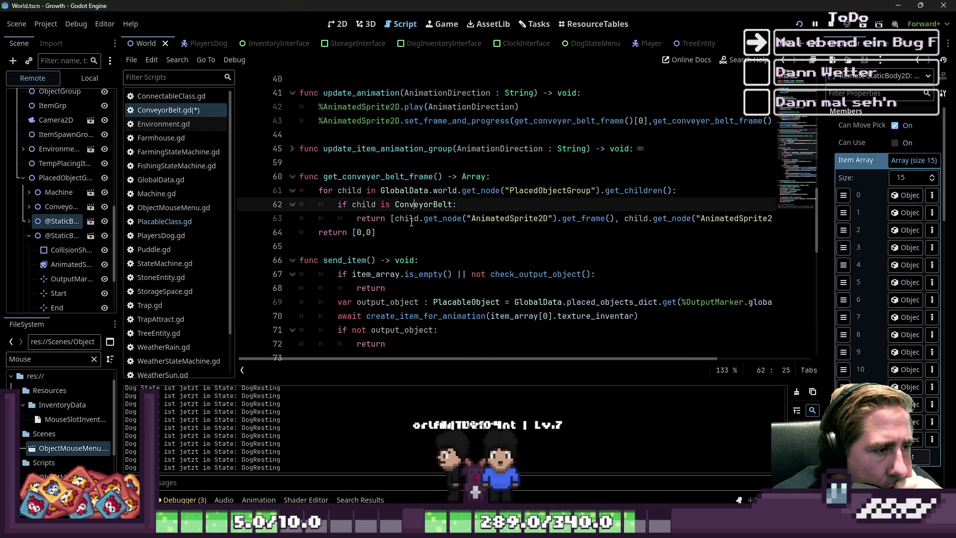
pyautogui.scroll(-5, 425, 216)
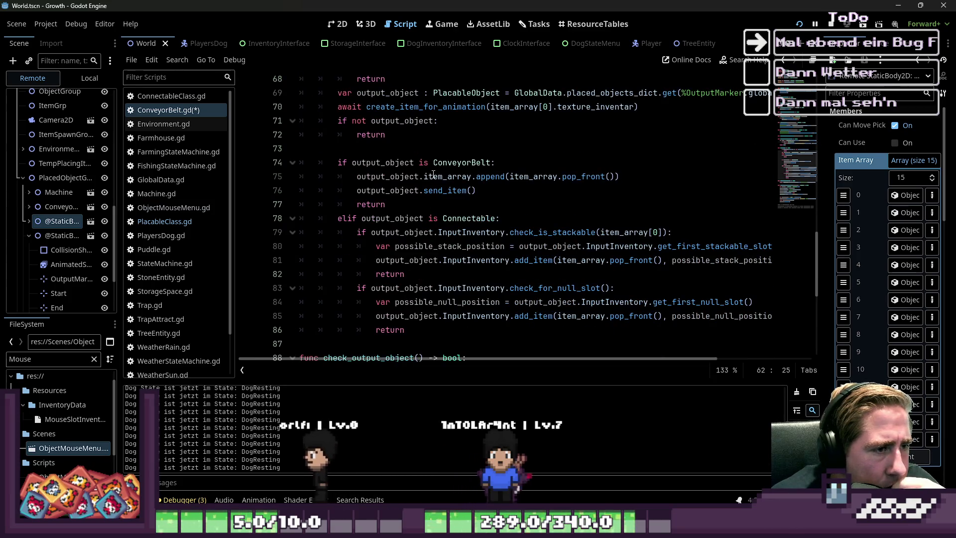
pyautogui.click(487, 177)
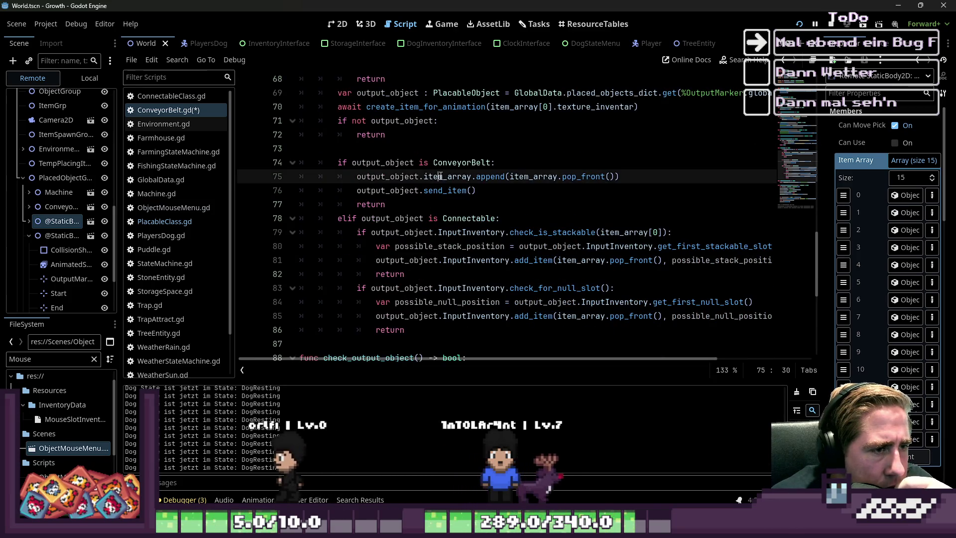
pyautogui.doubleClick(536, 177)
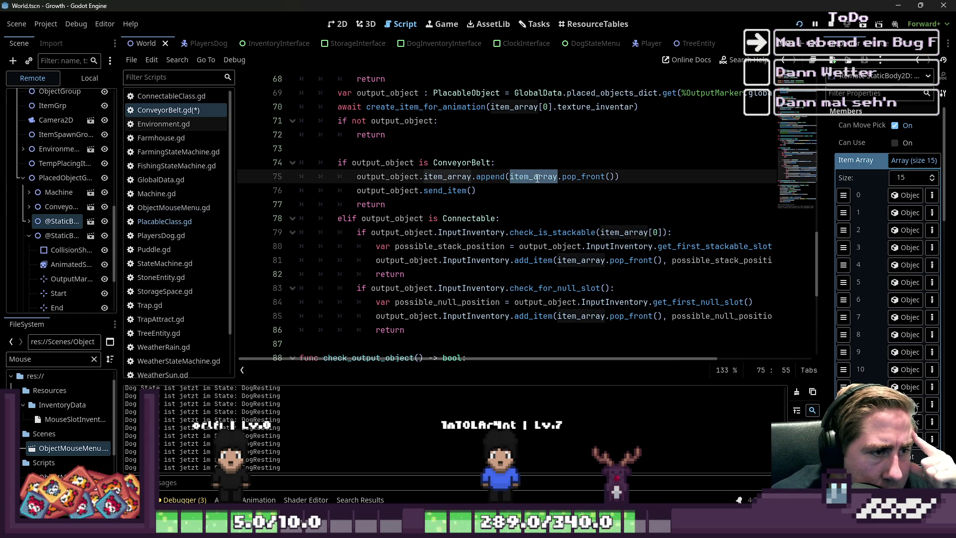
pyautogui.click(352, 163)
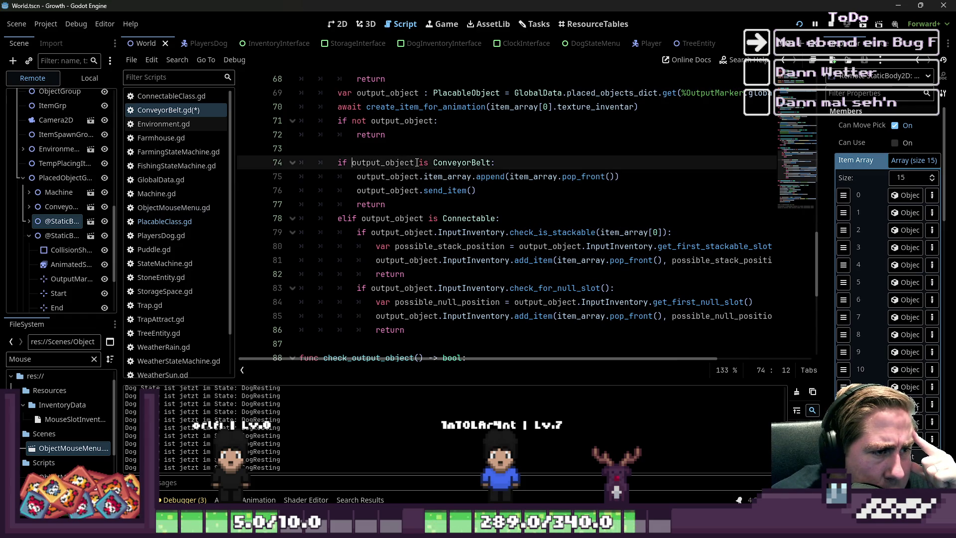
pyautogui.doubleClick(439, 176)
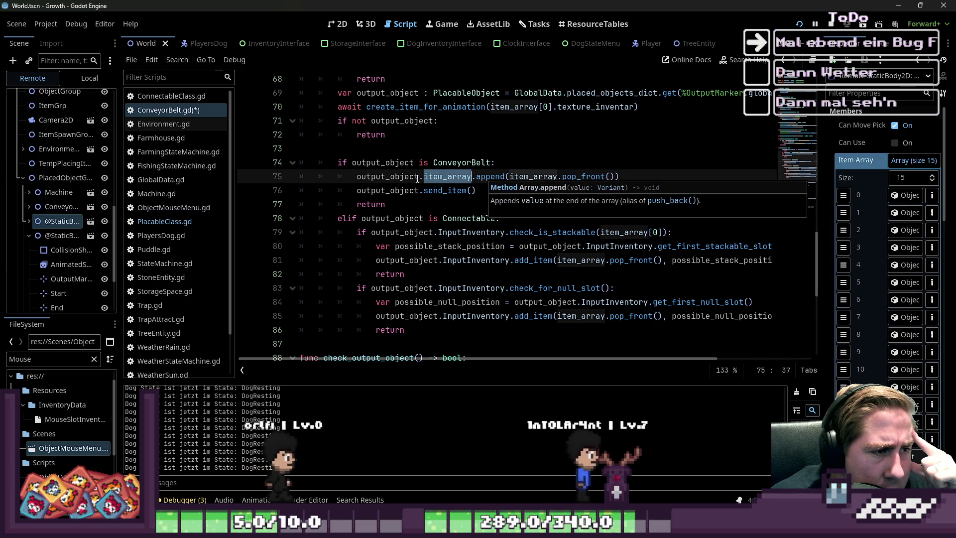
pyautogui.click(397, 177)
pyautogui.doubleClick(397, 177)
pyautogui.click(561, 178)
pyautogui.doubleClick(583, 177)
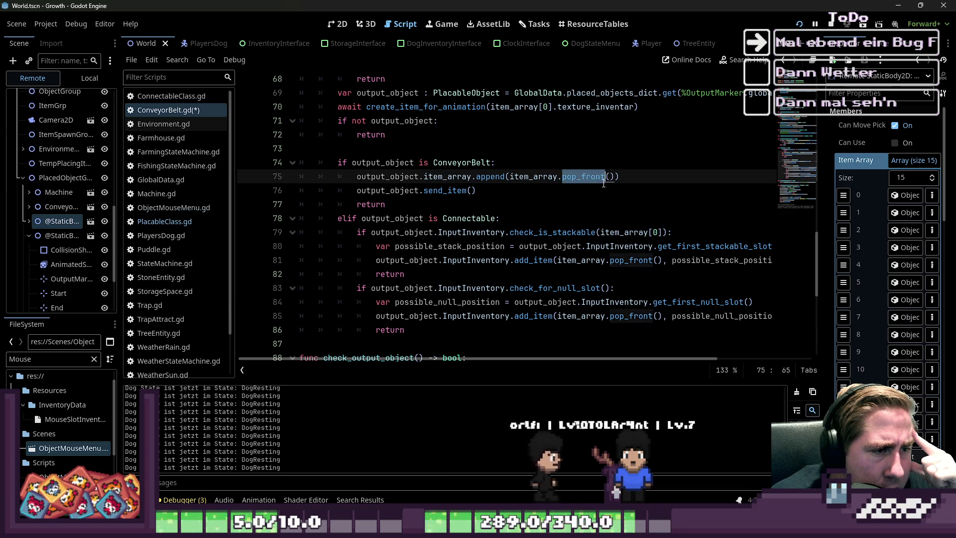
pyautogui.click(607, 181)
pyautogui.moveTo(540, 190); pyautogui.dragTo(291, 194)
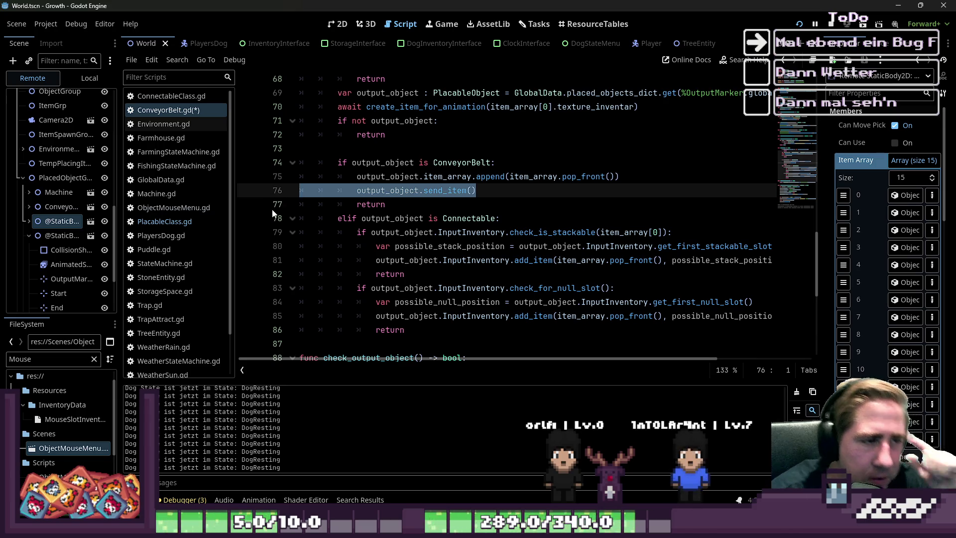
# Delete the recursive send_item call and replace item_array with add_item_to_item_array.
pyautogui.press('BackSpace')
pyautogui.press('BackSpace')
pyautogui.hotkey('ctrl', 'Left')
pyautogui.hotkey('ctrl', 'Left')
pyautogui.hotkey('ctrl', 'Left')
pyautogui.hotkey('ctrl', 'shift', 'Right')
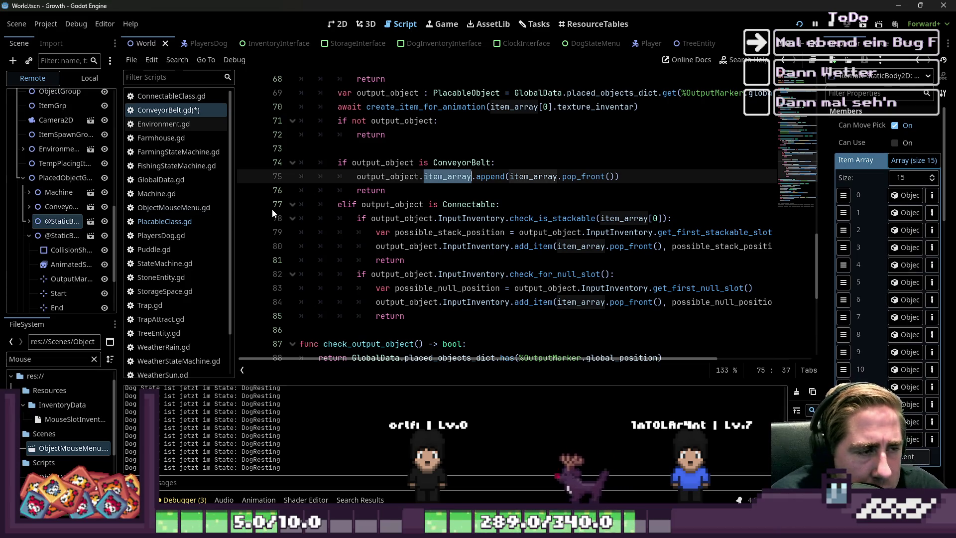
pyautogui.write('add')
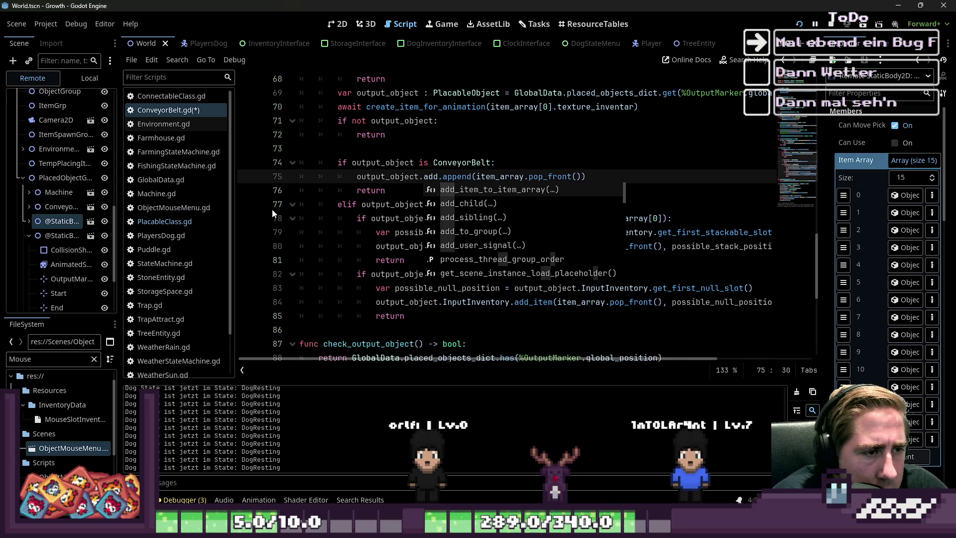
pyautogui.write('_item_to_')
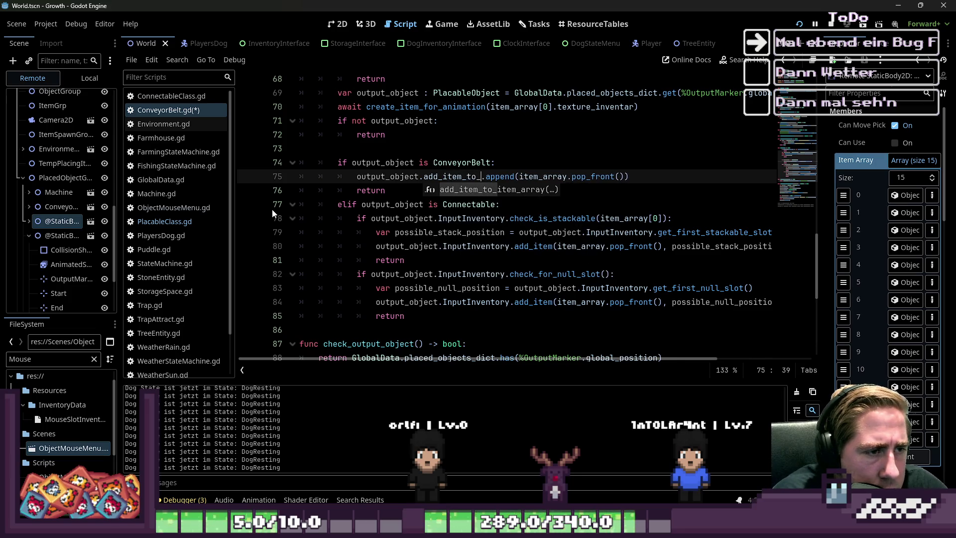
pyautogui.press('Return')
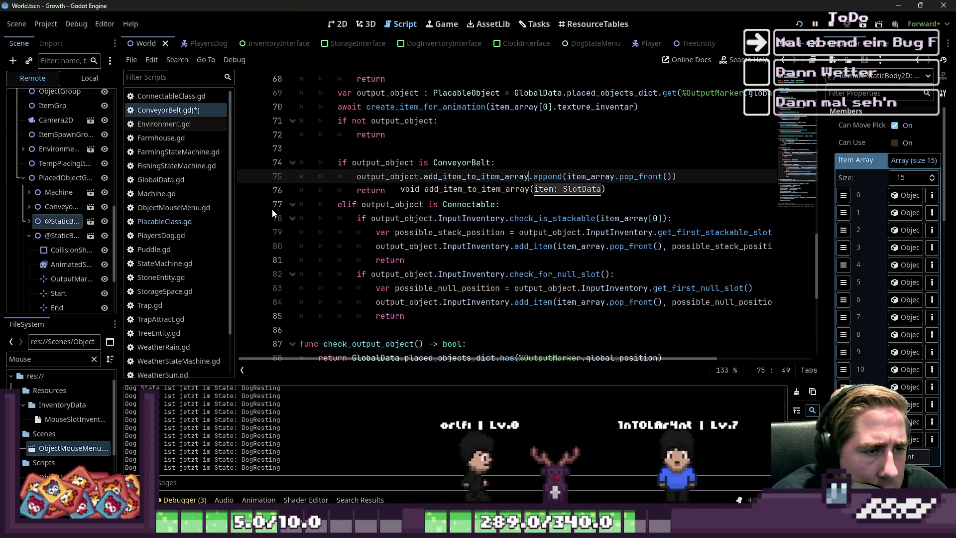
# Move item_array.pop_front() into add_item_to_item_array, dropping the leftover append call.
pyautogui.hotkey('shift', 'Right')
pyautogui.hotkey('shift', 'Right')
pyautogui.hotkey('shift', 'Right')
pyautogui.press('Left')
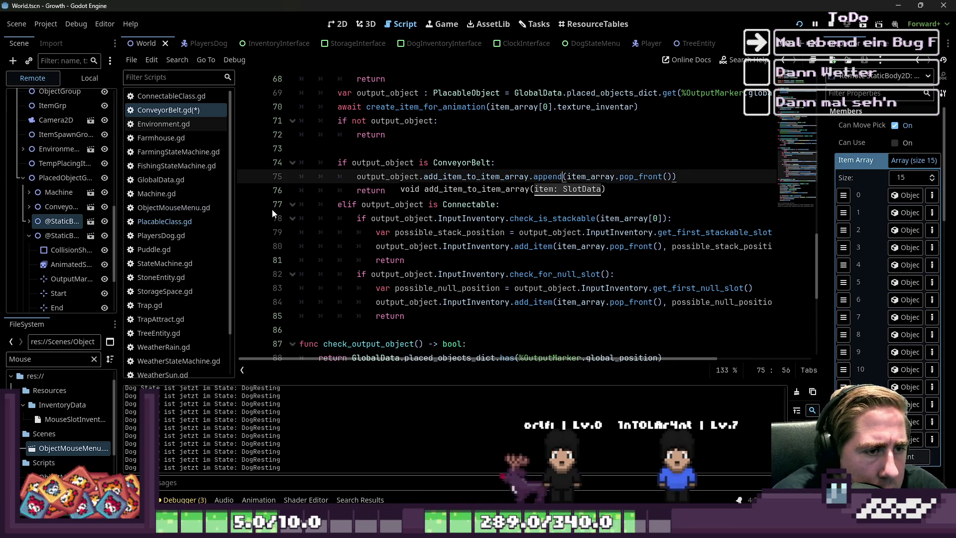
pyautogui.press('Right')
pyautogui.hotkey('shift', 'Right')
pyautogui.hotkey('shift', 'Right')
pyautogui.hotkey('shift', 'Right')
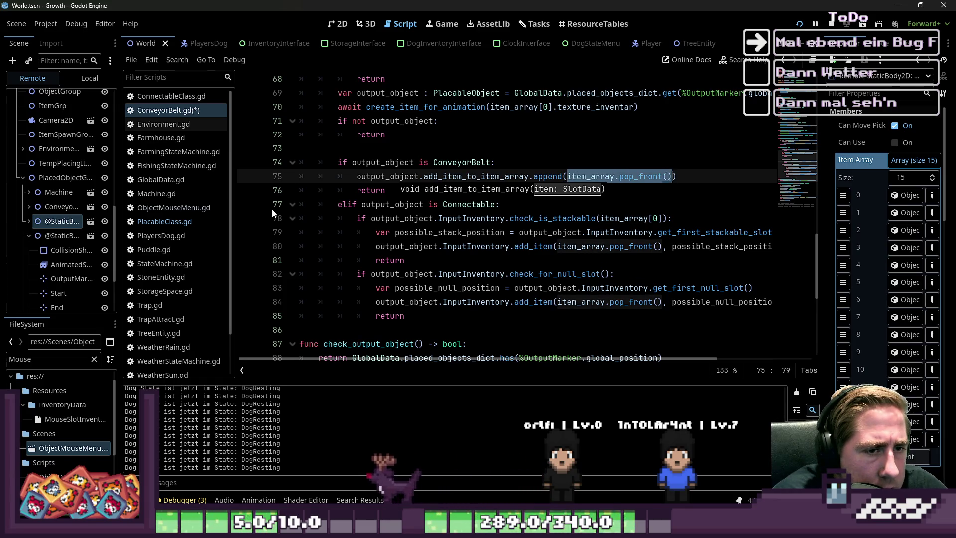
pyautogui.press('BackSpace')
pyautogui.hotkey('shift', 'Left')
pyautogui.hotkey('shift', 'Left')
pyautogui.hotkey('shift', 'Left')
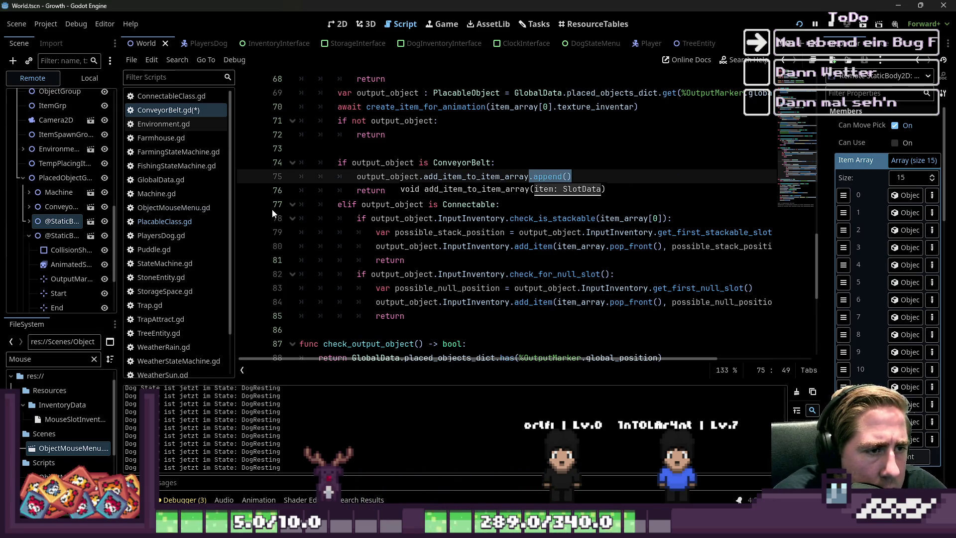
pyautogui.write(')')
pyautogui.write('item_array.pop_front()')
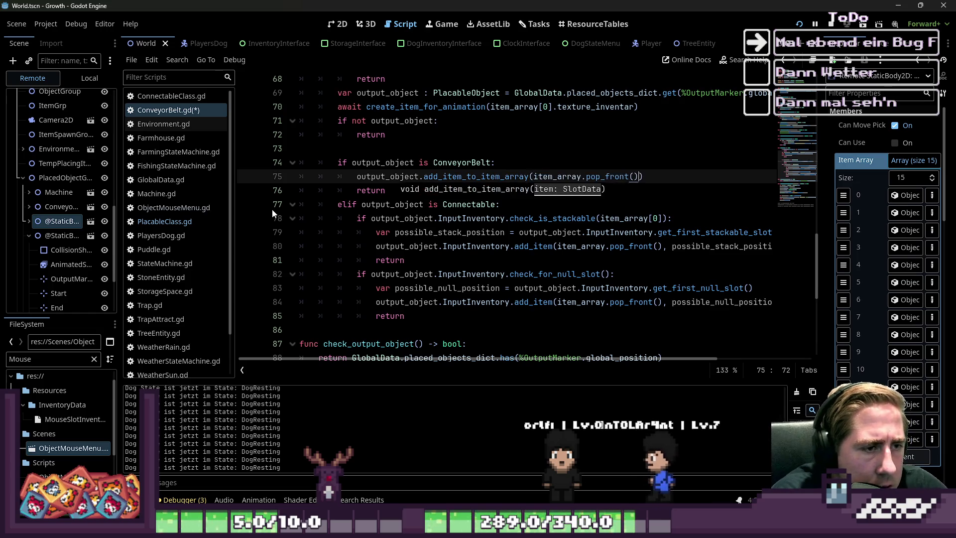
# Add a blank line after the return statement.
pyautogui.press('Up')
pyautogui.press('Down')
pyautogui.press('Down')
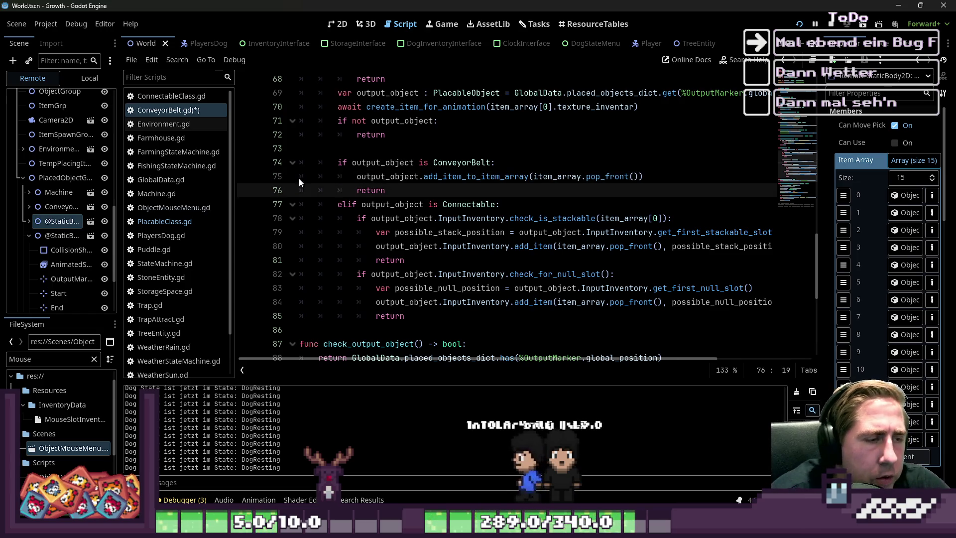
pyautogui.scroll(1, 394, 195)
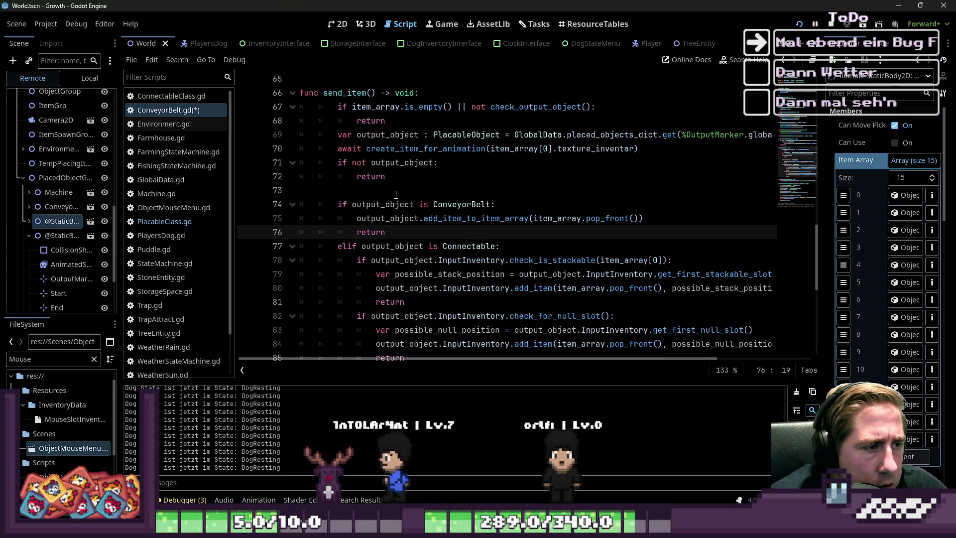
pyautogui.press('Return')
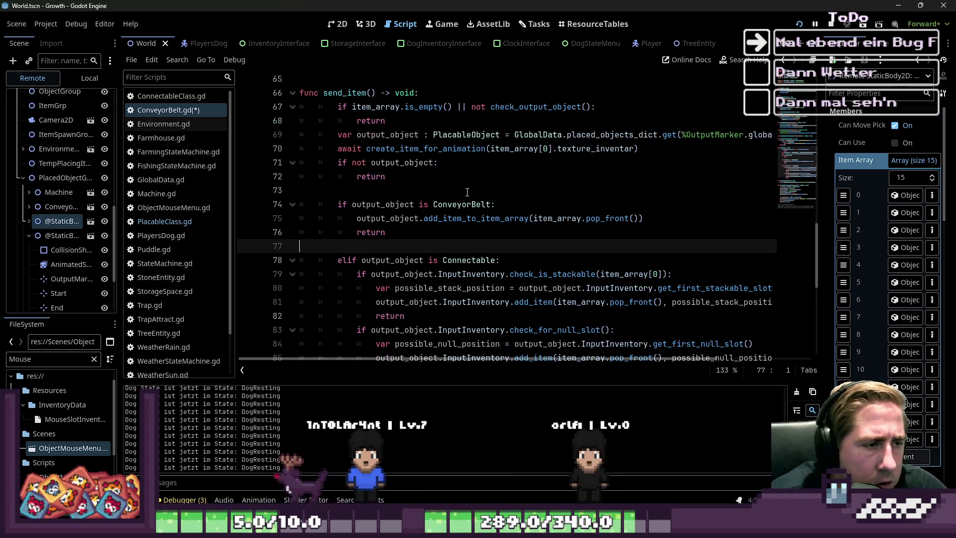
pyautogui.click(506, 187)
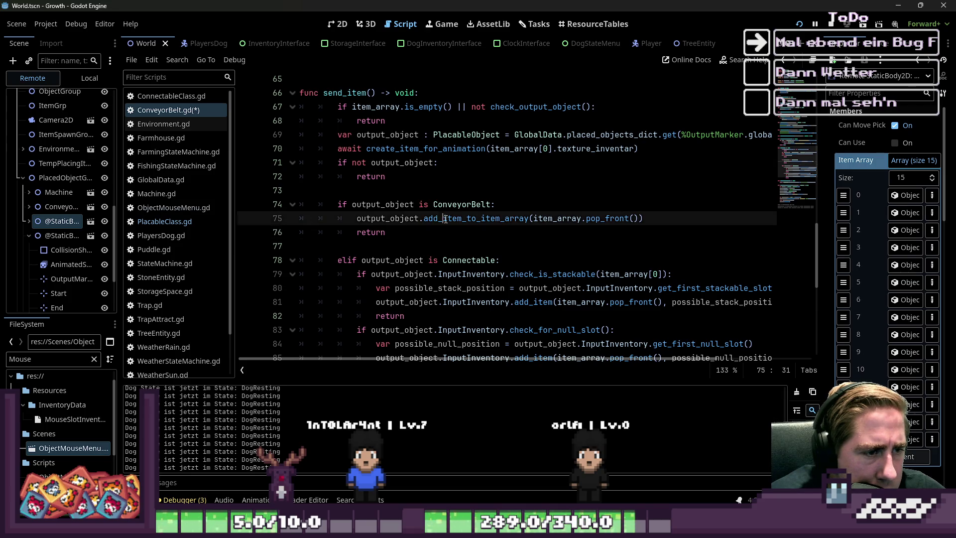
# Locate the add_item_to_item_array call and its definition in ConveyorBelt.gd.
pyautogui.doubleClick(465, 218)
pyautogui.scroll(2, 463, 224)
pyautogui.scroll(-1, 448, 259)
pyautogui.press('Down')
pyautogui.scroll(10, 437, 275)
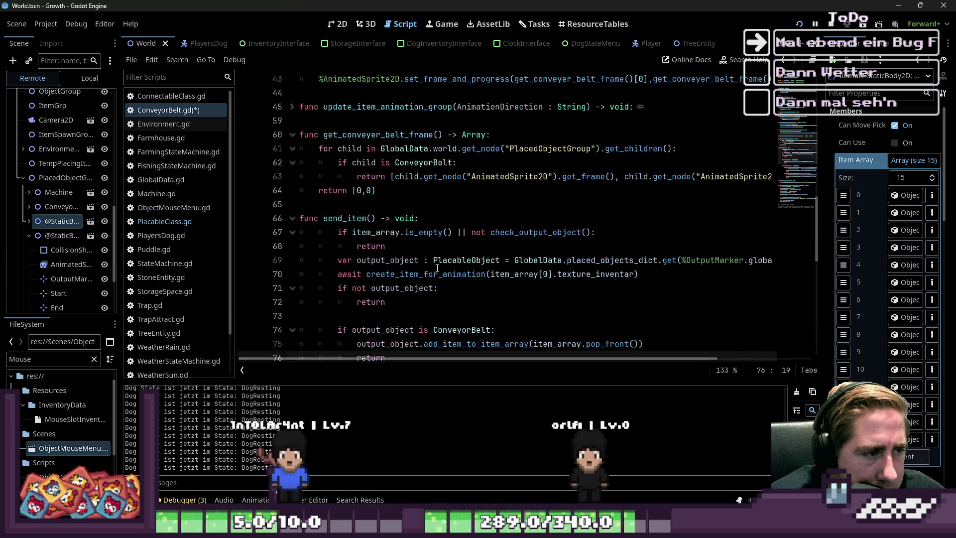
pyautogui.scroll(2, 437, 268)
pyautogui.click(418, 148)
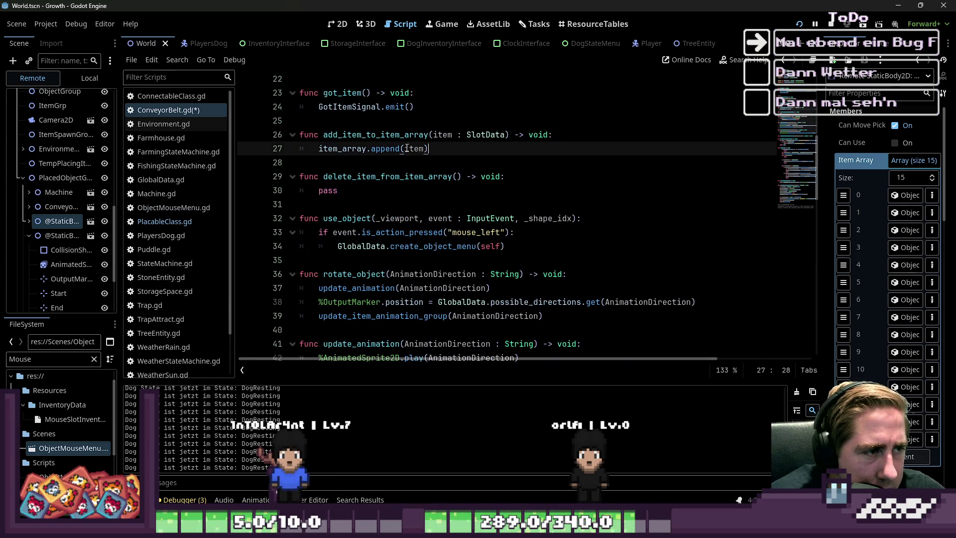
pyautogui.doubleClick(399, 135)
pyautogui.click(586, 135)
pyautogui.press('Down')
pyautogui.scroll(6, 396, 150)
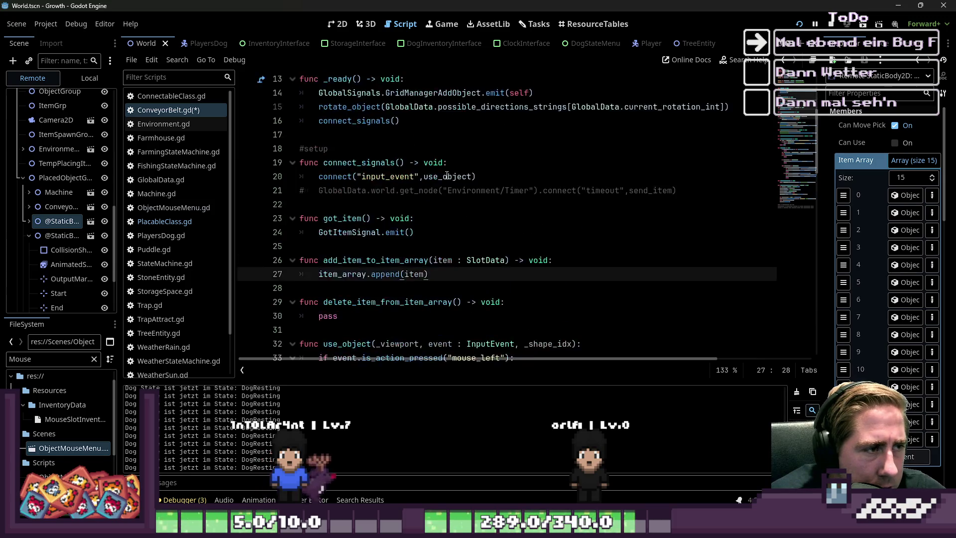
pyautogui.scroll(1, 396, 151)
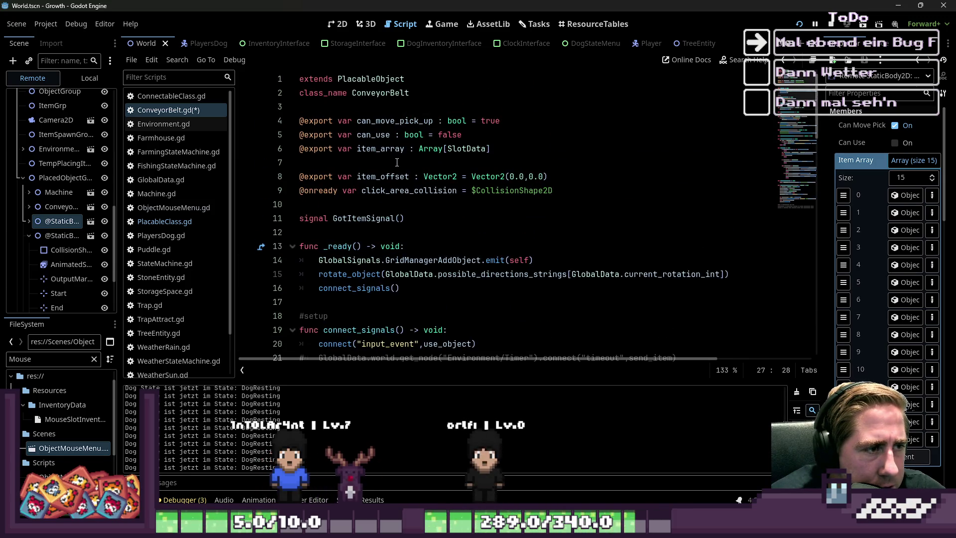
# Rename the GotItemSignal signal to ItemsHasChanged.
pyautogui.click(372, 220)
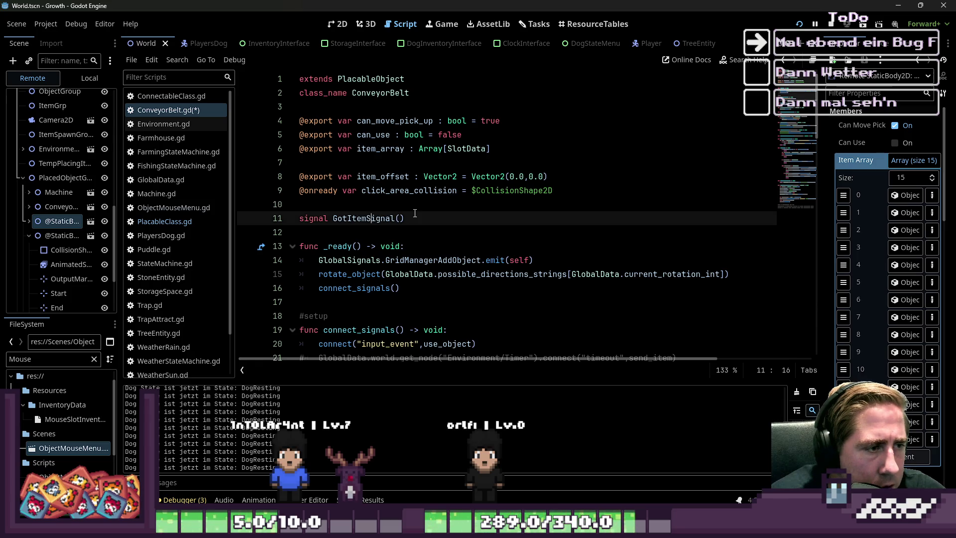
pyautogui.moveTo(338, 215); pyautogui.dragTo(333, 219)
pyautogui.scroll(-3, 402, 273)
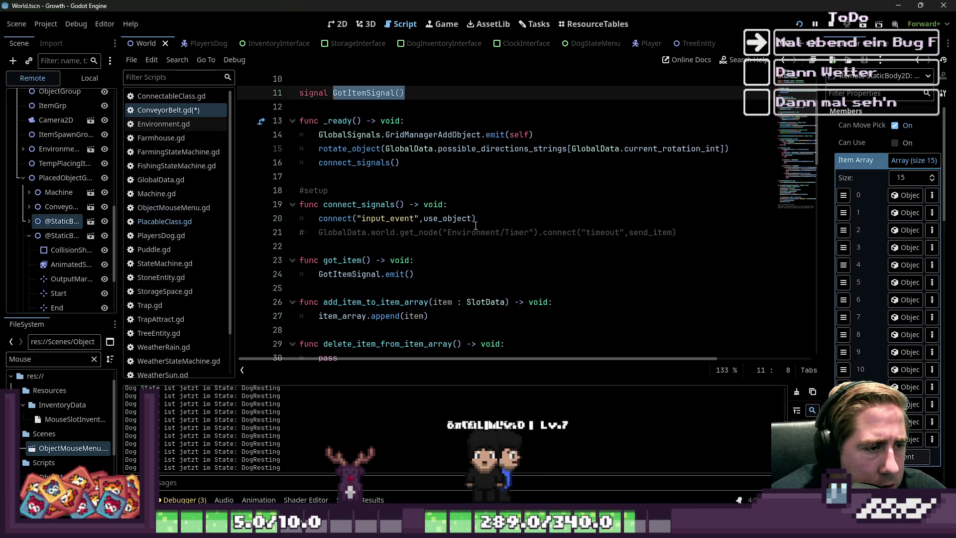
pyautogui.scroll(2, 456, 230)
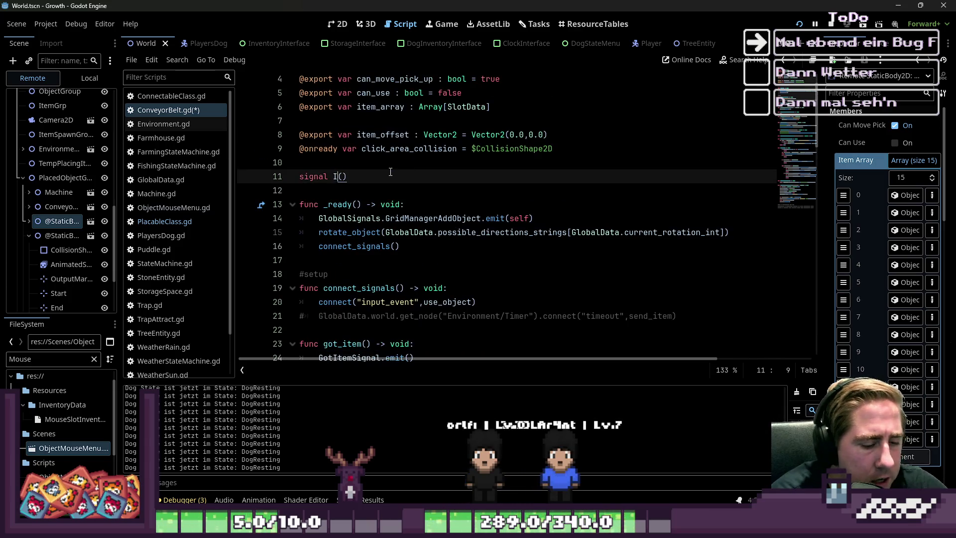
pyautogui.write('temsHasChanged')
pyautogui.hotkey('ctrl', 'shift', 'Left')
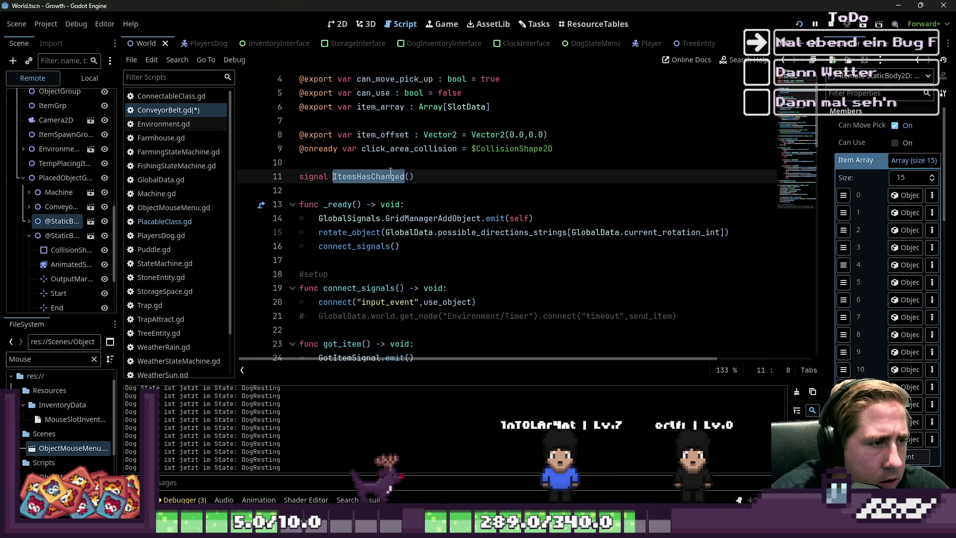
pyautogui.click(398, 175)
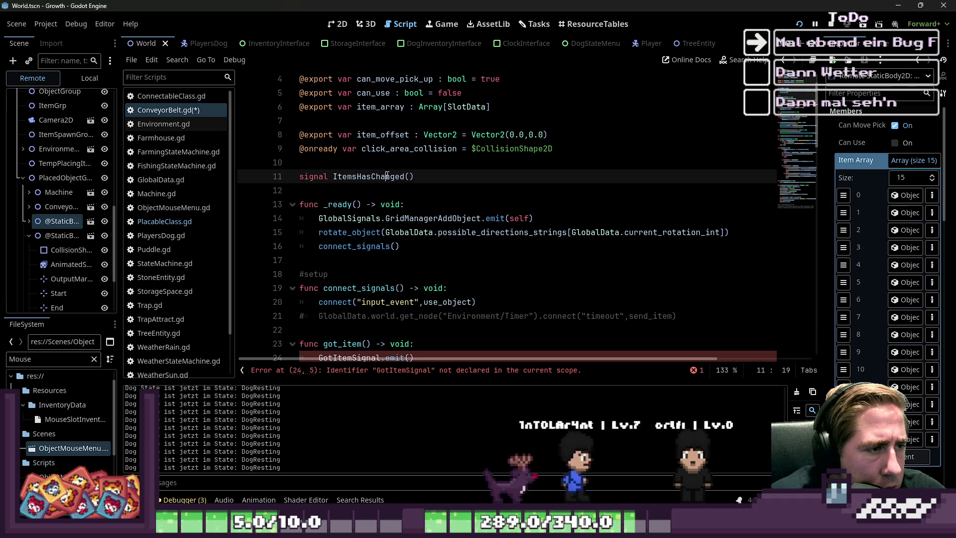
pyautogui.doubleClick(369, 176)
pyautogui.hotkey('ctrl', 'c')
pyautogui.scroll(-3, 368, 200)
# Delete the old got_item function.
pyautogui.doubleClick(344, 232)
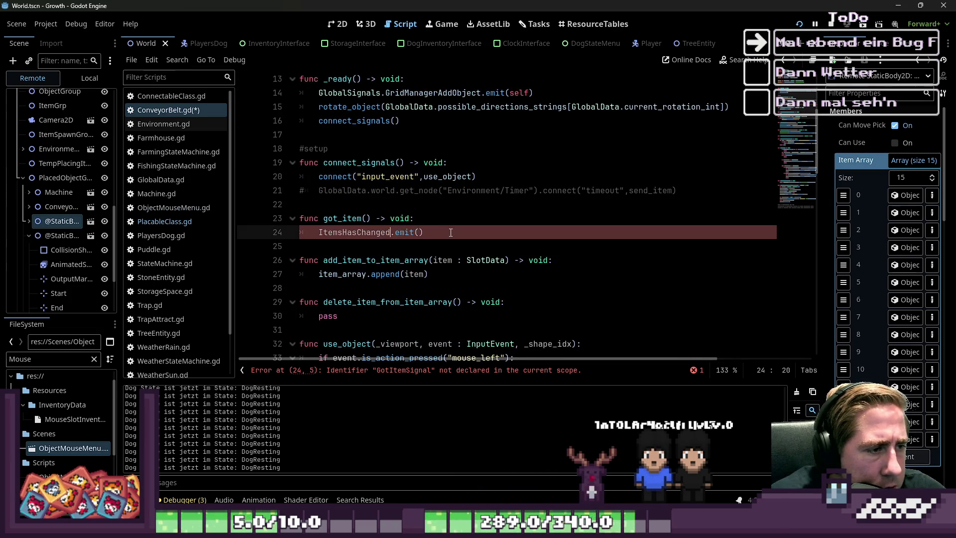
pyautogui.moveTo(450, 232); pyautogui.dragTo(246, 219)
pyautogui.press('BackSpace')
pyautogui.press('BackSpace')
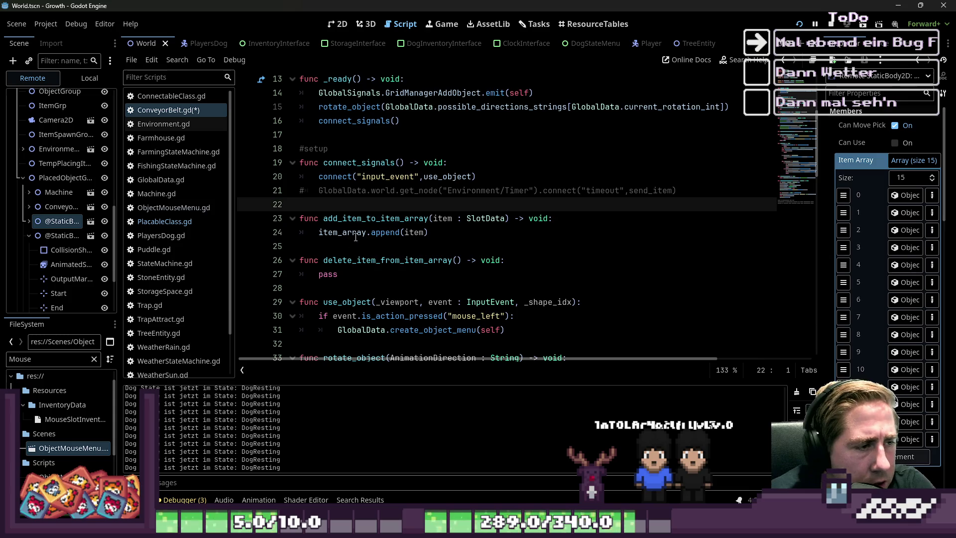
# Add ItemsHasChanged.emit() on a new line after item_array.append(item).
pyautogui.click(384, 235)
pyautogui.press('End')
pyautogui.press('Return')
pyautogui.hotkey('ctrl', 'v')
pyautogui.write('.emit()')
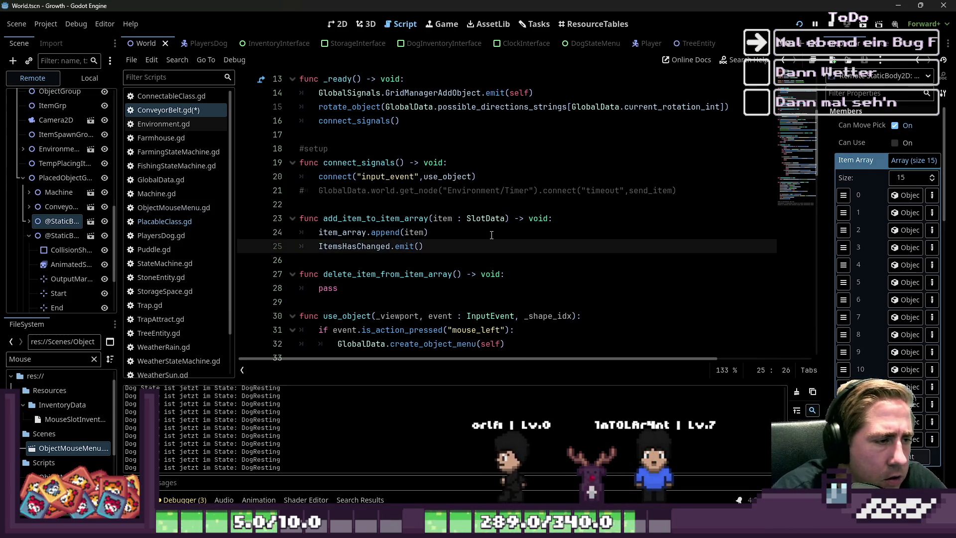
pyautogui.press('Down')
pyautogui.press('Down')
pyautogui.press('Down')
pyautogui.press('Up')
pyautogui.press('Up')
pyautogui.press('Up')
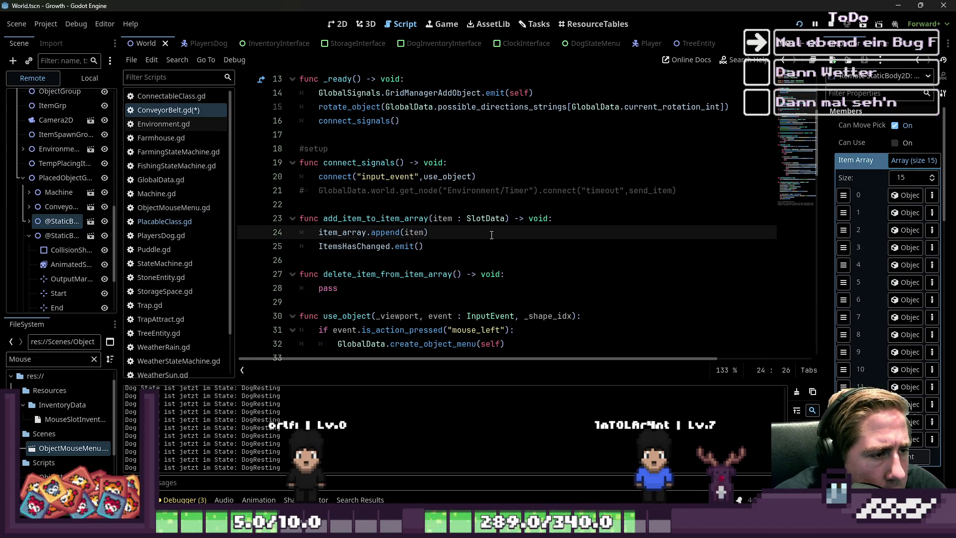
pyautogui.press('Down')
pyautogui.press('Down')
pyautogui.press('Down')
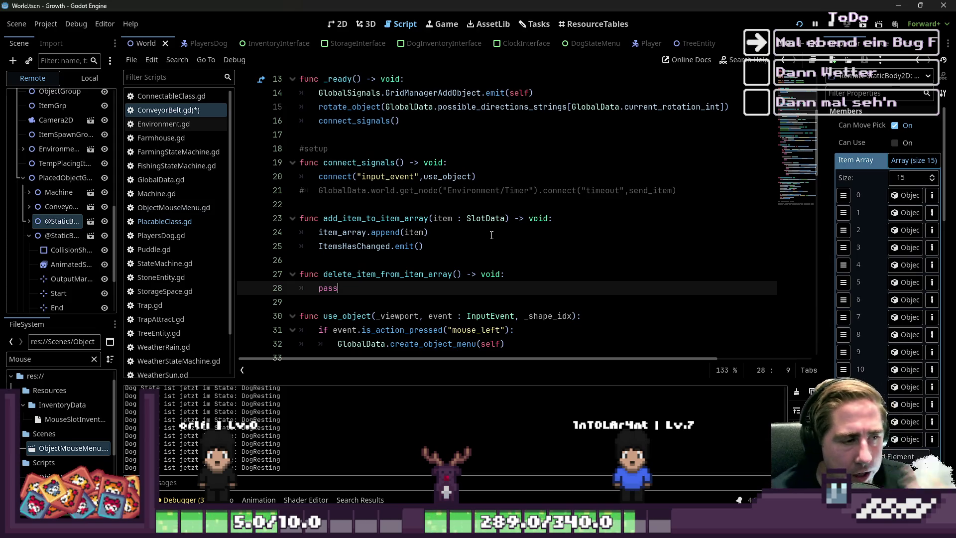
pyautogui.hotkey('ctrl', 'shift', 'Left')
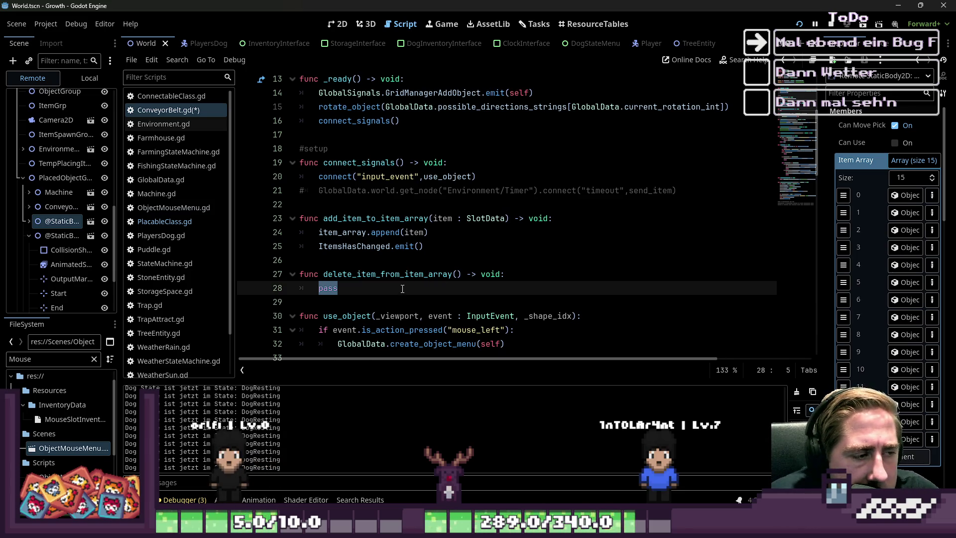
# Replace pass with return item_array.pop_front() in delete_item_from_item_array.
pyautogui.moveTo(319, 232); pyautogui.dragTo(347, 233)
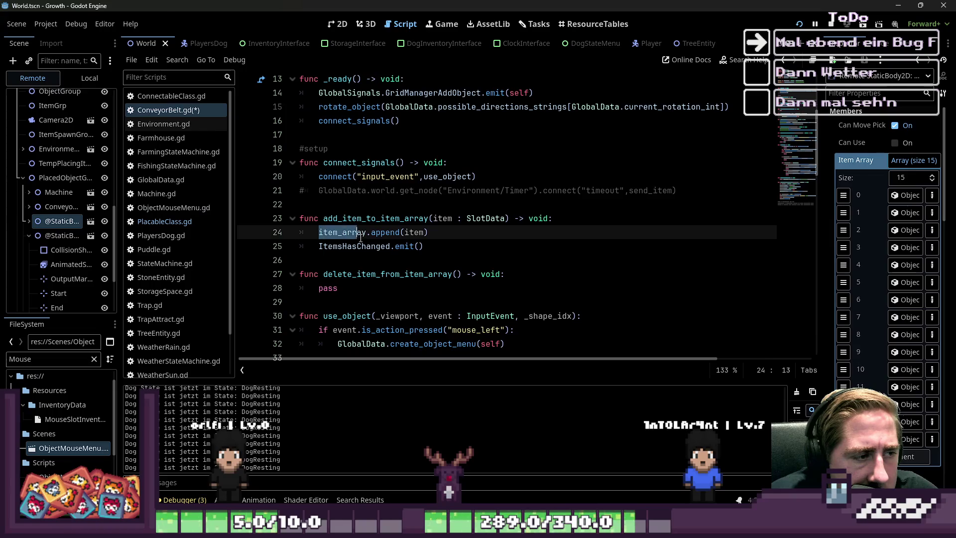
pyautogui.doubleClick(383, 291)
pyautogui.write('return item_array')
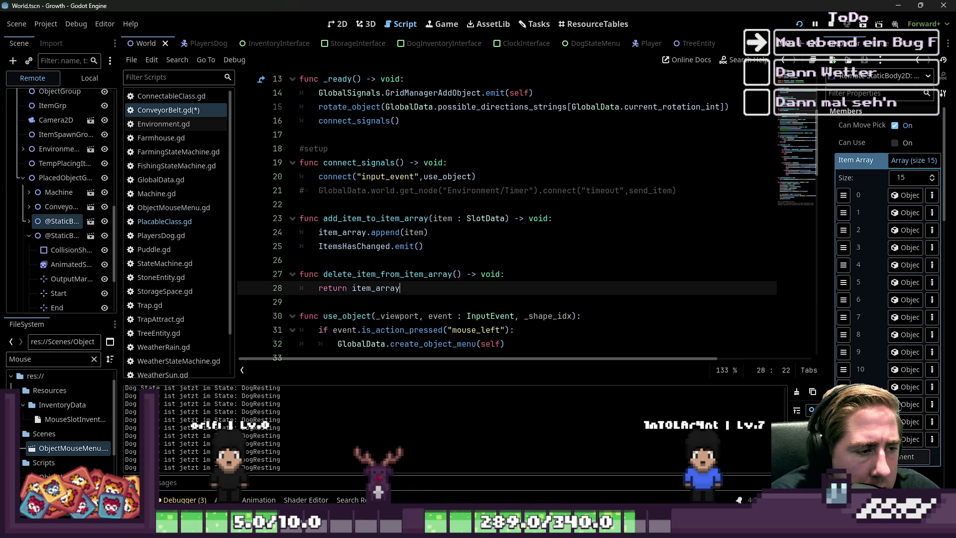
pyautogui.write('.po')
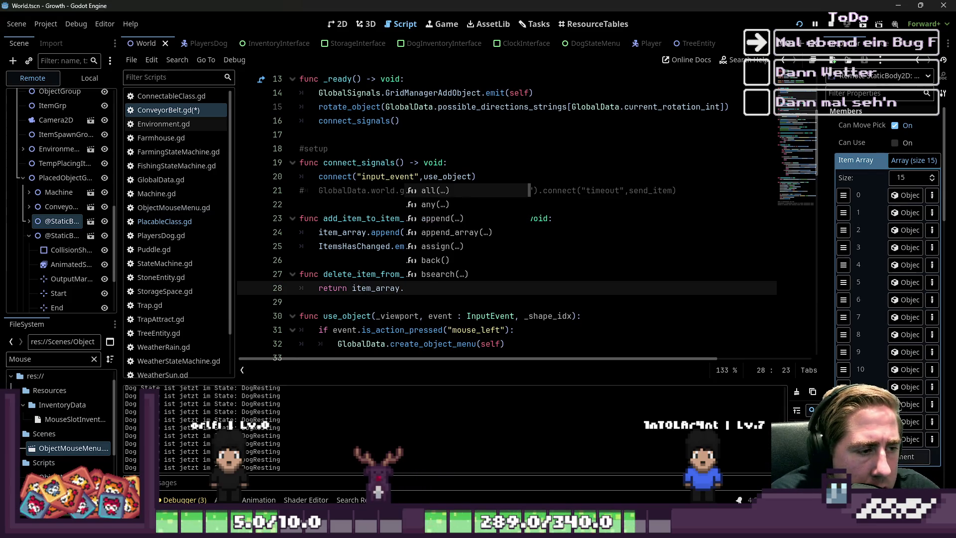
pyautogui.press('Down')
pyautogui.press('Down')
pyautogui.press('Return')
# Change the function's return type from void to SlotData.
pyautogui.press('Up')
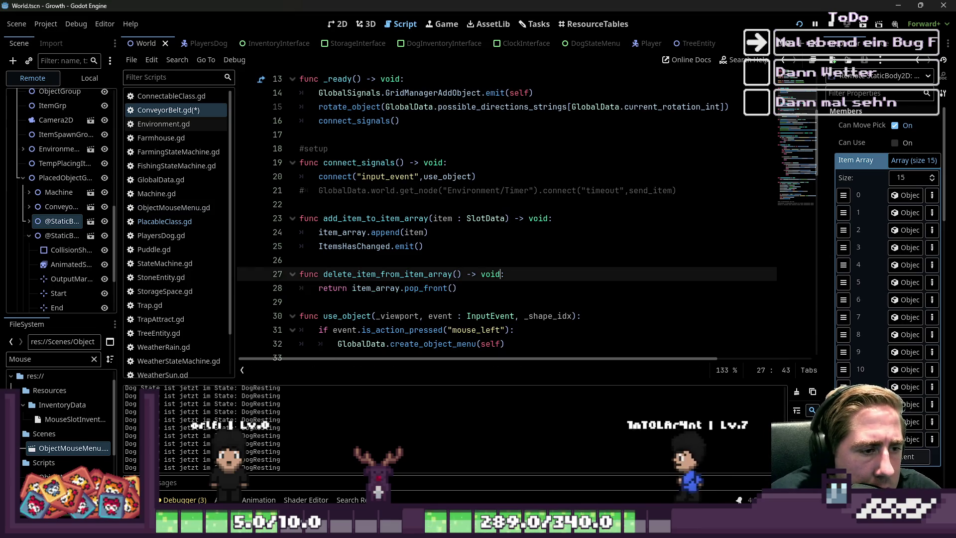
pyautogui.doubleClick(490, 274)
pyautogui.write('SlotData')
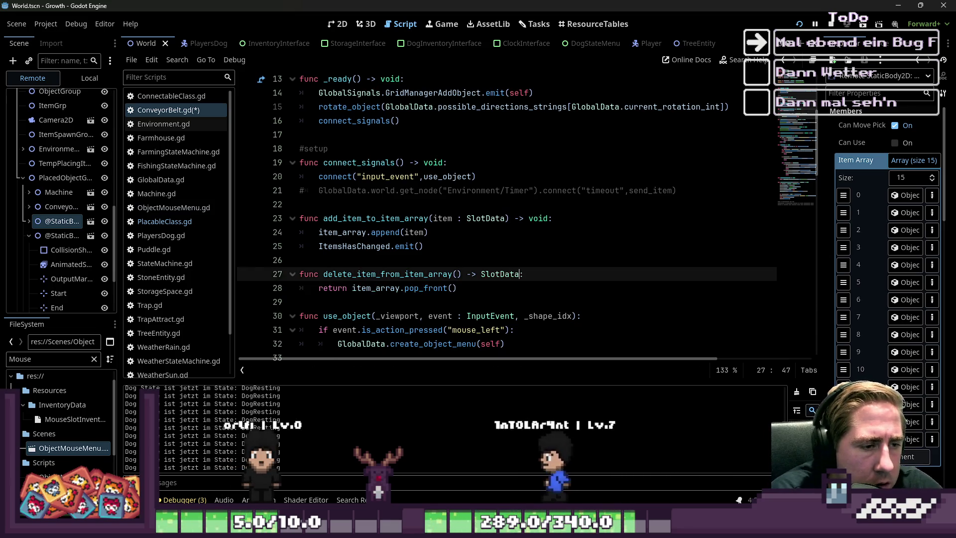
# Replace item_array.pop_front() on line 73 with delete_item_from_item_array().
pyautogui.doubleClick(389, 274)
pyautogui.scroll(-15, 495, 282)
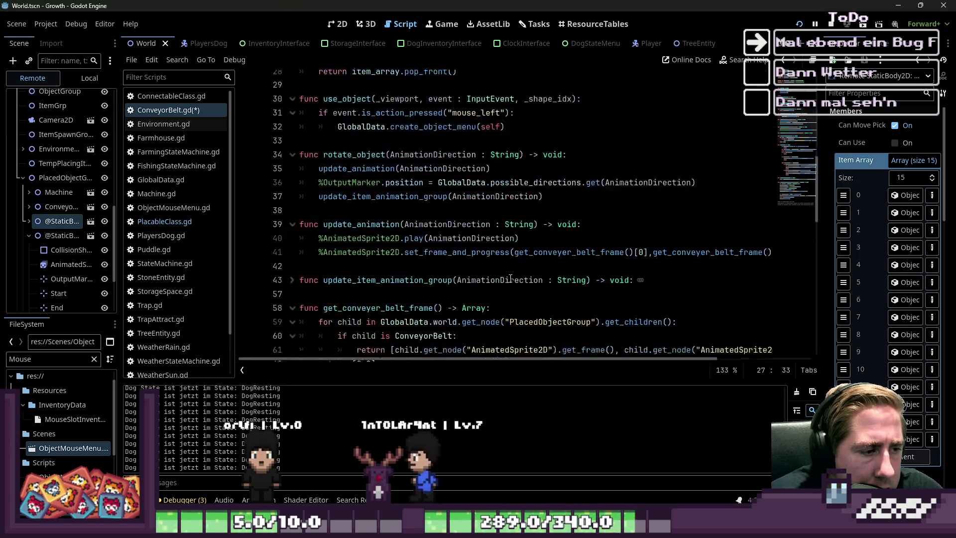
pyautogui.scroll(-1, 441, 253)
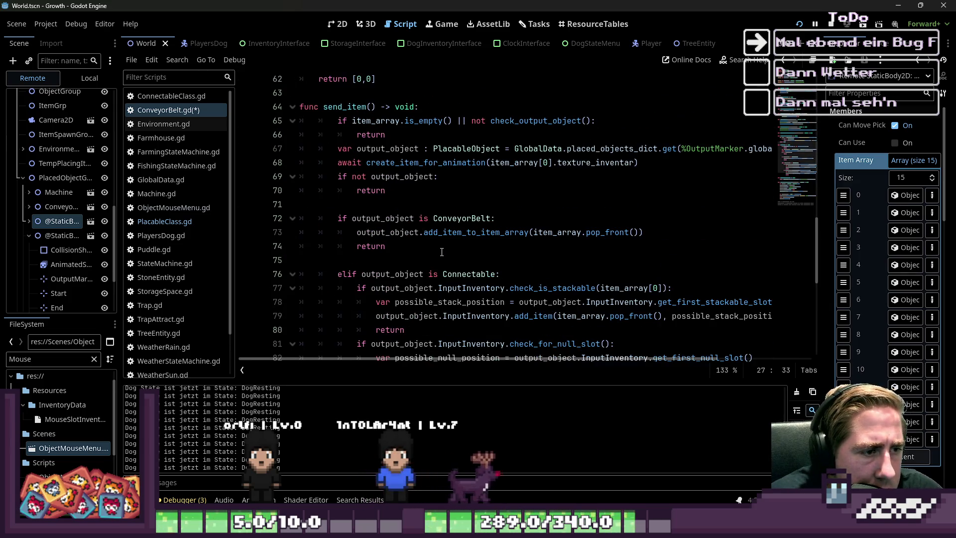
pyautogui.click(564, 230)
pyautogui.moveTo(536, 233); pyautogui.dragTo(641, 233)
pyautogui.write('delete_item_from_item_array')
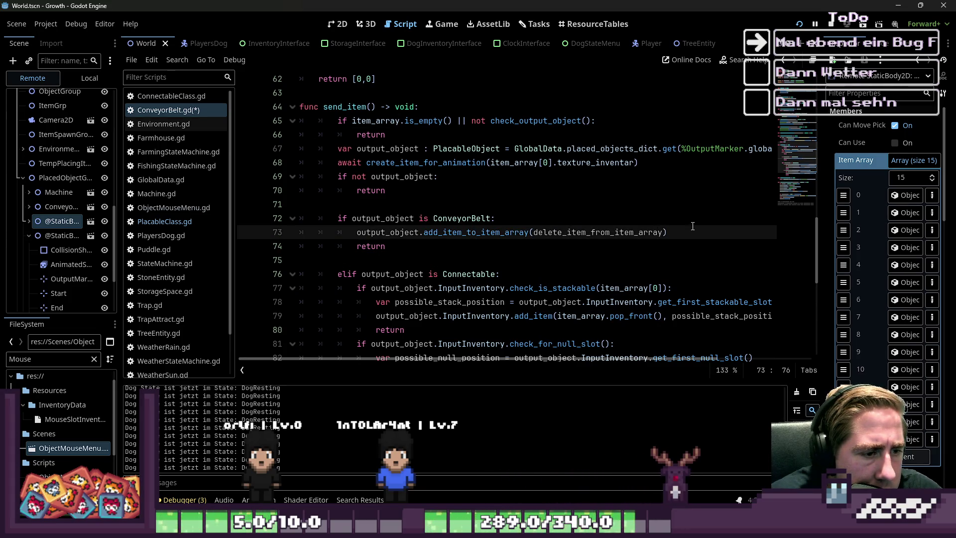
pyautogui.scroll(-1, 604, 261)
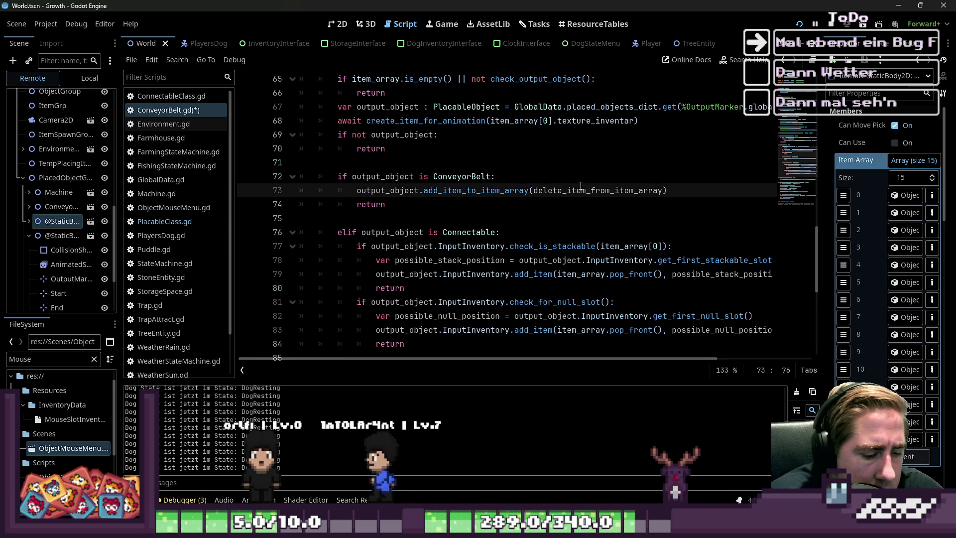
pyautogui.write('()')
pyautogui.hotkey('ctrl', 'shift', 'Left')
pyautogui.hotkey('ctrl', 'shift', 'Left')
pyautogui.hotkey('ctrl', 'c')
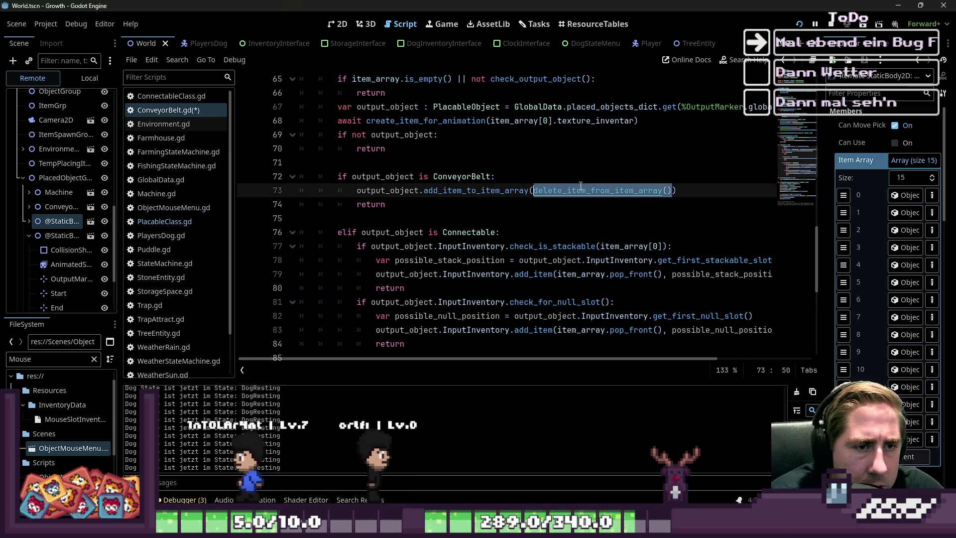
# Swap line 79's pop_front call for delete_item_from_item_array() and add a blank line after it.
pyautogui.press('Down')
pyautogui.press('Down')
pyautogui.press('Down')
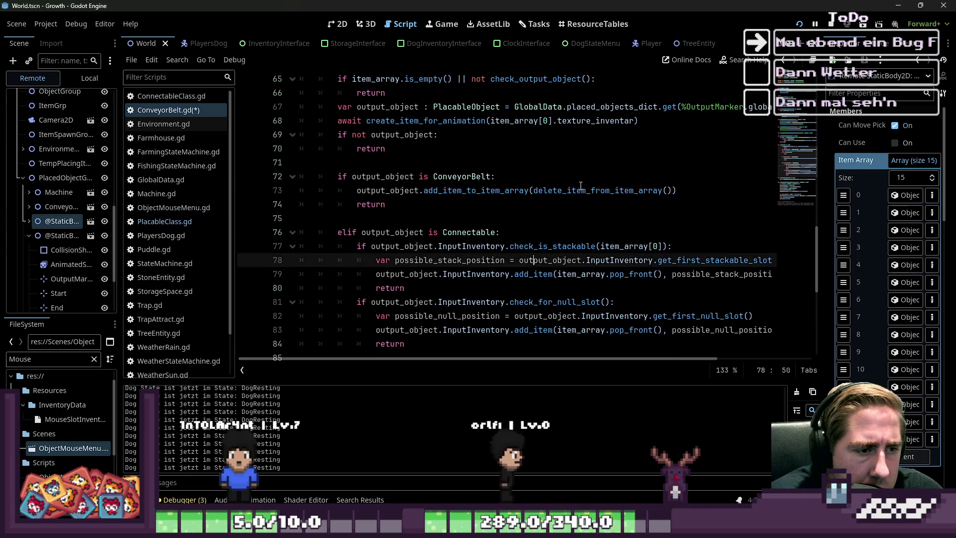
pyautogui.hotkey('ctrl', 'Right')
pyautogui.press('Right')
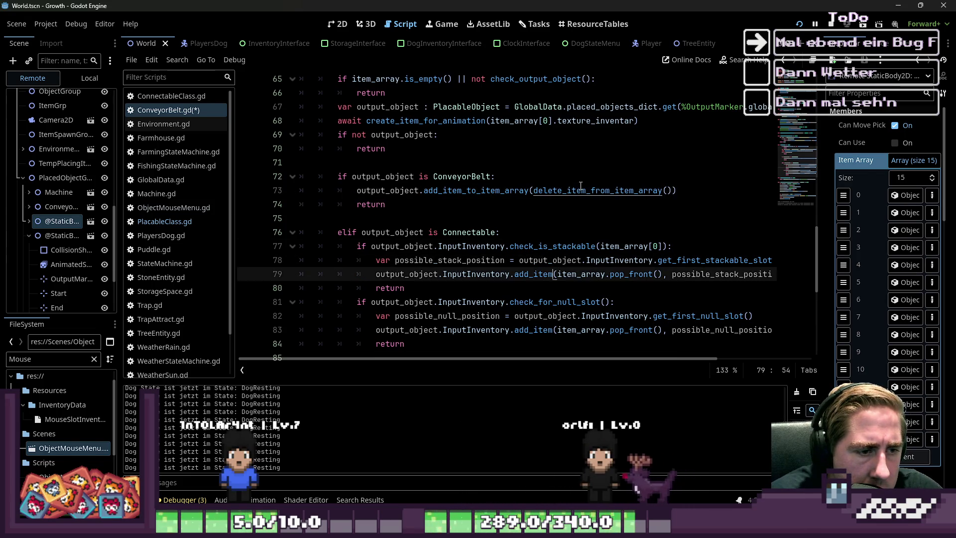
pyautogui.hotkey('ctrl', 'shift', 'Right')
pyautogui.hotkey('ctrl', 'shift', 'Right')
pyautogui.hotkey('ctrl', 'shift', 'Right')
pyautogui.hotkey('ctrl', 'v')
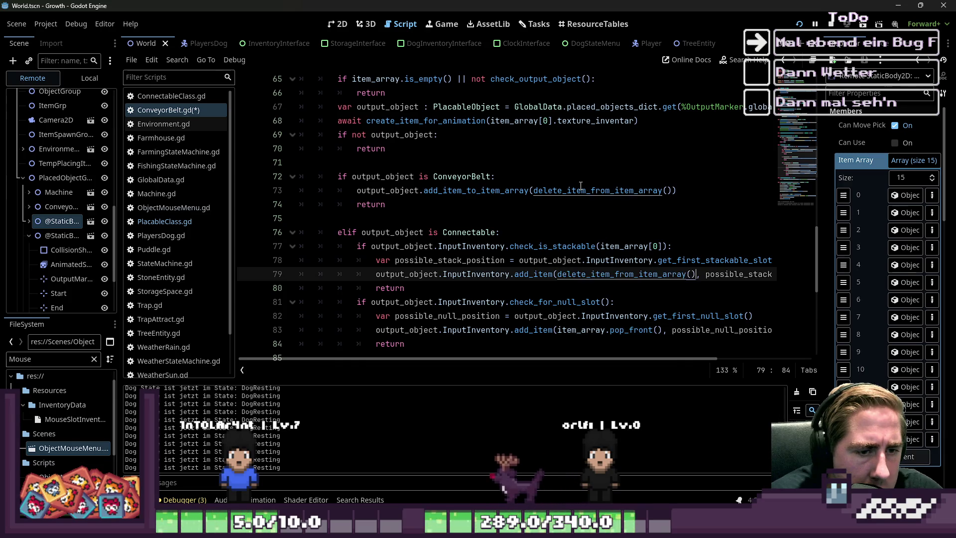
pyautogui.press('End')
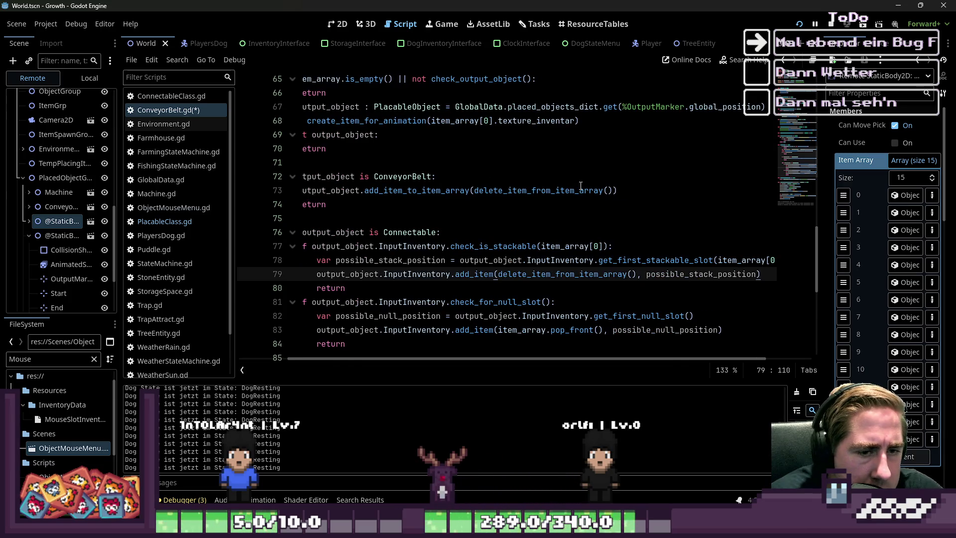
pyautogui.press('Down')
pyautogui.press('Home')
pyautogui.press('Home')
pyautogui.press('Down')
pyautogui.press('Return')
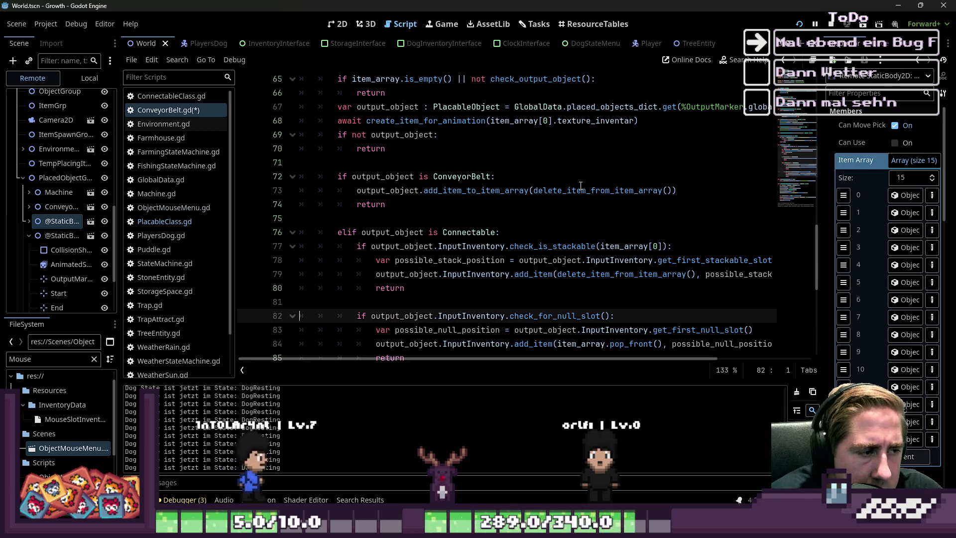
pyautogui.press('Up')
pyautogui.press('Down')
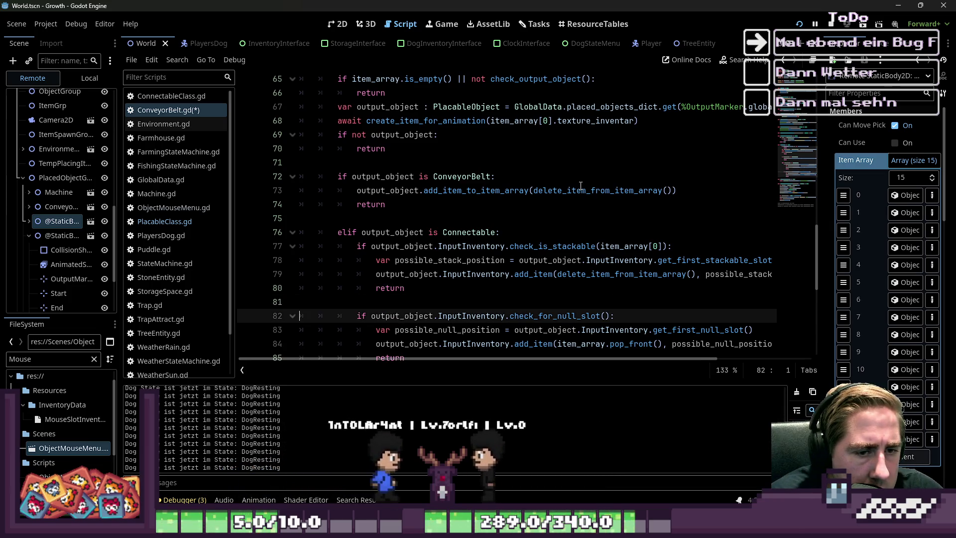
# Replace the pop_front call on line 84 with delete_item_from_item_array() as well.
pyautogui.press('Down')
pyautogui.press('Down')
pyautogui.press('Down')
pyautogui.press('Up')
pyautogui.press('Up')
pyautogui.press('Up')
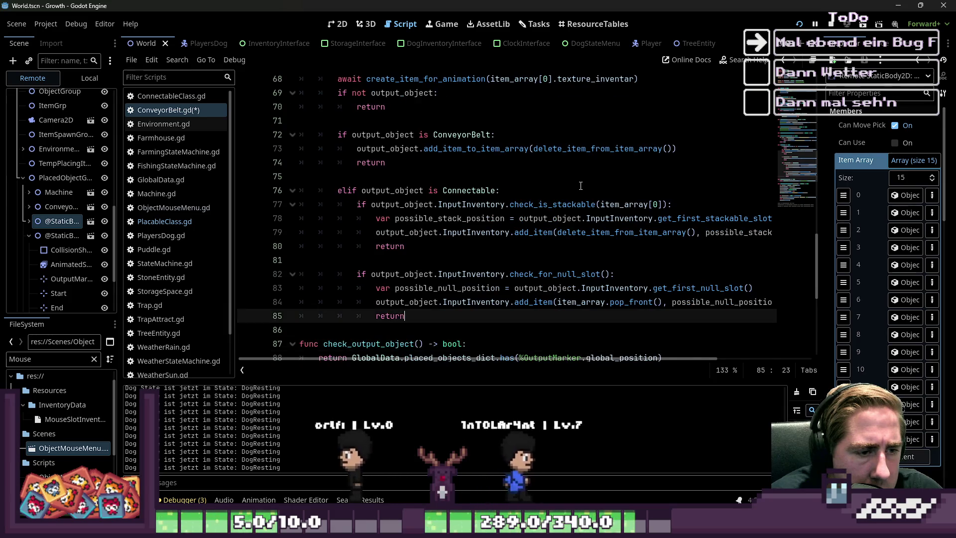
pyautogui.press('End')
pyautogui.hotkey('ctrl', 'Left')
pyautogui.hotkey('ctrl', 'Left')
pyautogui.hotkey('ctrl', 'Left')
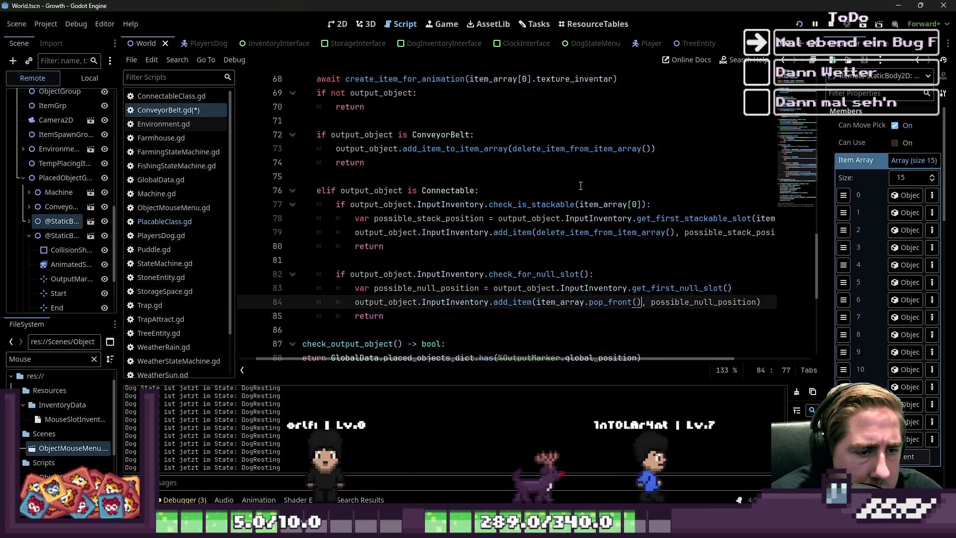
pyautogui.press('Right')
pyautogui.press('Right')
pyautogui.hotkey('ctrl', 'shift', 'Left')
pyautogui.hotkey('ctrl', 'shift', 'Left')
pyautogui.hotkey('ctrl', 'shift', 'Left')
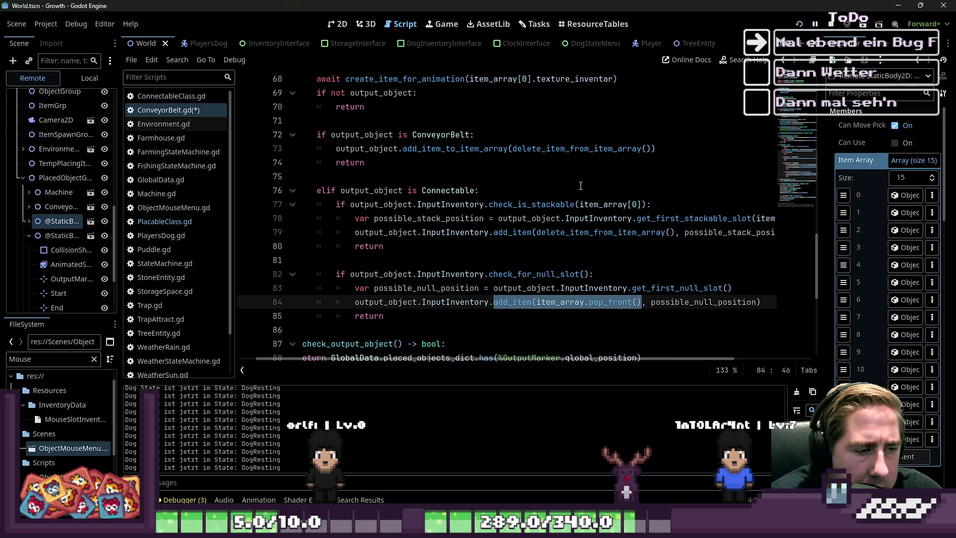
pyautogui.write('(delete_item_from_item_array()')
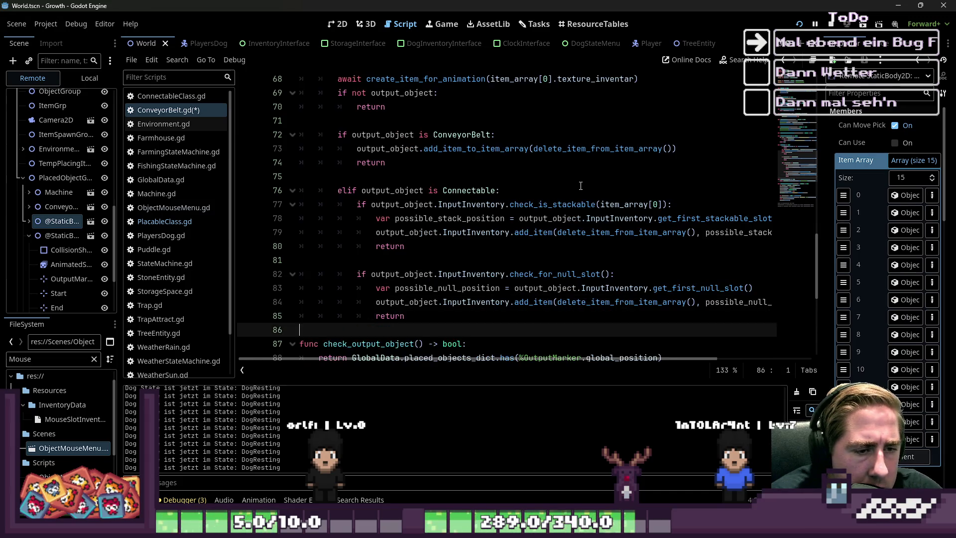
pyautogui.press('Up')
pyautogui.press('Up')
pyautogui.press('Up')
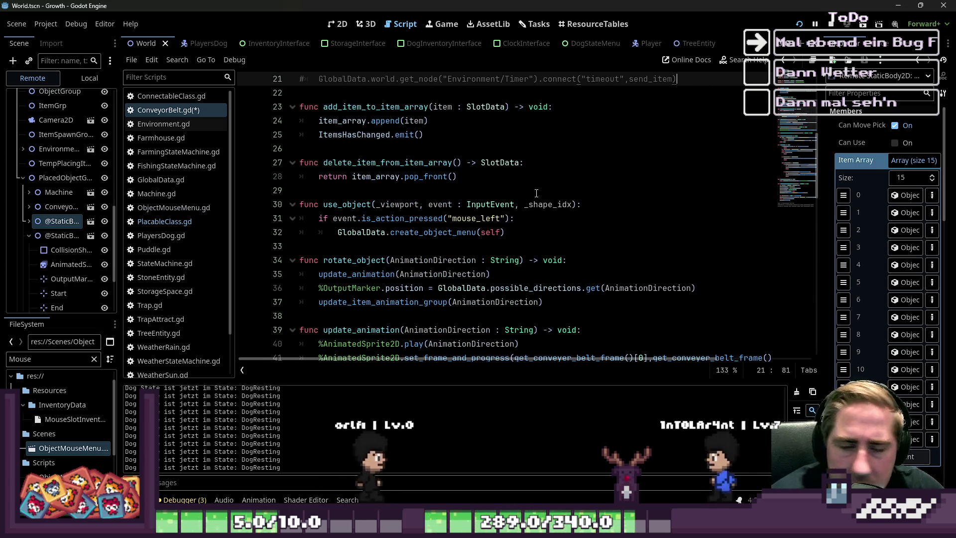
# Delete the commented GlobalData.world.get_node("Environment/Timer") timeout connection line.
pyautogui.scroll(3, 441, 232)
pyautogui.click(440, 232)
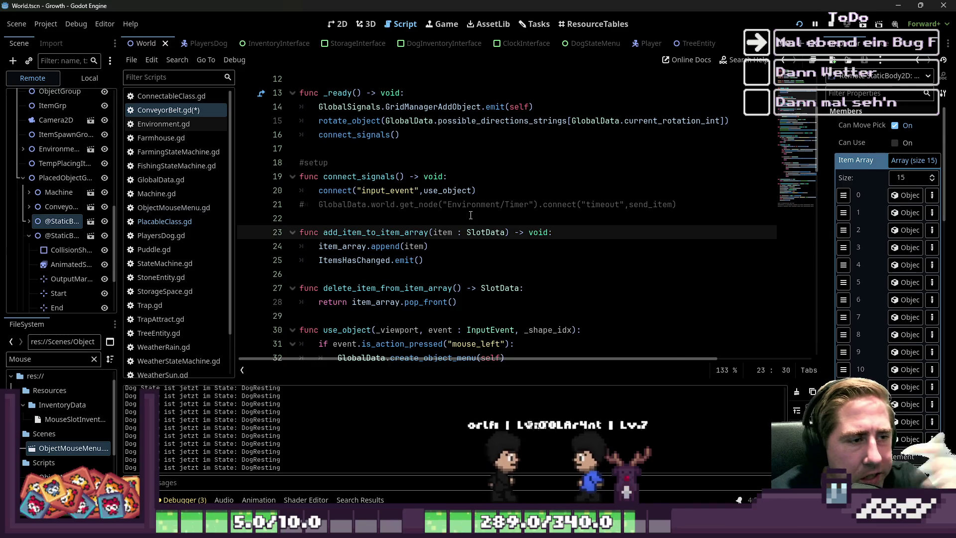
pyautogui.scroll(2, 385, 287)
pyautogui.click(408, 232)
pyautogui.scroll(-2, 408, 222)
pyautogui.moveTo(279, 219); pyautogui.dragTo(279, 203)
pyautogui.press('BackSpace')
pyautogui.press('Tab')
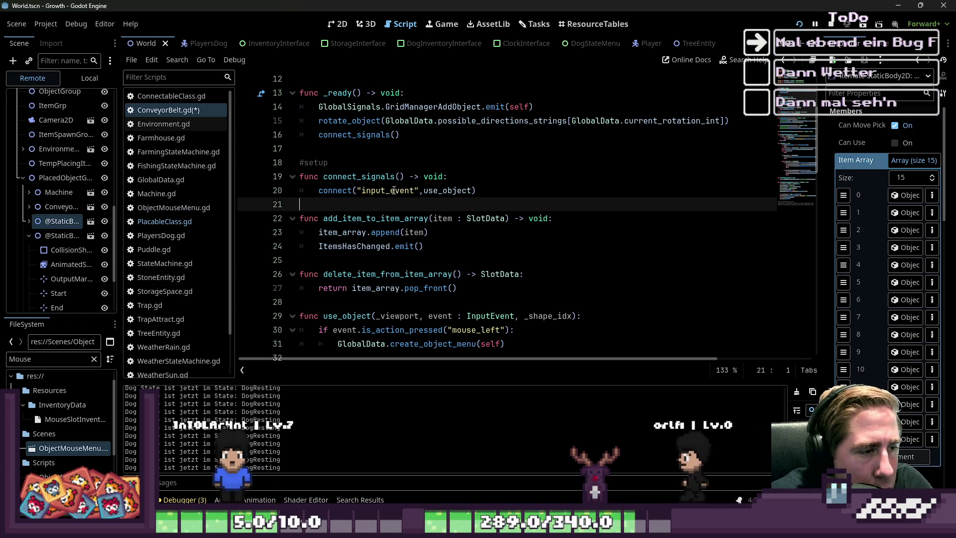
# Check the ItemsHasChanged signal's documentation tooltip.
pyautogui.doubleClick(359, 247)
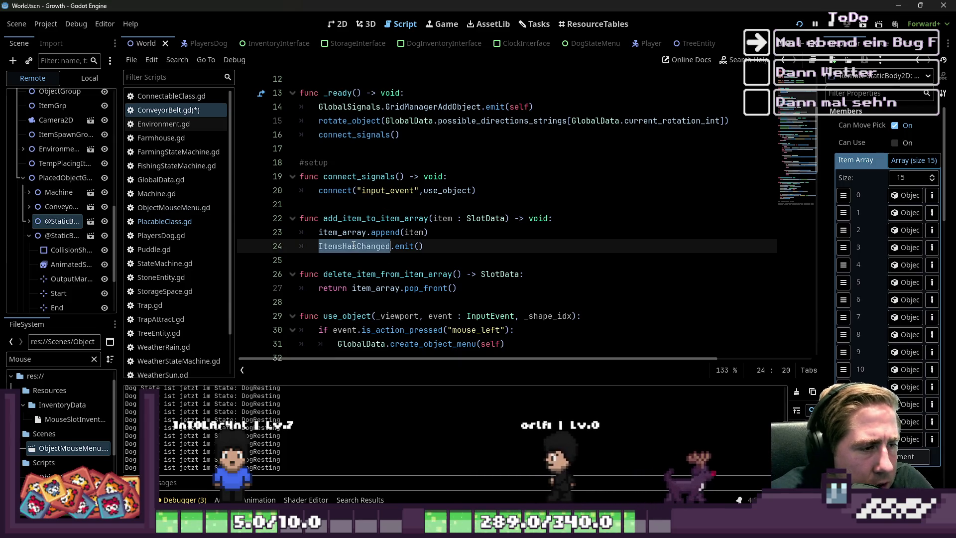
pyautogui.click(447, 238)
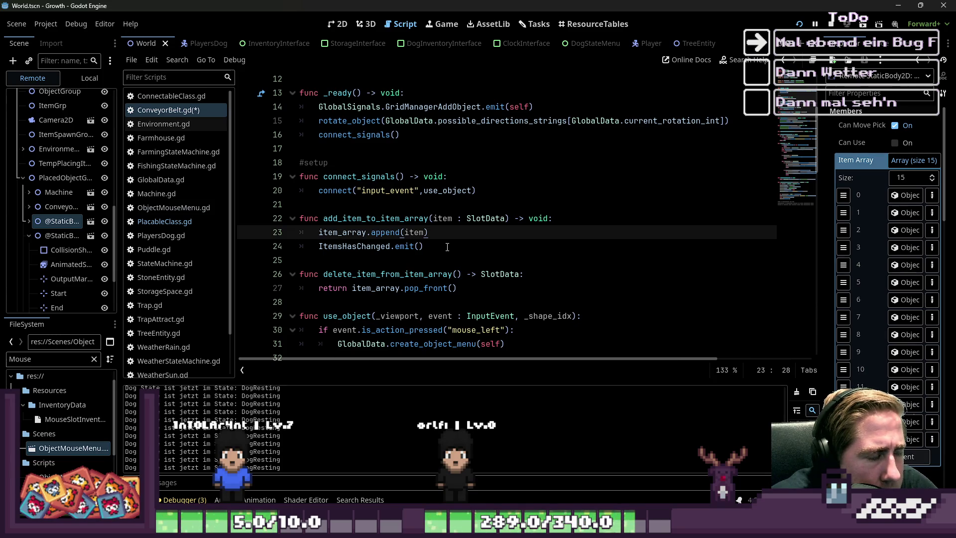
pyautogui.scroll(-7, 448, 247)
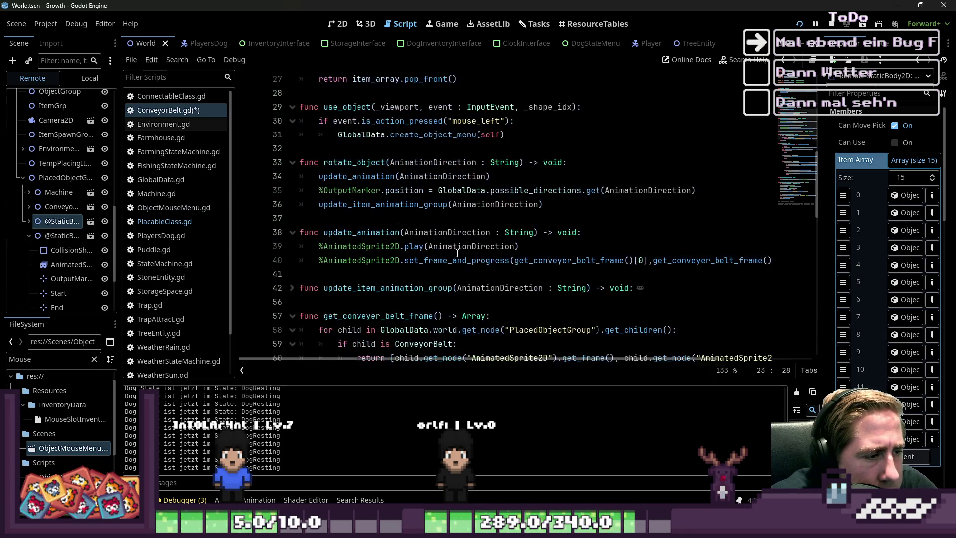
# Review send_item, delete_item_from_item_array and the ItemsHasChanged emit in ConveyorBelt.gd.
pyautogui.scroll(-1, 457, 253)
pyautogui.doubleClick(345, 274)
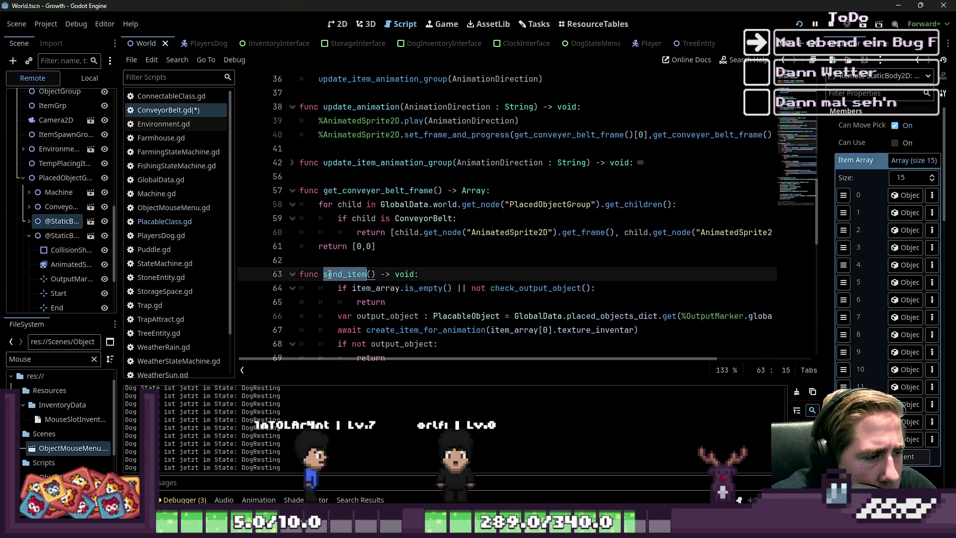
pyautogui.scroll(1, 444, 302)
pyautogui.scroll(4, 444, 302)
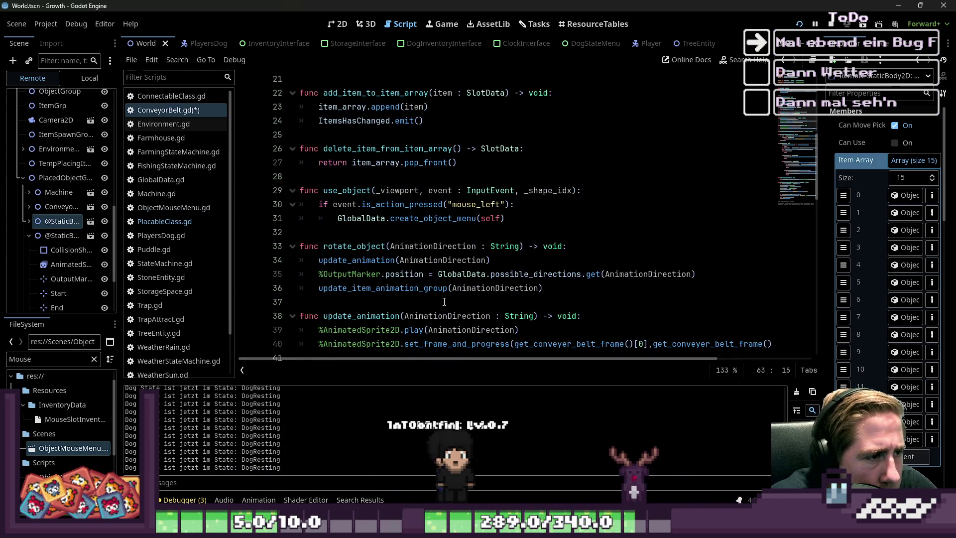
pyautogui.scroll(2, 444, 302)
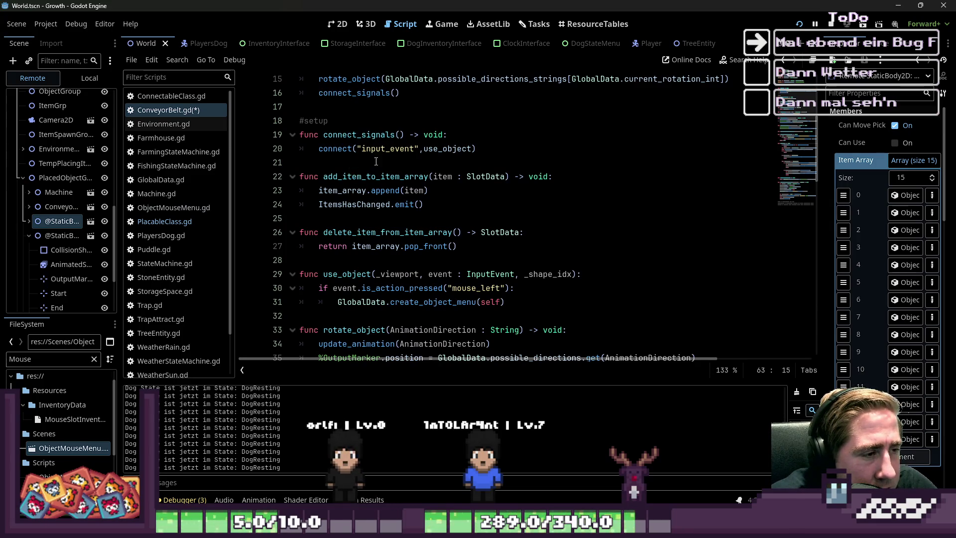
pyautogui.moveTo(457, 246)
pyautogui.mouseDown()
pyautogui.moveTo(353, 246)
pyautogui.moveTo(330, 232)
pyautogui.mouseUp()
pyautogui.doubleClick(343, 233)
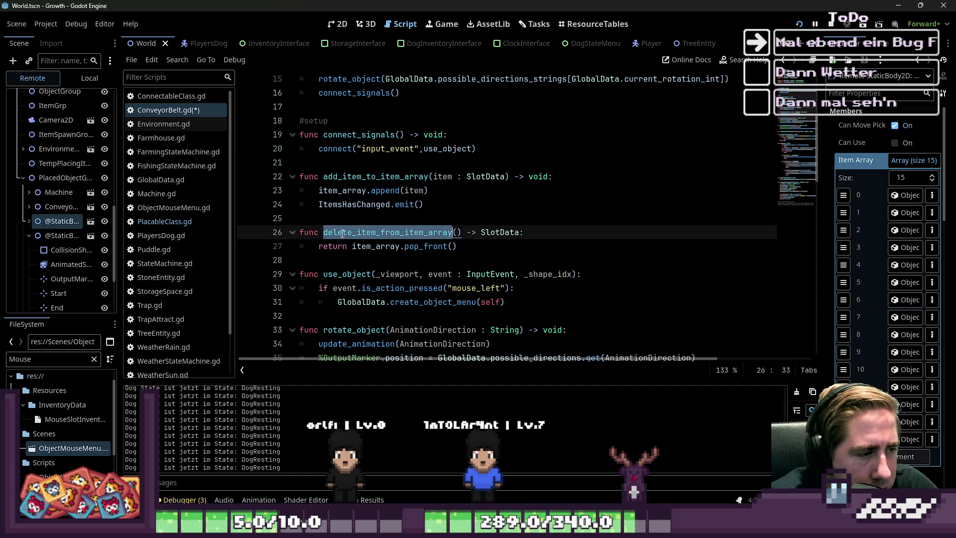
pyautogui.doubleClick(354, 204)
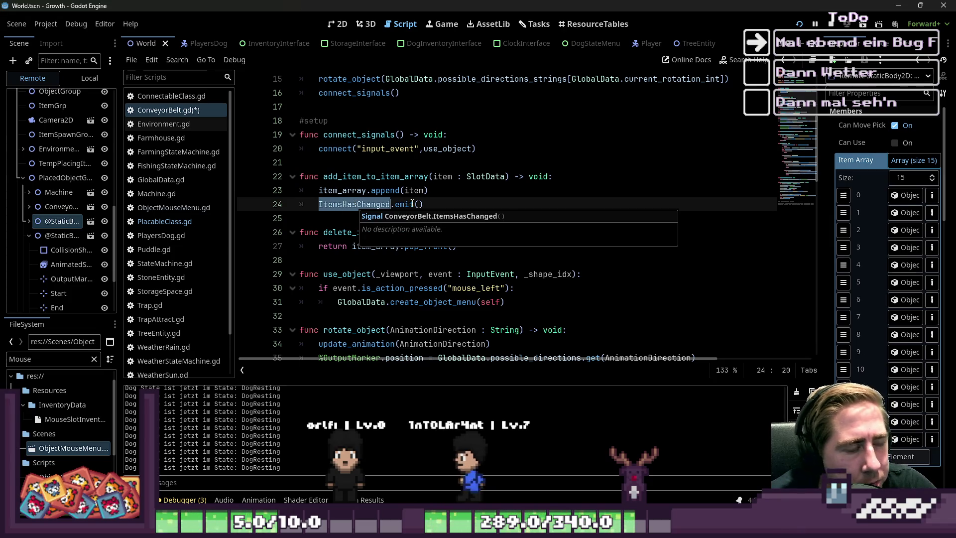
pyautogui.click(450, 196)
# Unfold update_item_animation_group at line 42 to show its Left, Up, Right, Down match block.
pyautogui.scroll(-7, 450, 196)
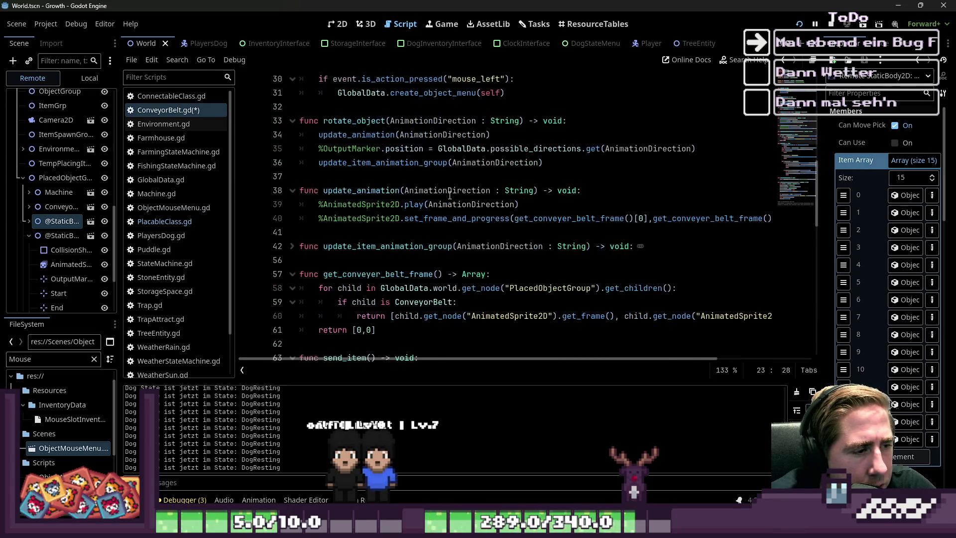
pyautogui.scroll(-1, 450, 195)
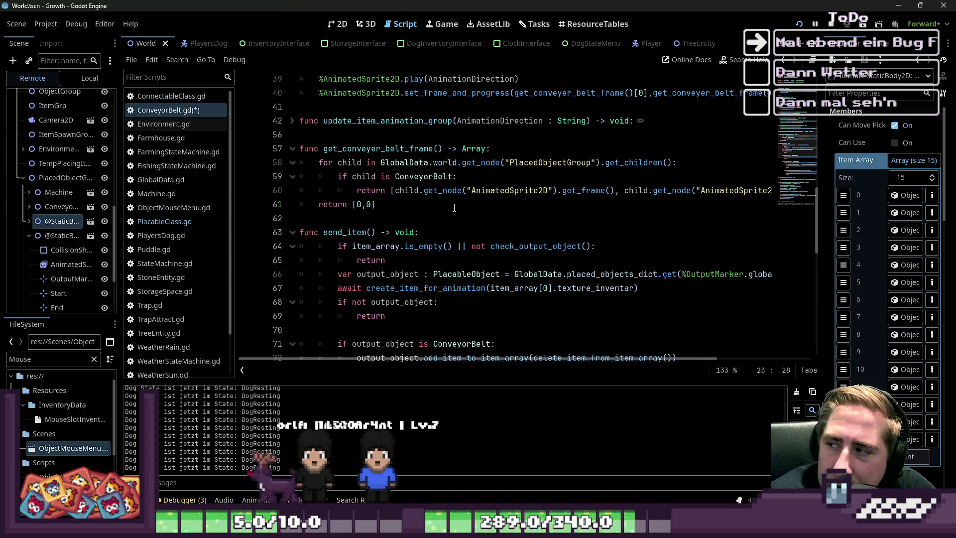
pyautogui.scroll(-7, 455, 207)
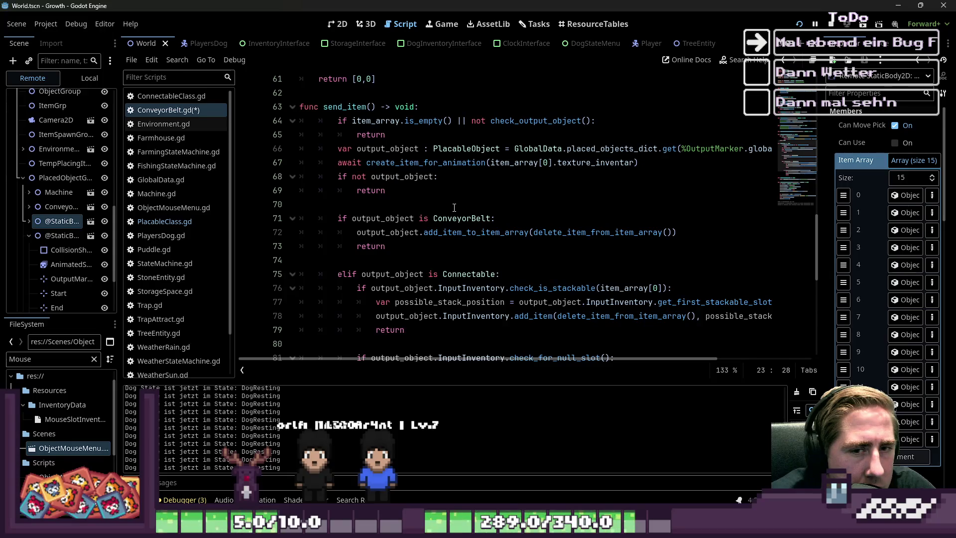
pyautogui.scroll(5, 455, 207)
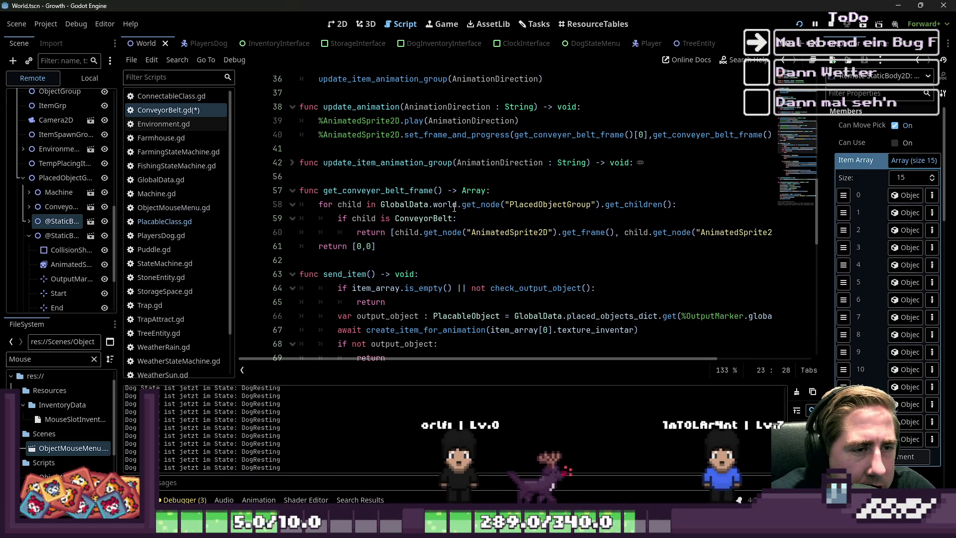
pyautogui.click(293, 164)
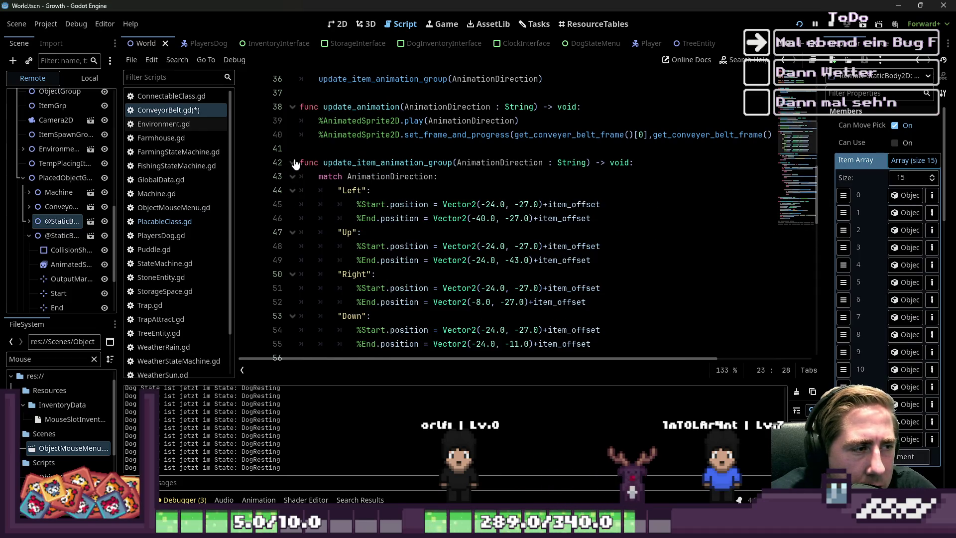
pyautogui.scroll(7, 387, 205)
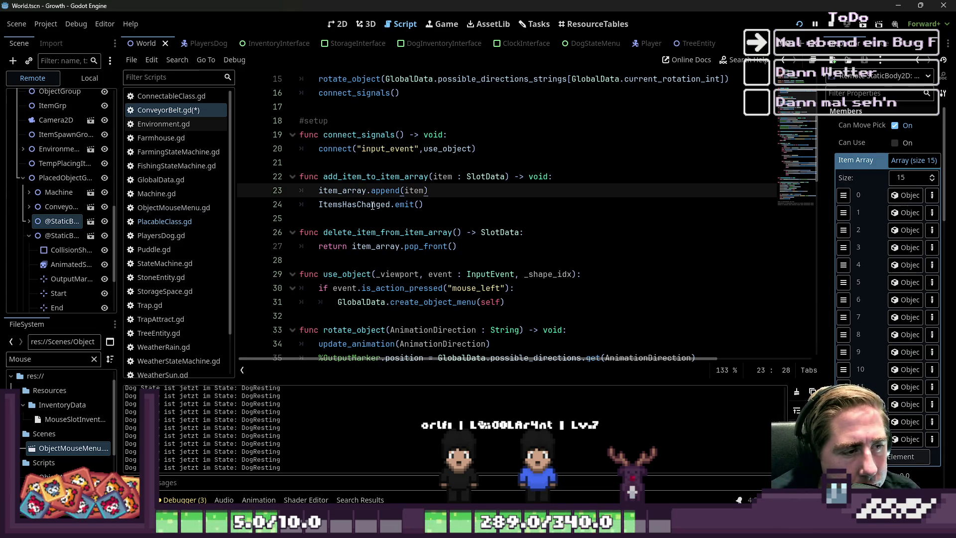
pyautogui.press('Down')
pyautogui.press('Down')
pyautogui.press('Down')
# Put ItemsHasChanged.emit() on a new line 27 before the return and save ConveyorBelt.gd.
pyautogui.moveTo(438, 205); pyautogui.dragTo(301, 207)
pyautogui.click(544, 232)
pyautogui.press('Return')
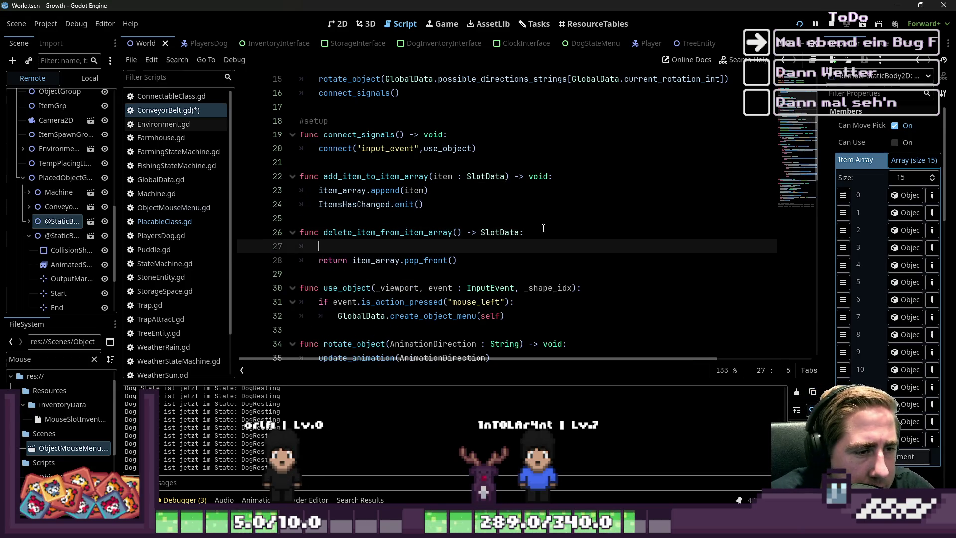
pyautogui.write('ItemsHasChanged.emit()')
pyautogui.hotkey('ctrl', 's')
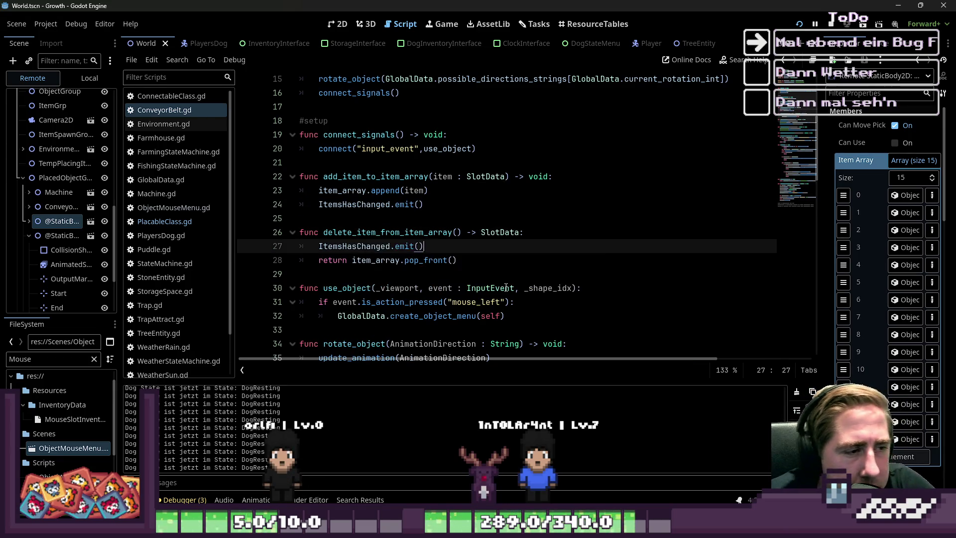
pyautogui.click(505, 288)
pyautogui.moveTo(457, 260); pyautogui.dragTo(288, 230)
pyautogui.click(524, 262)
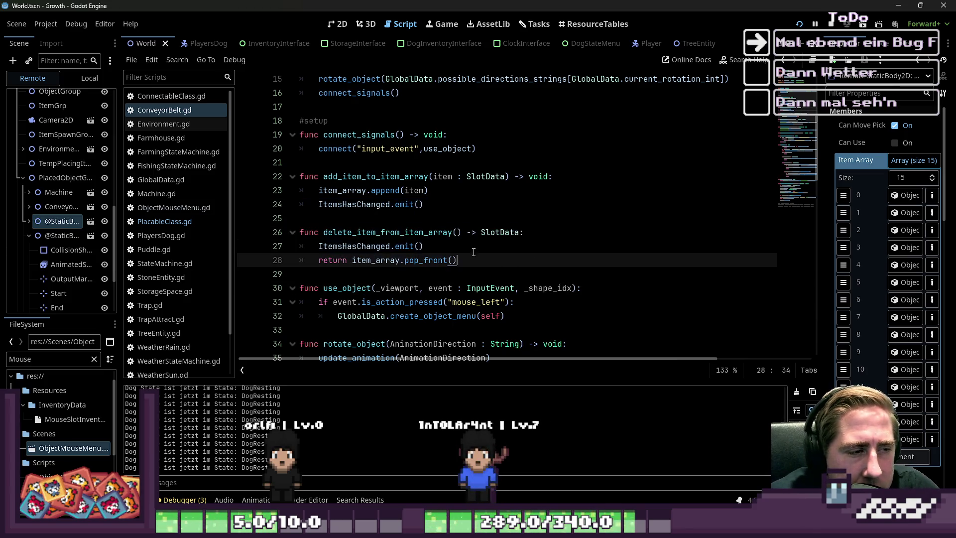
pyautogui.click(468, 244)
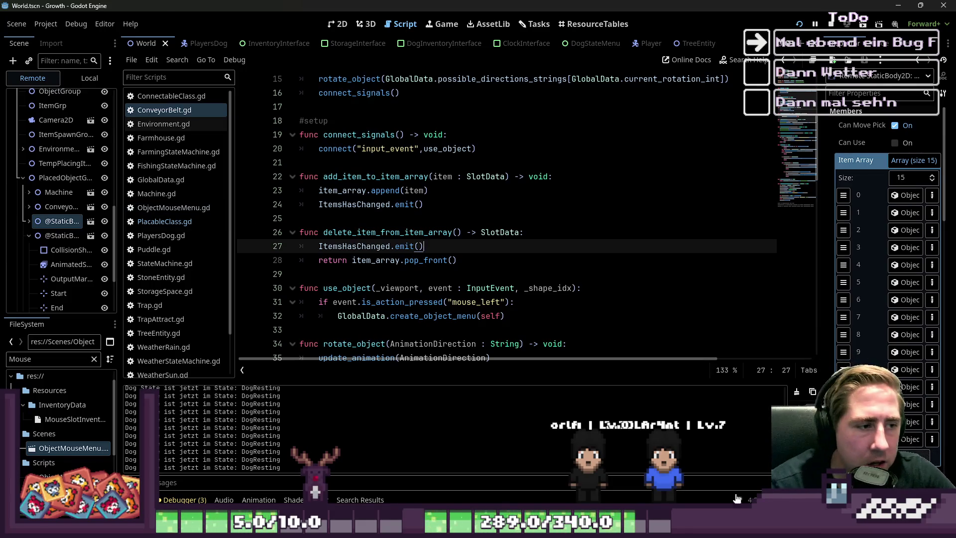
pyautogui.doubleClick(368, 233)
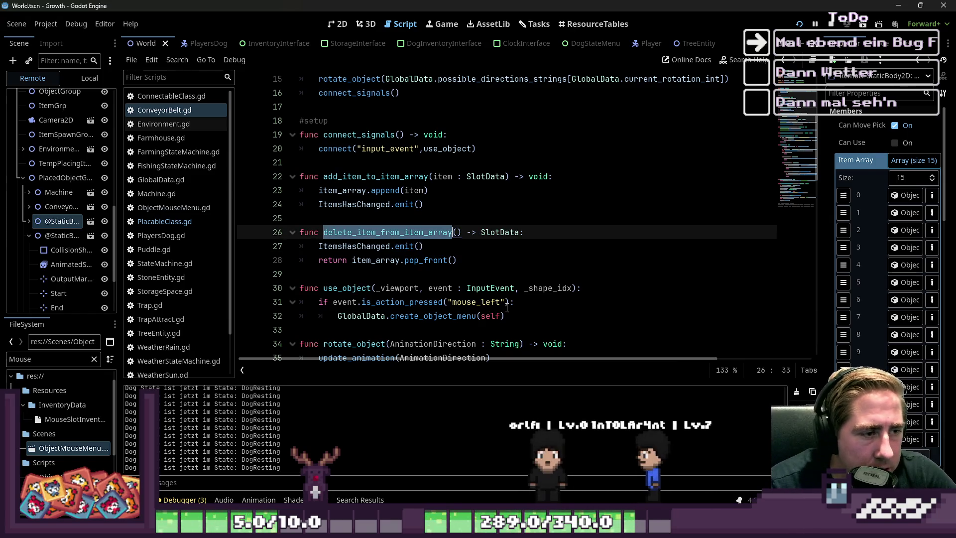
# Cut the ItemsHasChanged.emit() call from line 27 and remove the leftover empty line.
pyautogui.moveTo(425, 246); pyautogui.dragTo(249, 249)
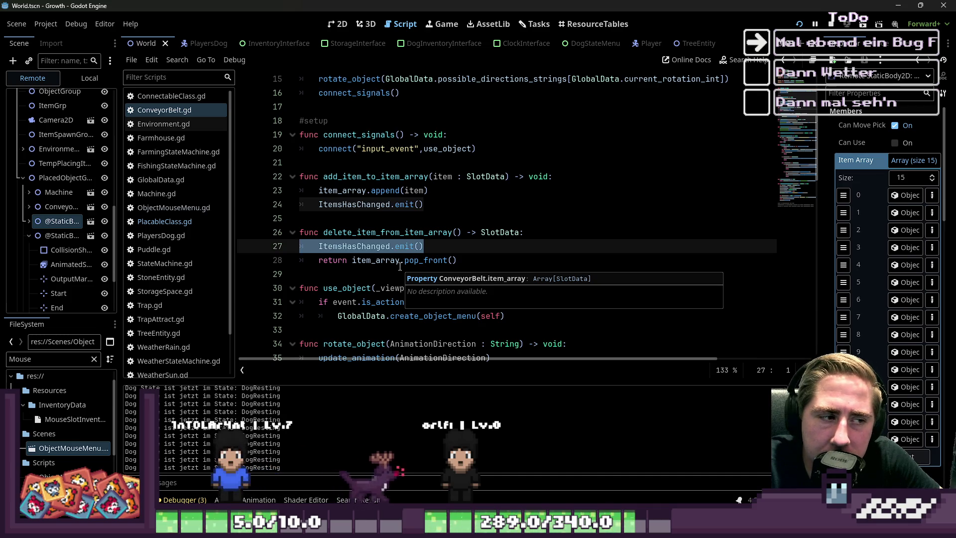
pyautogui.moveTo(424, 246); pyautogui.dragTo(314, 252)
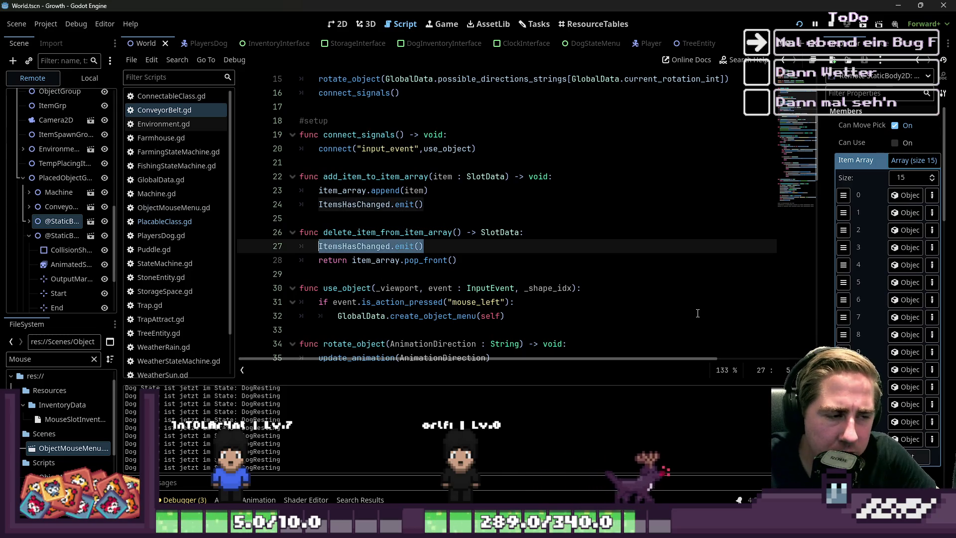
pyautogui.hotkey('ctrl', 'x')
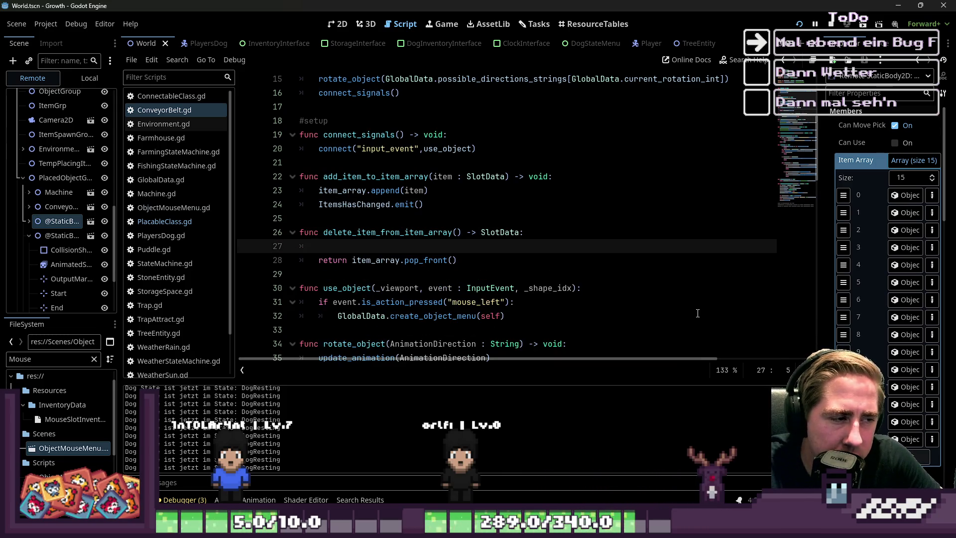
pyautogui.write('if')
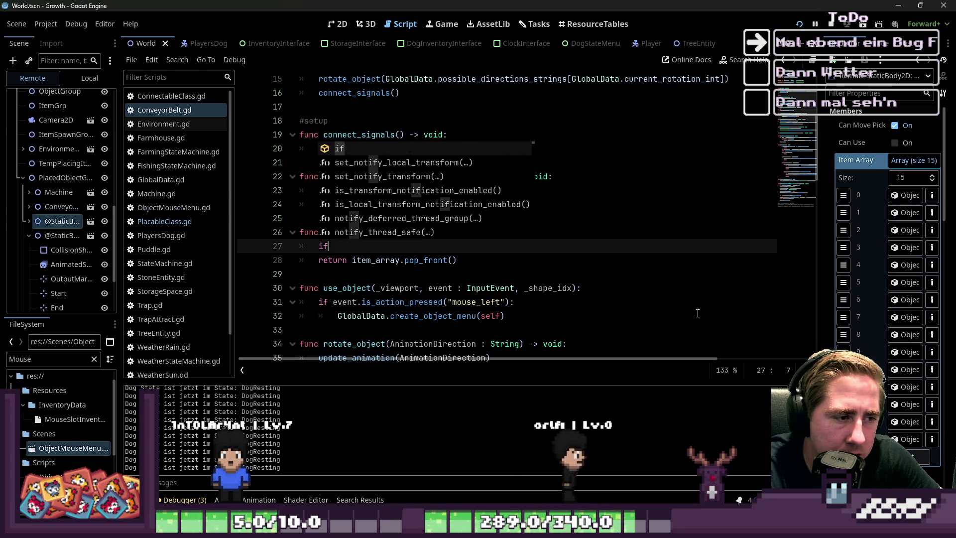
pyautogui.press('BackSpace')
pyautogui.press('BackSpace')
pyautogui.press('BackSpace')
pyautogui.press('Down')
pyautogui.press('Down')
pyautogui.press('Down')
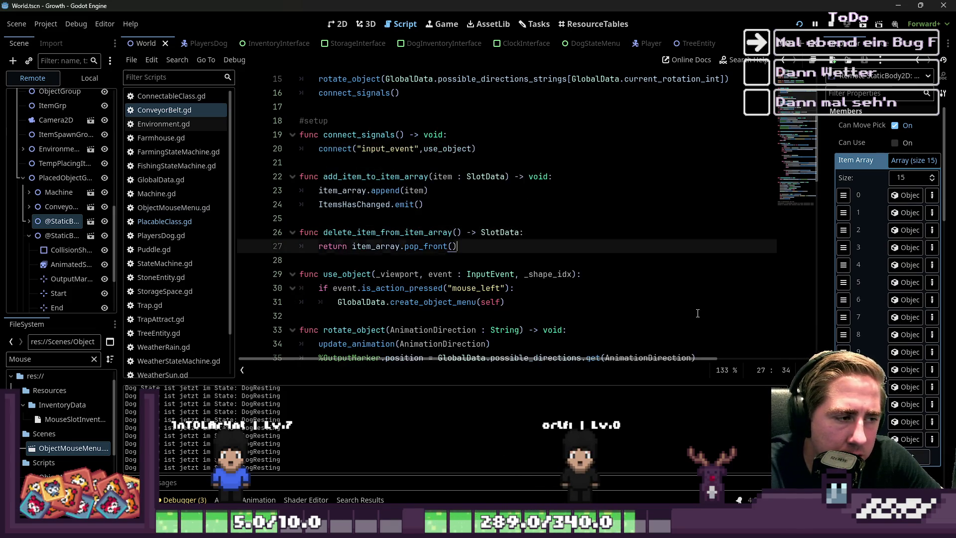
# Review the emit on line 24, the delete_item_from_item_array header and send_item lines 67-77.
pyautogui.press('Up')
pyautogui.press('Up')
pyautogui.press('Up')
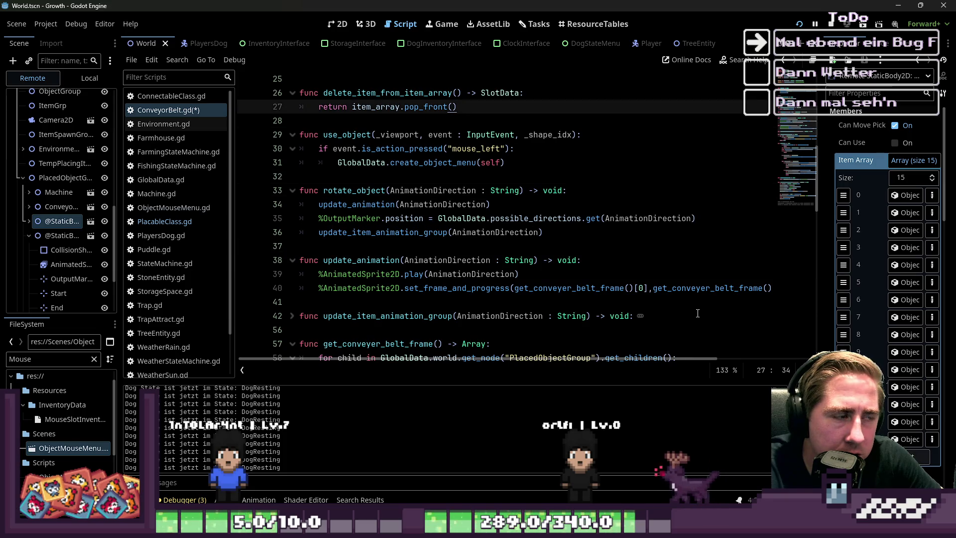
pyautogui.press('Down')
pyautogui.press('Down')
pyautogui.press('Down')
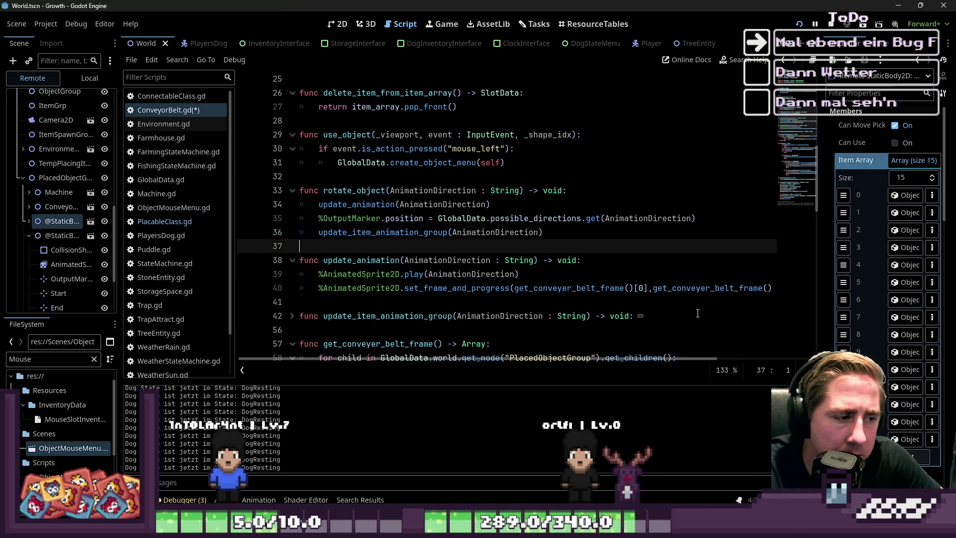
pyautogui.press('Down')
pyautogui.press('Down')
pyautogui.press('Down')
pyautogui.press('End')
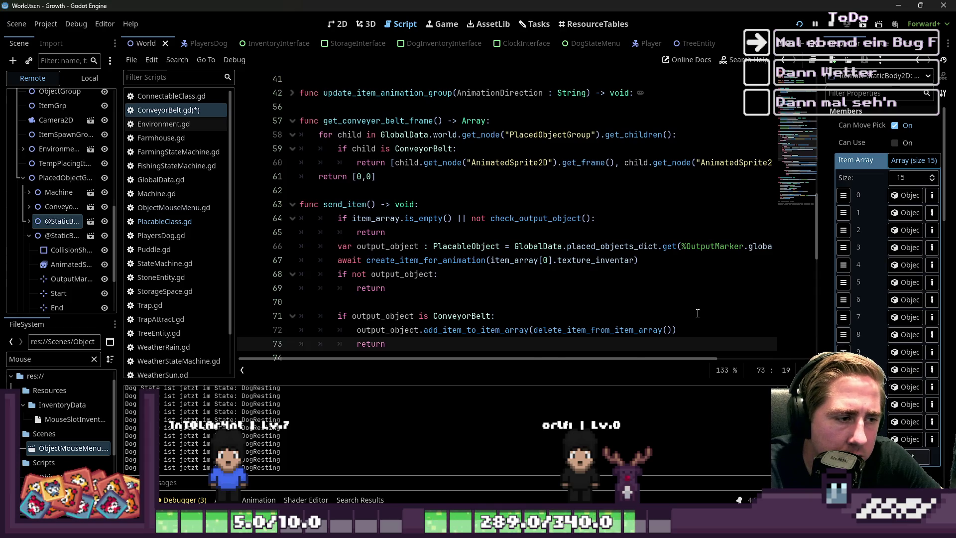
pyautogui.press('Up')
pyautogui.press('Up')
pyautogui.press('Up')
pyautogui.press('End')
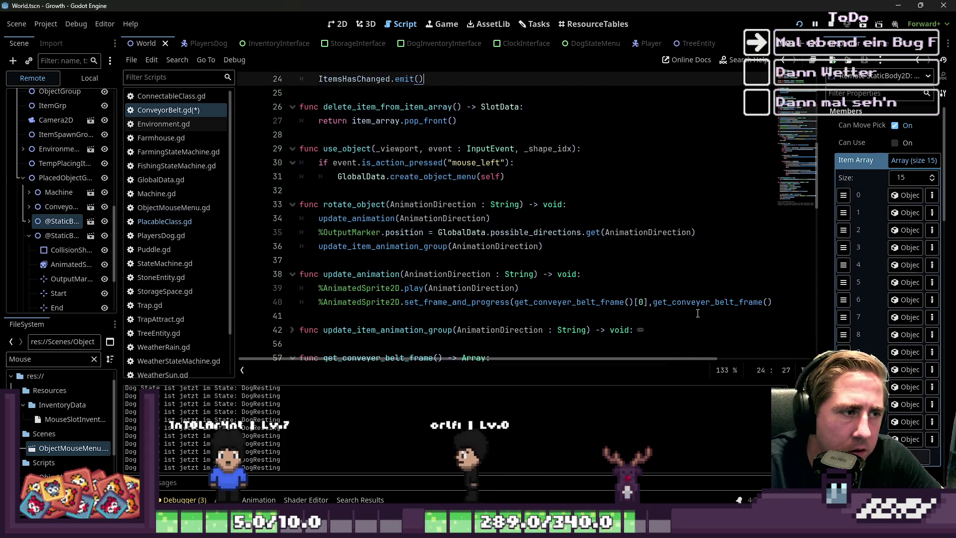
pyautogui.press('Up')
pyautogui.press('Up')
pyautogui.press('Up')
pyautogui.press('Down')
pyautogui.press('Down')
pyautogui.press('Down')
pyautogui.press('End')
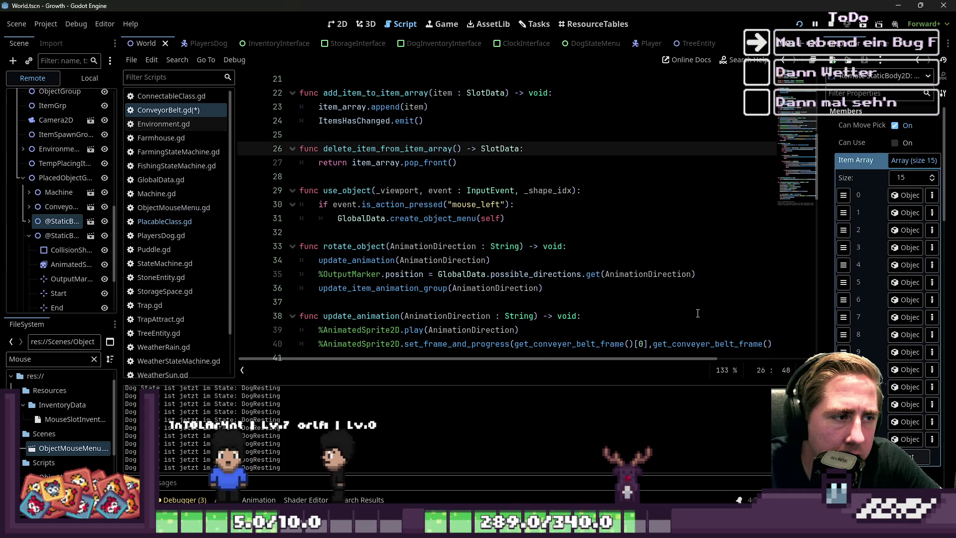
pyautogui.press('Left')
pyautogui.press('Left')
pyautogui.press('Left')
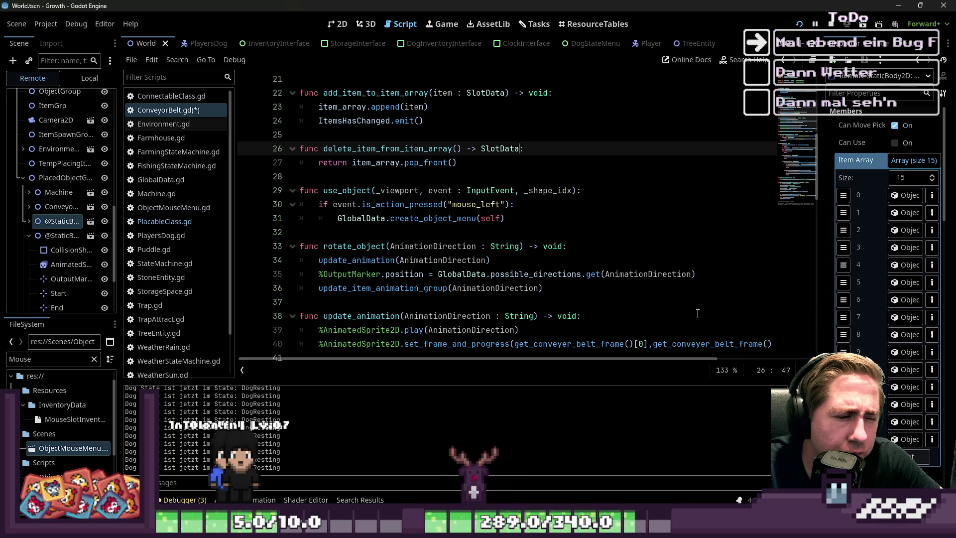
pyautogui.press('Down')
pyautogui.press('Down')
pyautogui.press('Down')
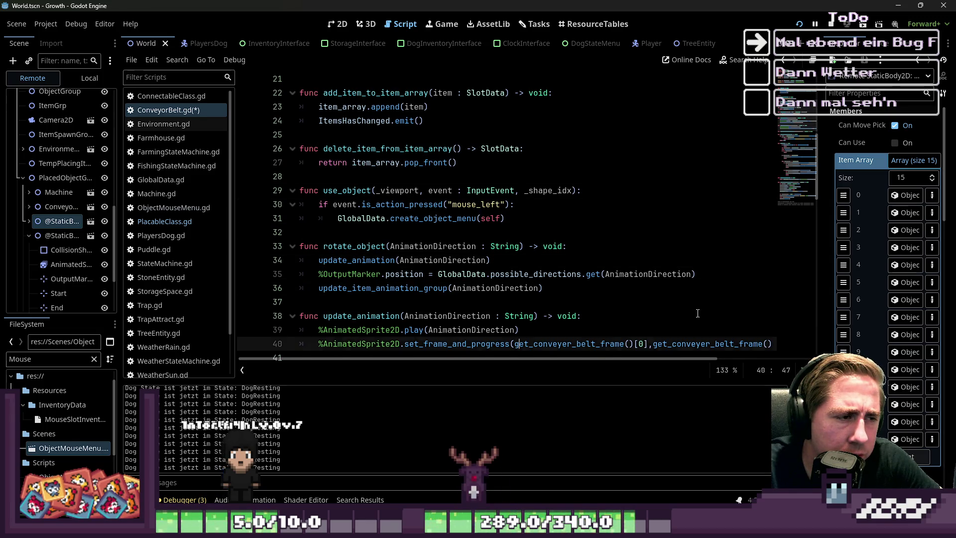
pyautogui.press('Down')
pyautogui.press('Down')
pyautogui.press('Down')
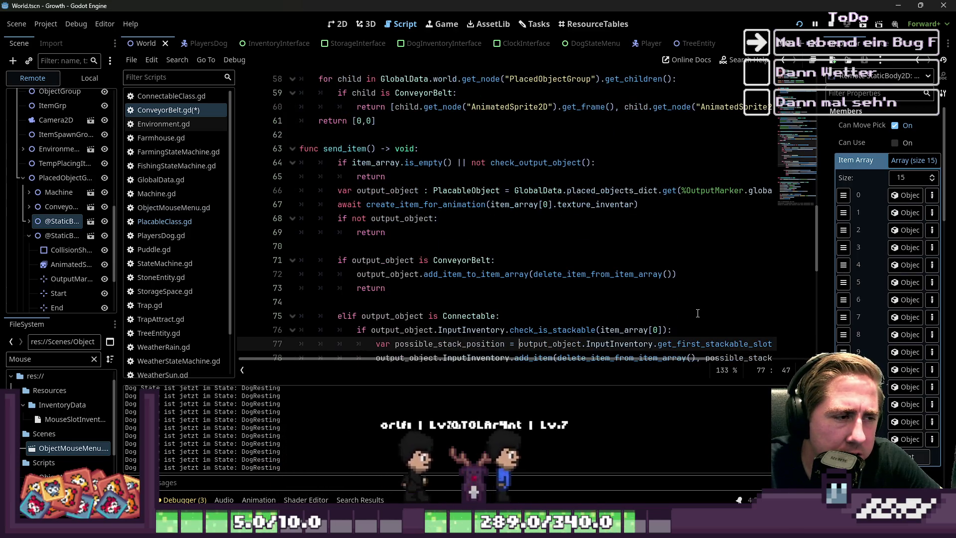
pyautogui.press('Up')
pyautogui.press('Up')
pyautogui.press('Up')
pyautogui.press('Up')
pyautogui.press('Up')
pyautogui.press('Up')
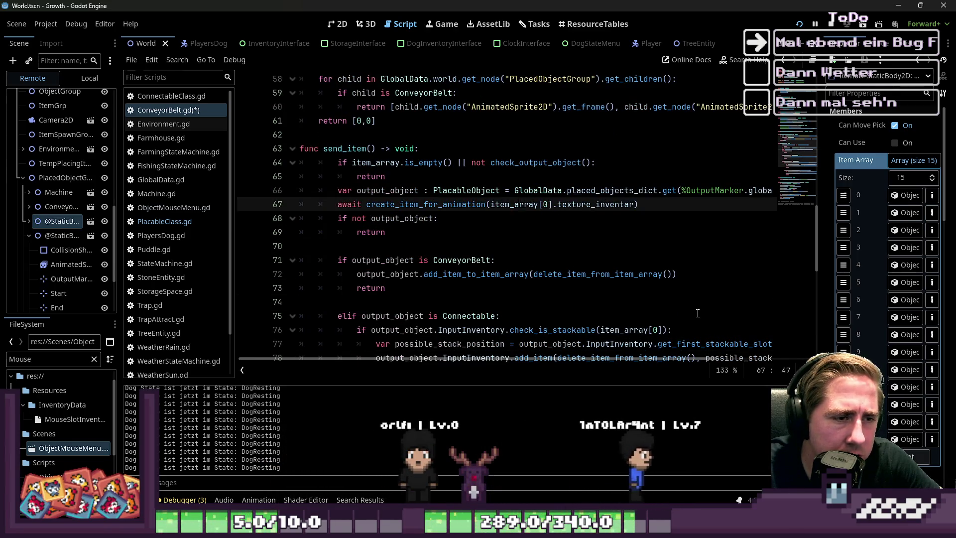
pyautogui.press('Up')
pyautogui.press('Up')
pyautogui.press('Up')
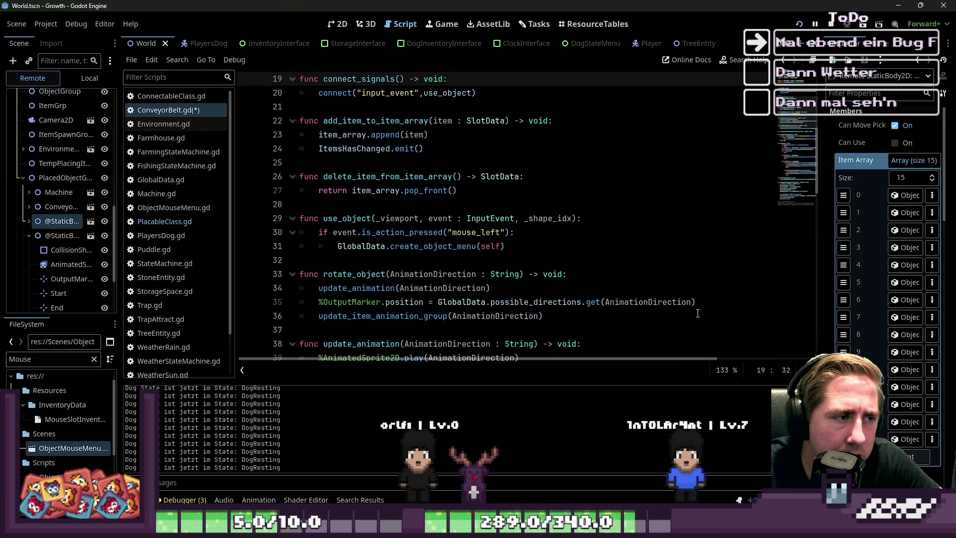
# Open a new line above return item_array.pop_front() and start typing var.
pyautogui.press('Down')
pyautogui.press('Down')
pyautogui.press('Down')
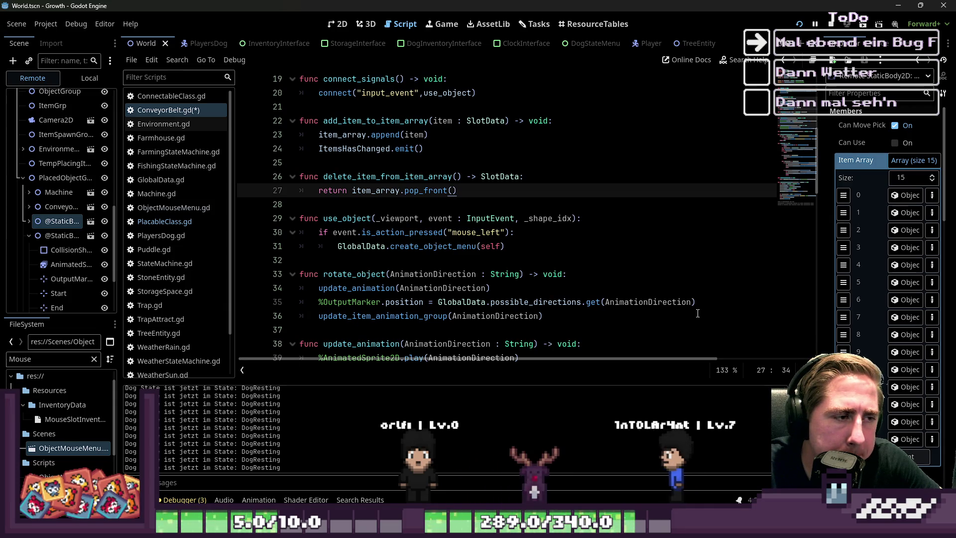
pyautogui.press('Up')
pyautogui.press('End')
pyautogui.press('Return')
pyautogui.write('va')
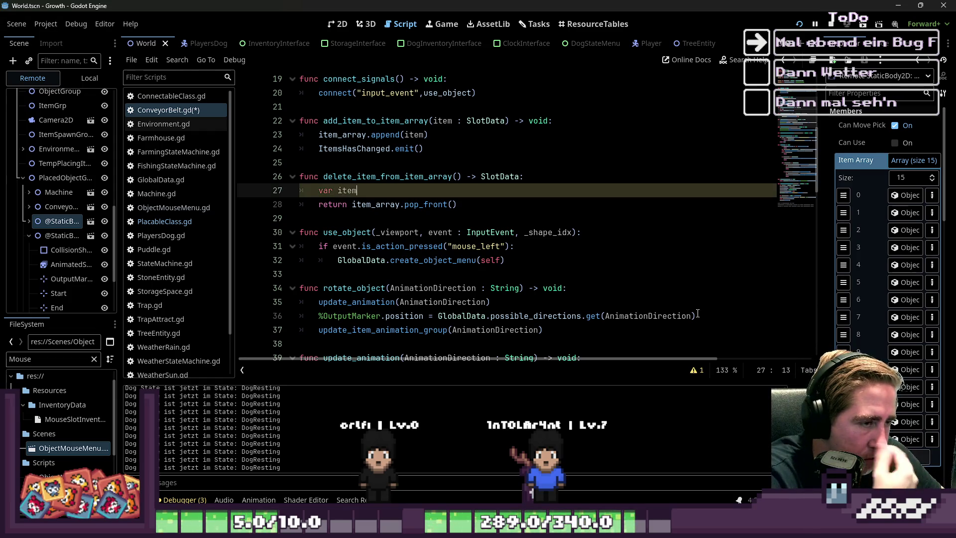
# Inspect the create_item_for_animation call inside send_item.
pyautogui.scroll(-15, 528, 154)
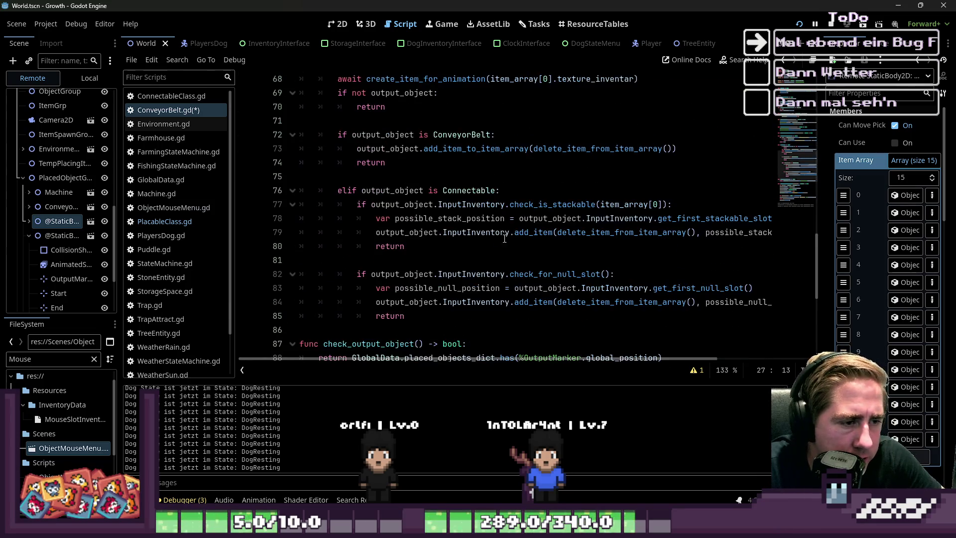
pyautogui.scroll(-3, 533, 214)
pyautogui.scroll(6, 518, 209)
pyautogui.click(472, 204)
pyautogui.click(440, 204)
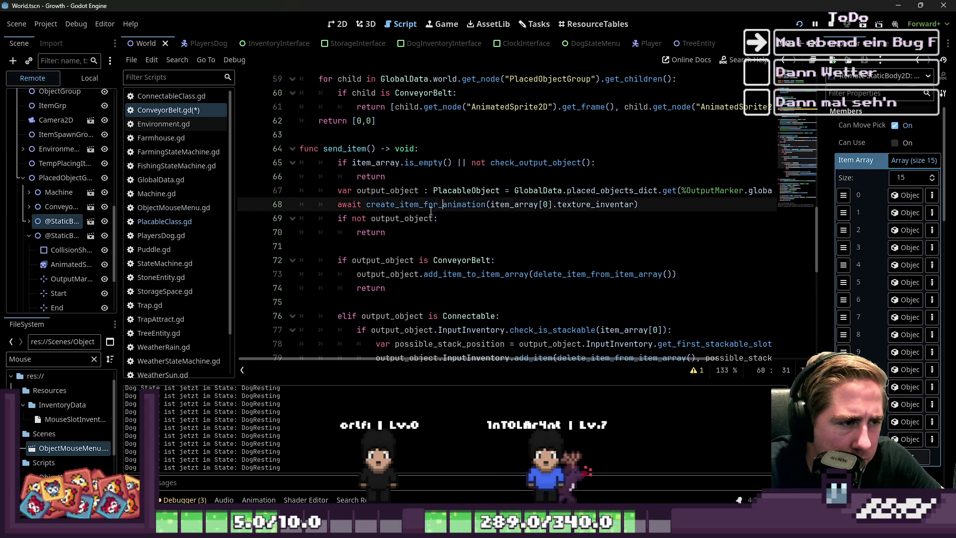
pyautogui.doubleClick(400, 204)
# Examine the add_item_to_item_array(delete_item_from_item_array()) conveyor hand-off line.
pyautogui.scroll(2, 378, 219)
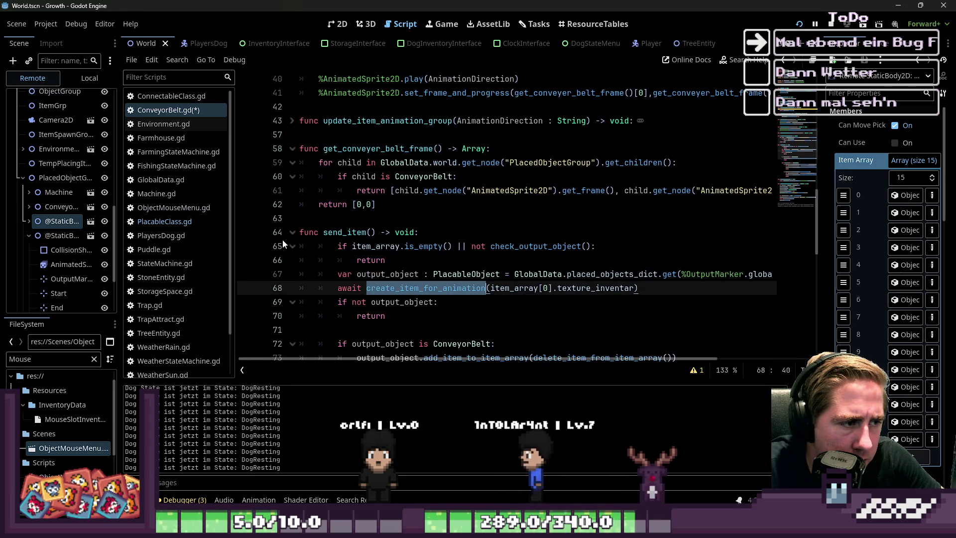
pyautogui.scroll(-8, 299, 241)
pyautogui.click(439, 190)
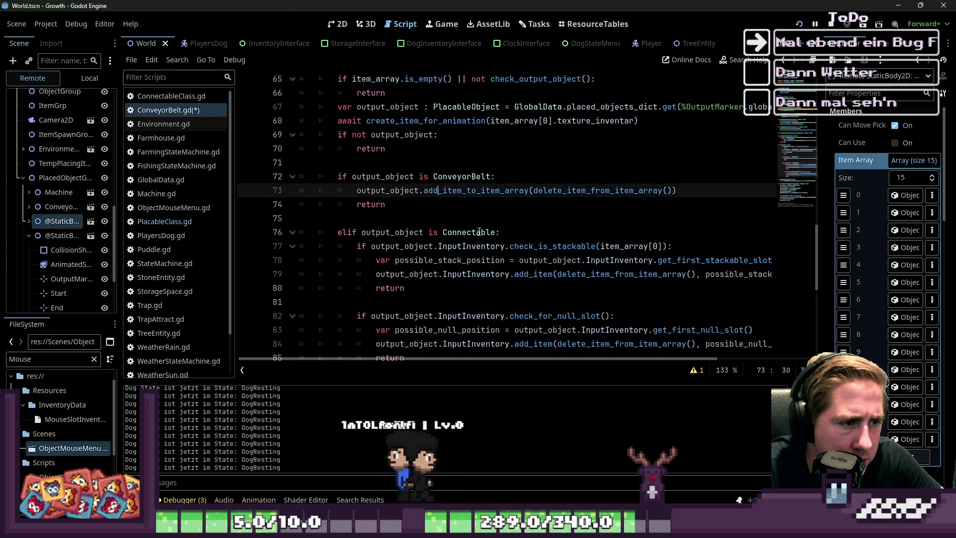
pyautogui.scroll(-1, 564, 165)
pyautogui.doubleClick(478, 148)
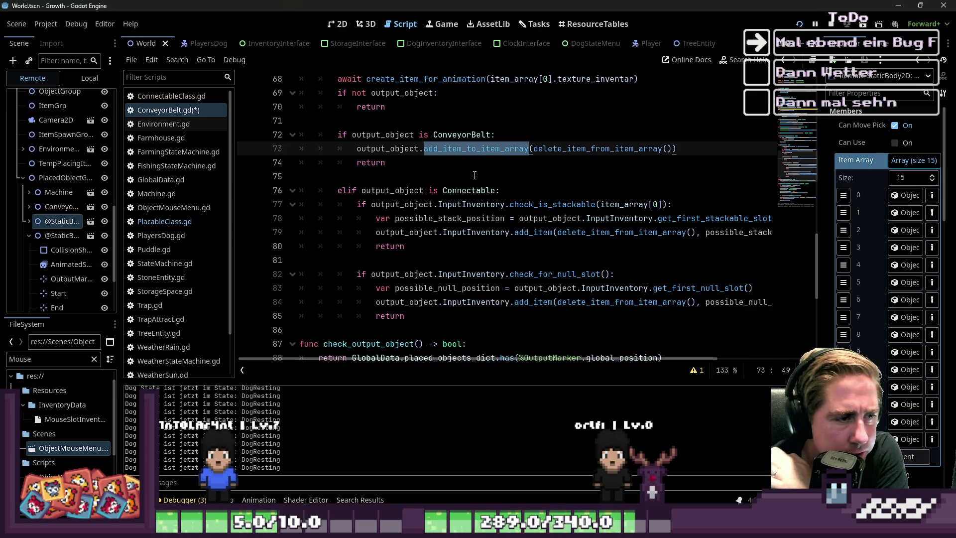
pyautogui.doubleClick(576, 149)
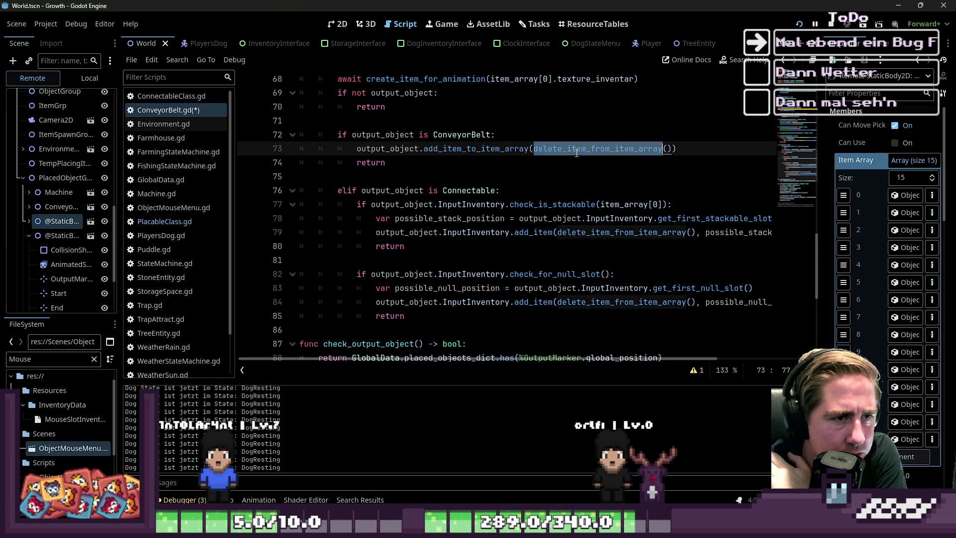
pyautogui.moveTo(620, 155)
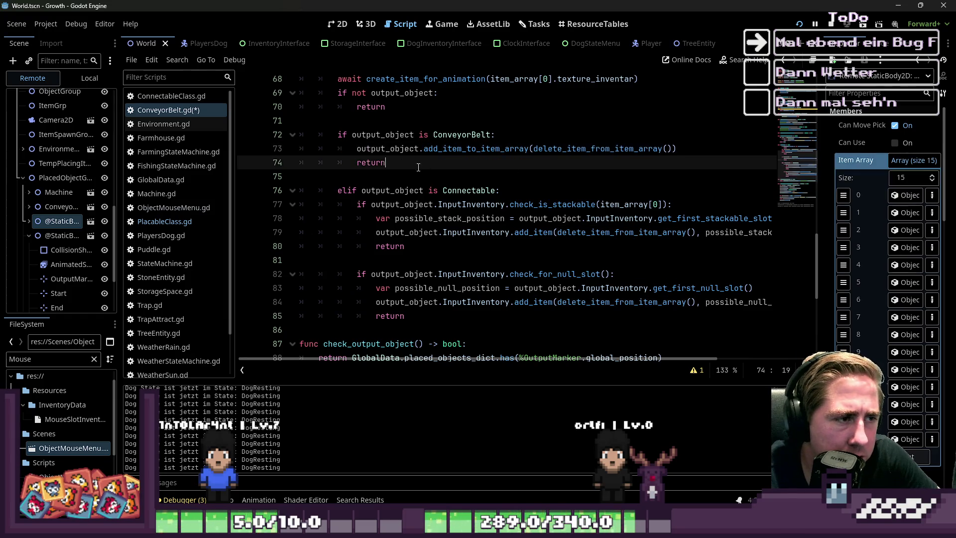
# Try output_object as the delete call's argument, then remove it again.
pyautogui.doubleClick(383, 135)
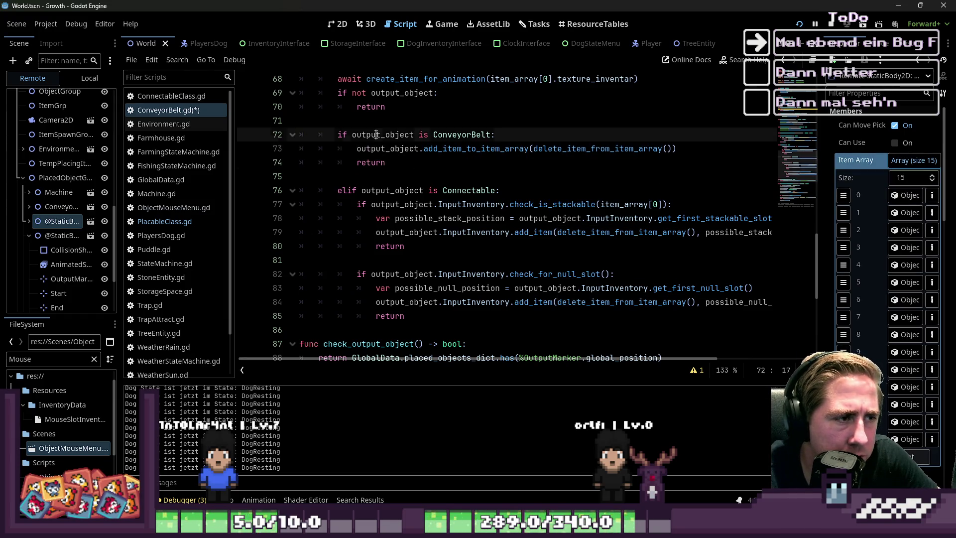
pyautogui.click(670, 148)
pyautogui.write('output_object')
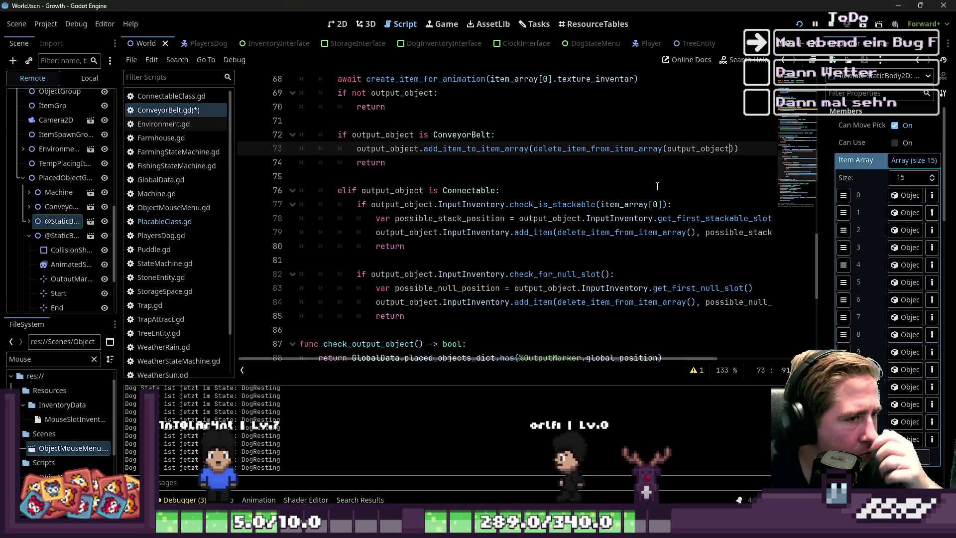
pyautogui.hotkey('ctrl', 'BackSpace')
pyautogui.press('Down')
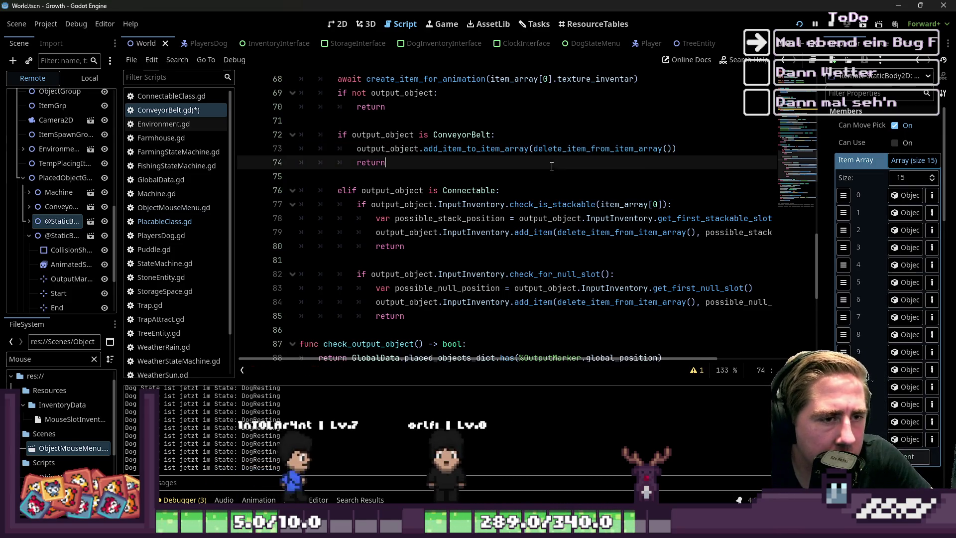
pyautogui.click(424, 150)
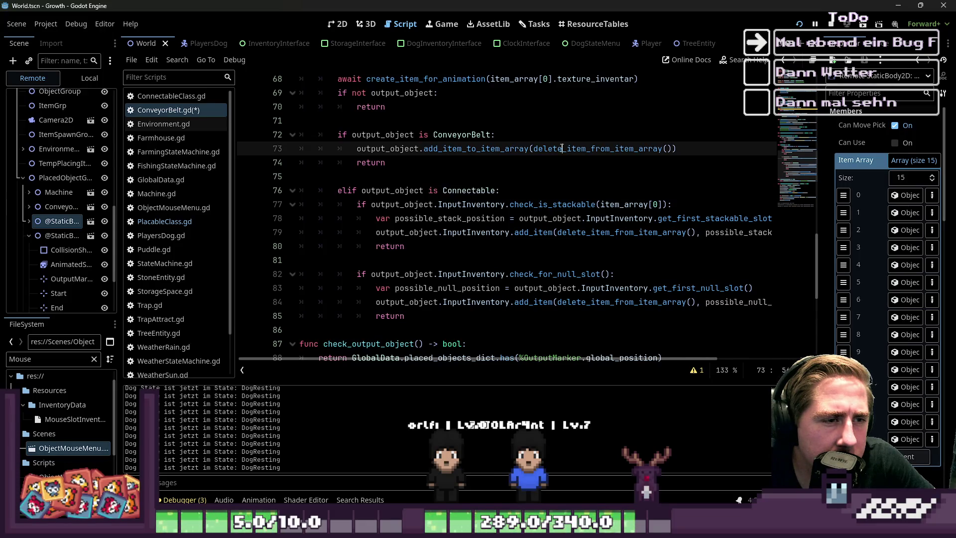
pyautogui.doubleClick(545, 150)
pyautogui.click(534, 165)
pyautogui.scroll(5, 534, 164)
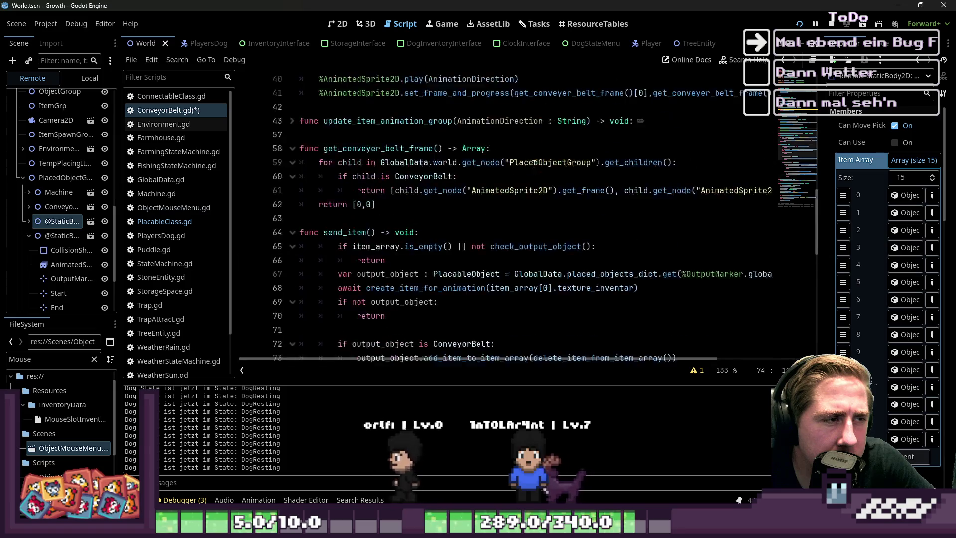
pyautogui.scroll(-2, 534, 164)
pyautogui.scroll(-3, 534, 164)
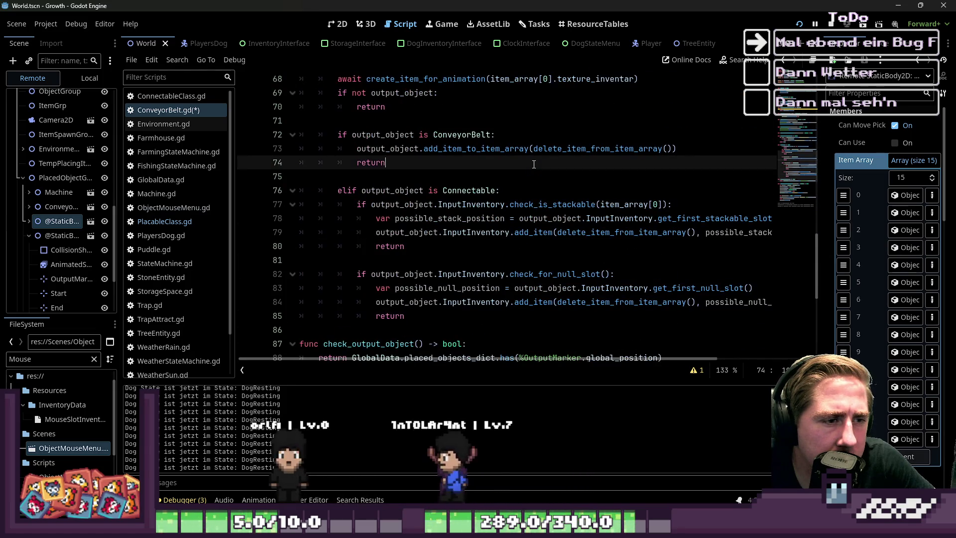
pyautogui.click(540, 218)
pyautogui.doubleClick(620, 218)
pyautogui.doubleClick(707, 218)
pyautogui.click(555, 233)
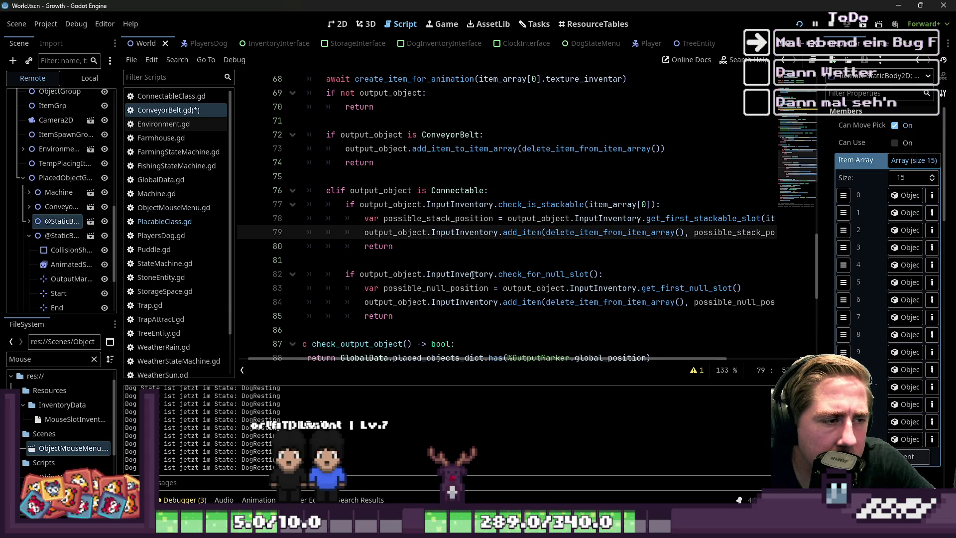
pyautogui.doubleClick(441, 219)
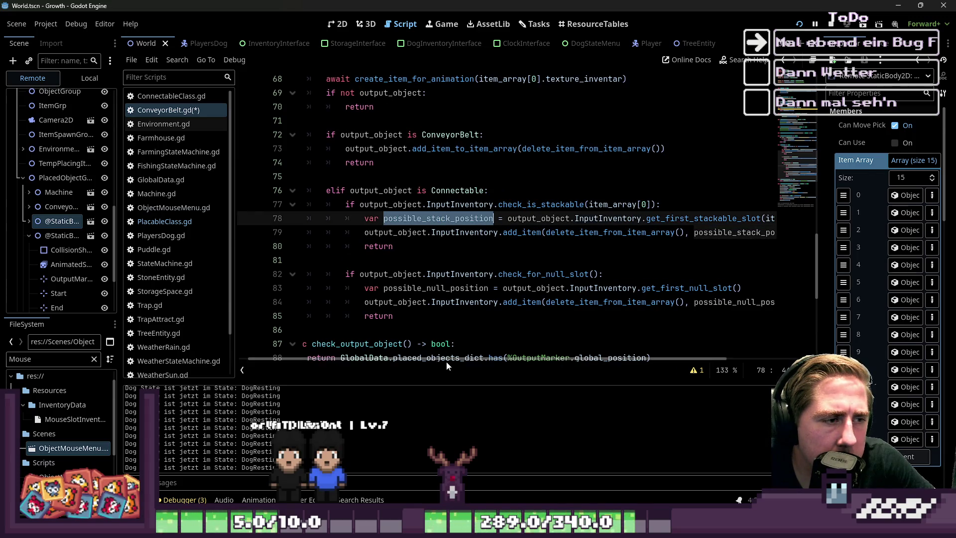
pyautogui.moveTo(446, 359)
pyautogui.mouseDown()
pyautogui.moveTo(530, 360)
pyautogui.moveTo(457, 363)
pyautogui.mouseUp()
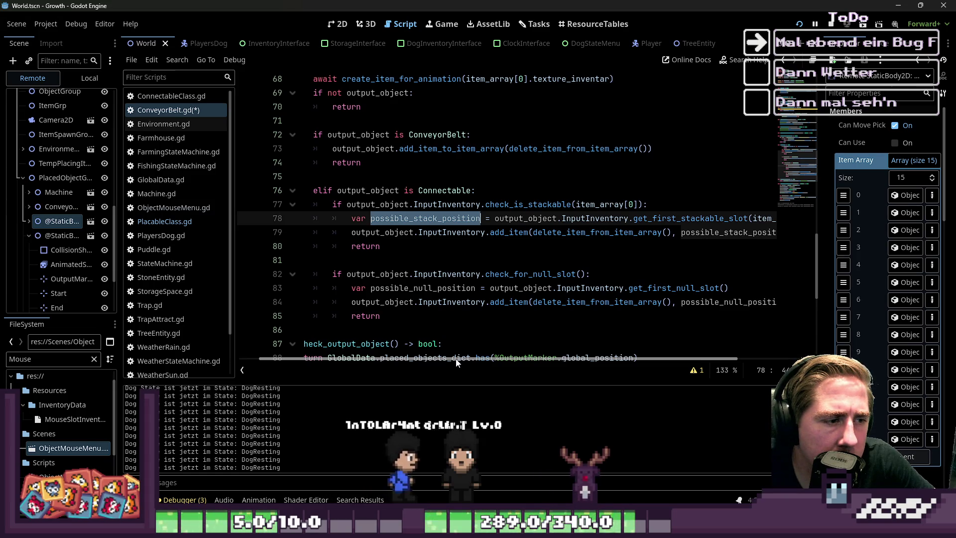
pyautogui.moveTo(457, 362)
pyautogui.mouseDown()
pyautogui.moveTo(513, 360)
pyautogui.moveTo(396, 351)
pyautogui.mouseUp()
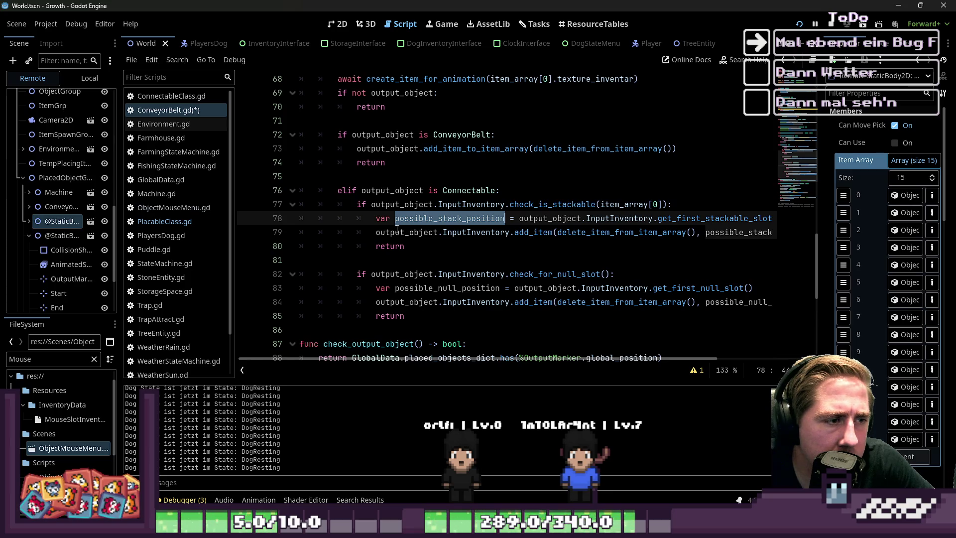
pyautogui.click(544, 204)
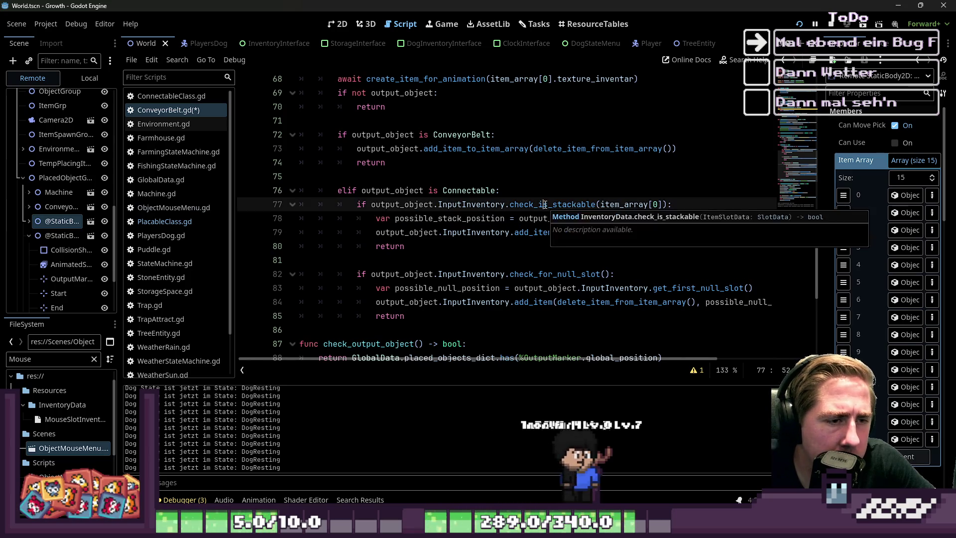
pyautogui.click(635, 219)
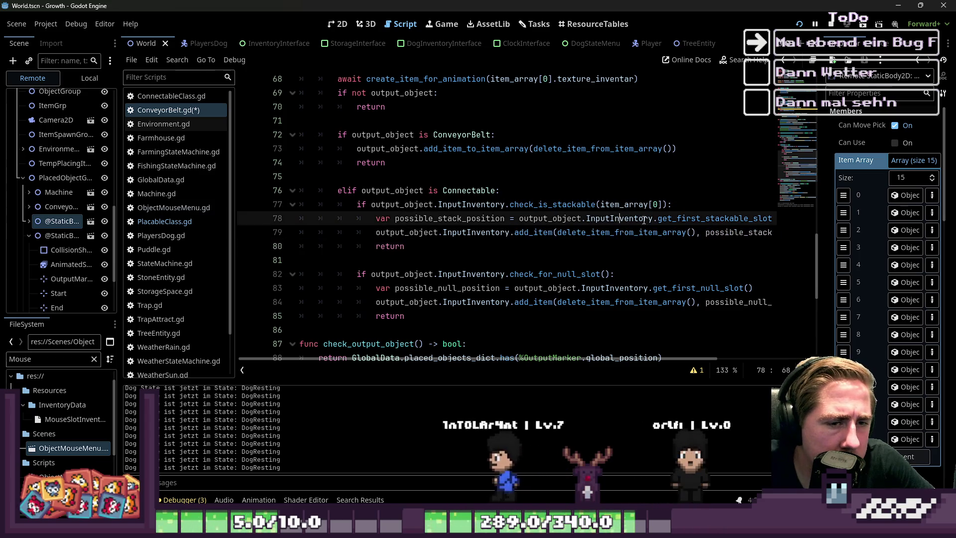
pyautogui.click(516, 271)
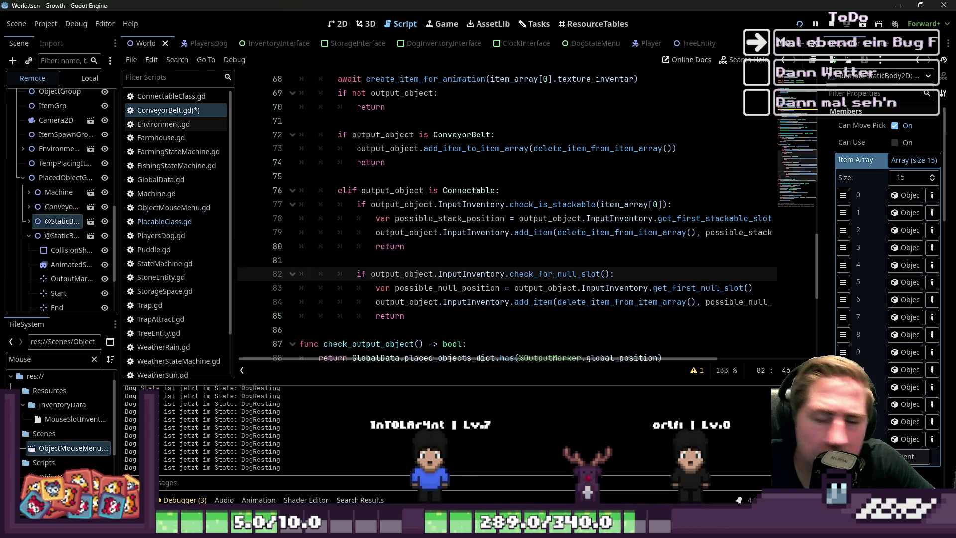
pyautogui.scroll(-2, 520, 268)
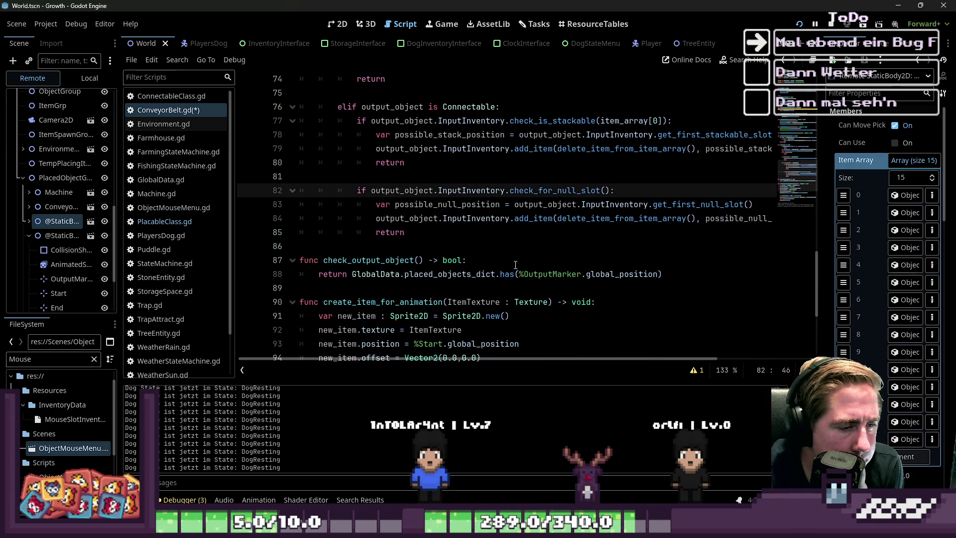
pyautogui.scroll(2, 516, 264)
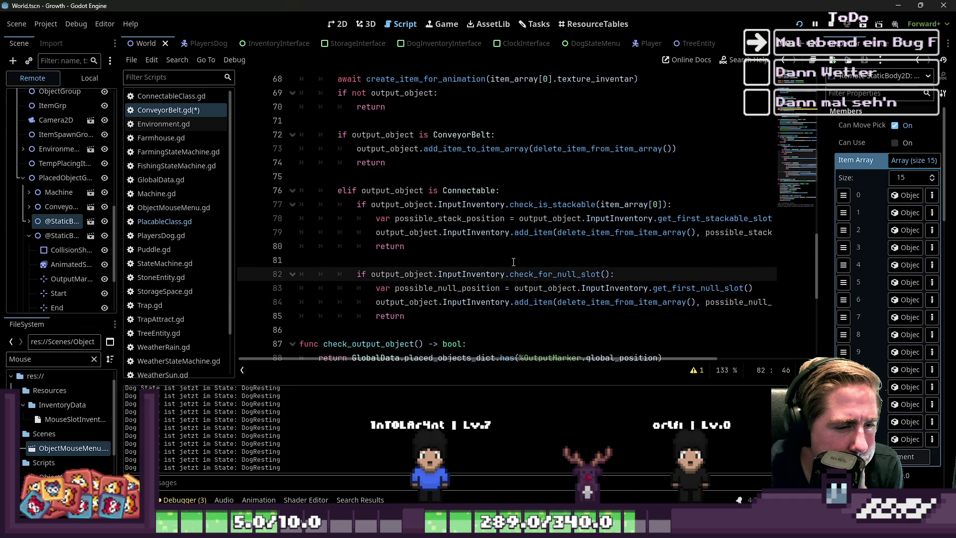
pyautogui.scroll(13, 513, 262)
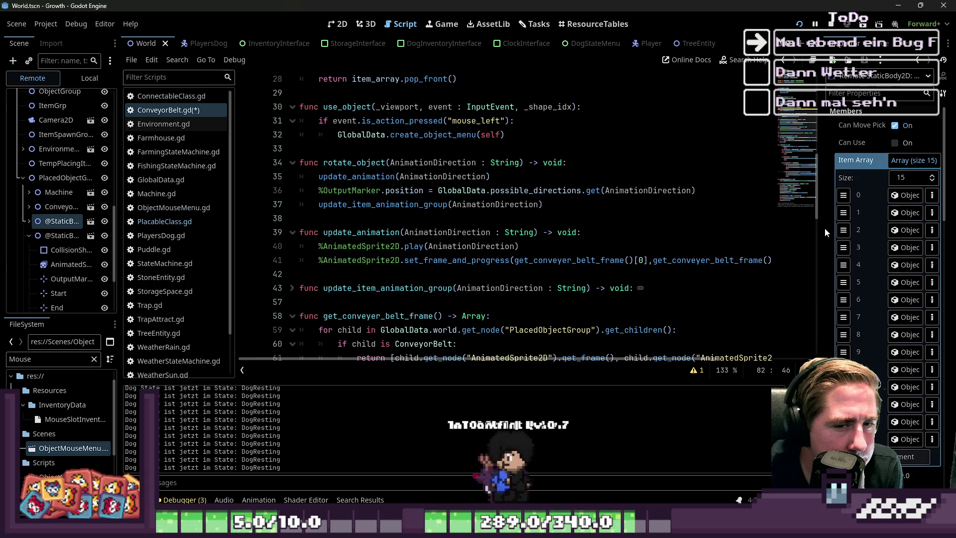
pyautogui.moveTo(824, 229)
pyautogui.mouseDown()
pyautogui.moveTo(725, 245)
pyautogui.moveTo(582, 246)
pyautogui.mouseUp()
# Widen the Inspector to show Item Array Object IDs, then select the unfinished 'var item' line.
pyautogui.moveTo(587, 246)
pyautogui.mouseDown()
pyautogui.moveTo(725, 259)
pyautogui.moveTo(762, 274)
pyautogui.mouseUp()
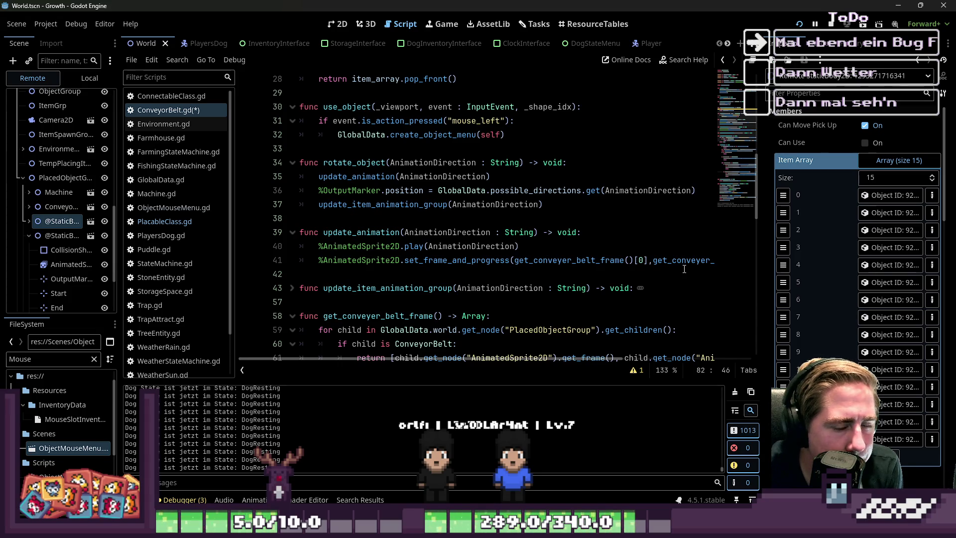
pyautogui.scroll(2, 560, 241)
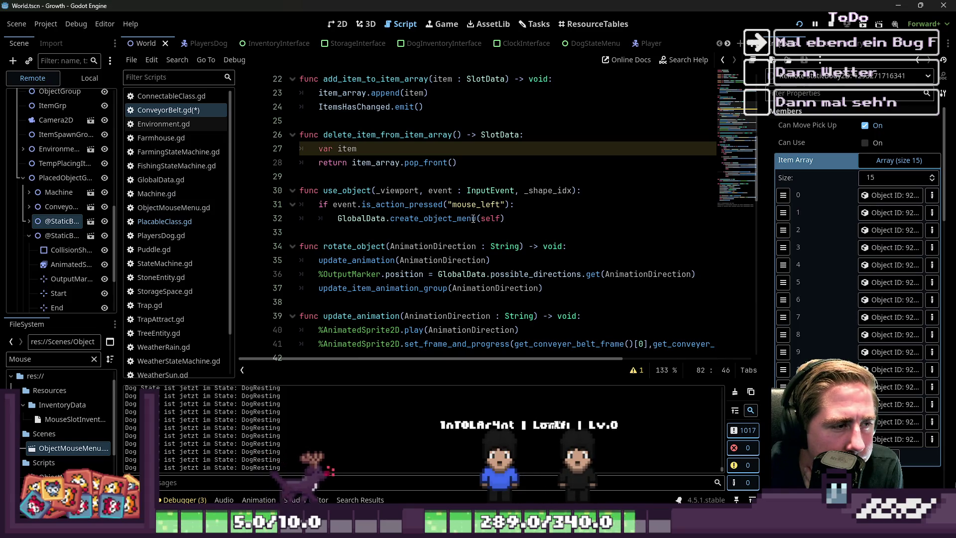
pyautogui.moveTo(467, 216)
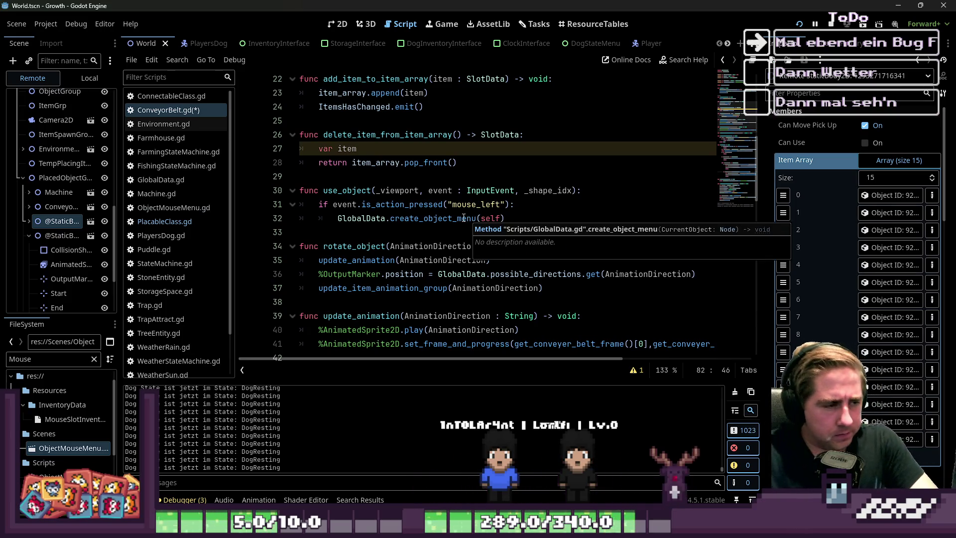
pyautogui.moveTo(359, 148)
pyautogui.mouseDown()
pyautogui.moveTo(342, 157)
pyautogui.moveTo(292, 143)
pyautogui.mouseUp()
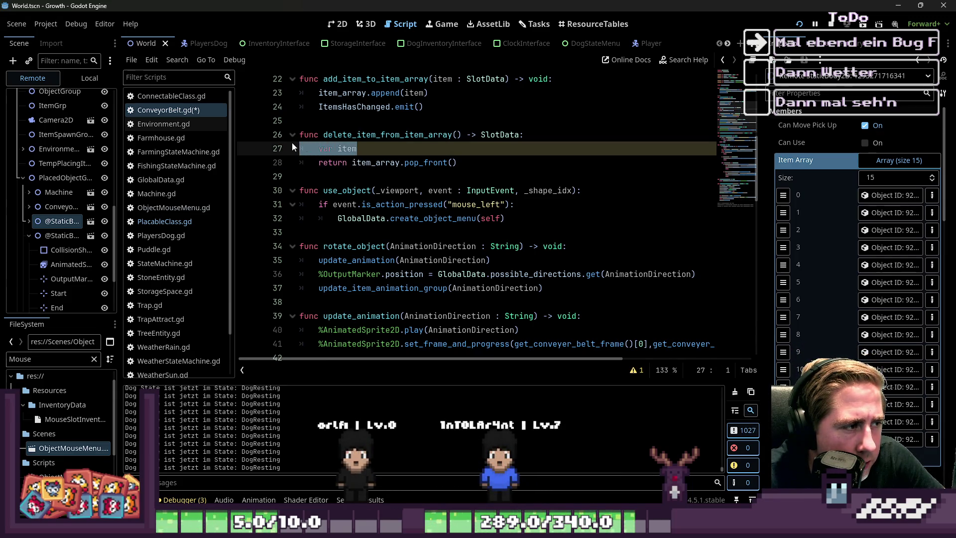
# Add the loop header 'for item in item_array.size():' after send_item's early return.
pyautogui.scroll(-1, 292, 142)
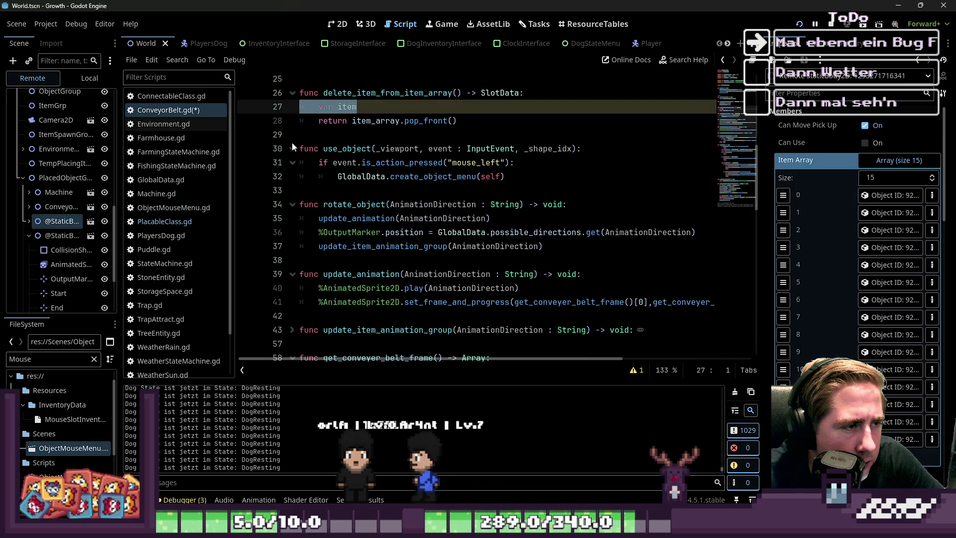
pyautogui.scroll(-6, 330, 163)
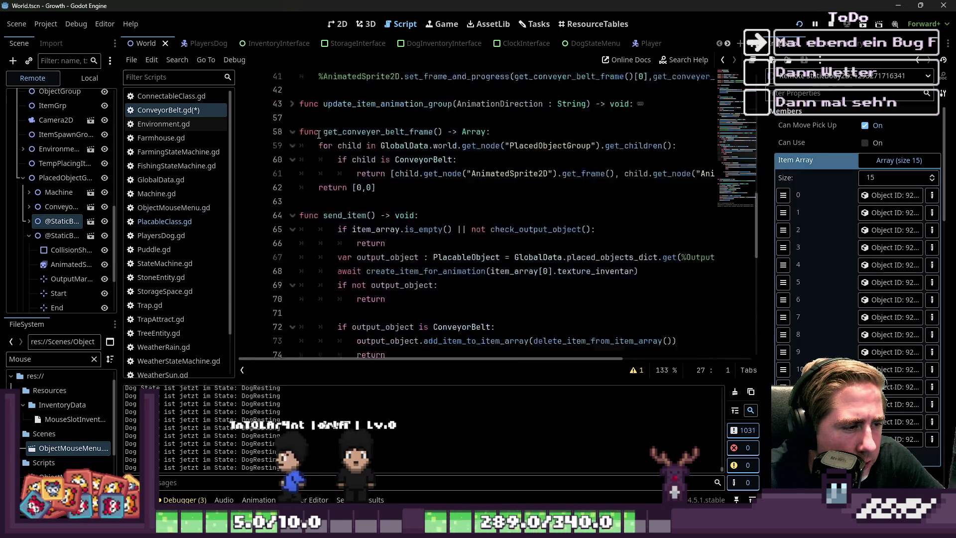
pyautogui.click(344, 191)
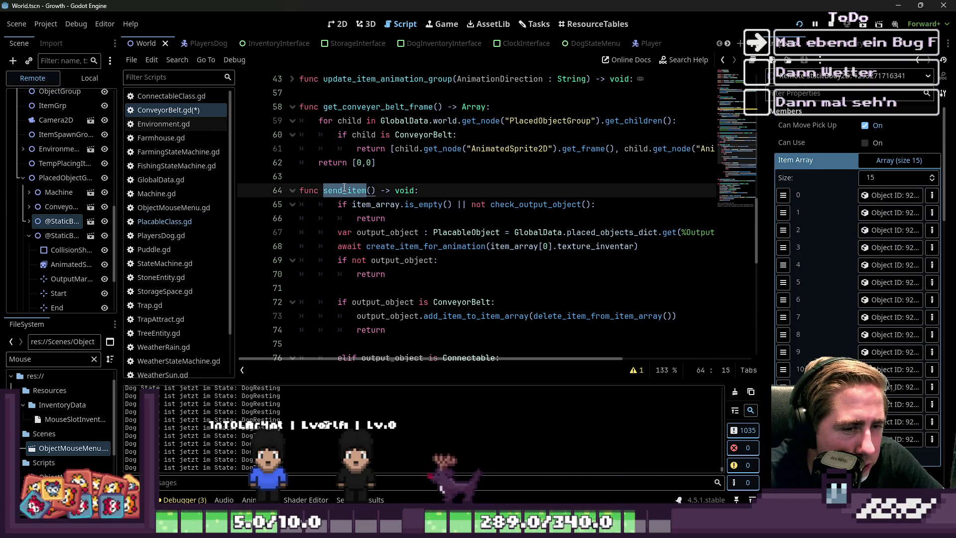
pyautogui.scroll(-4, 408, 202)
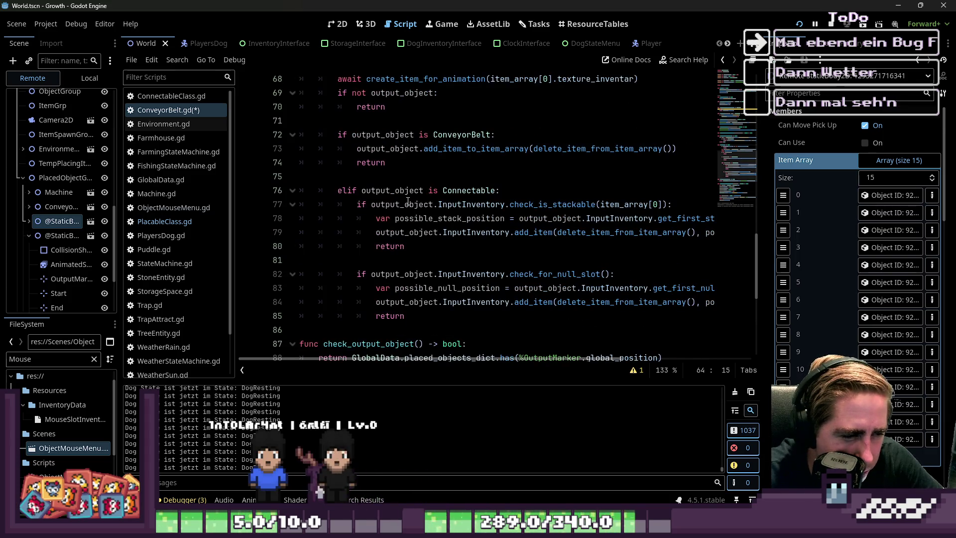
pyautogui.scroll(2, 408, 201)
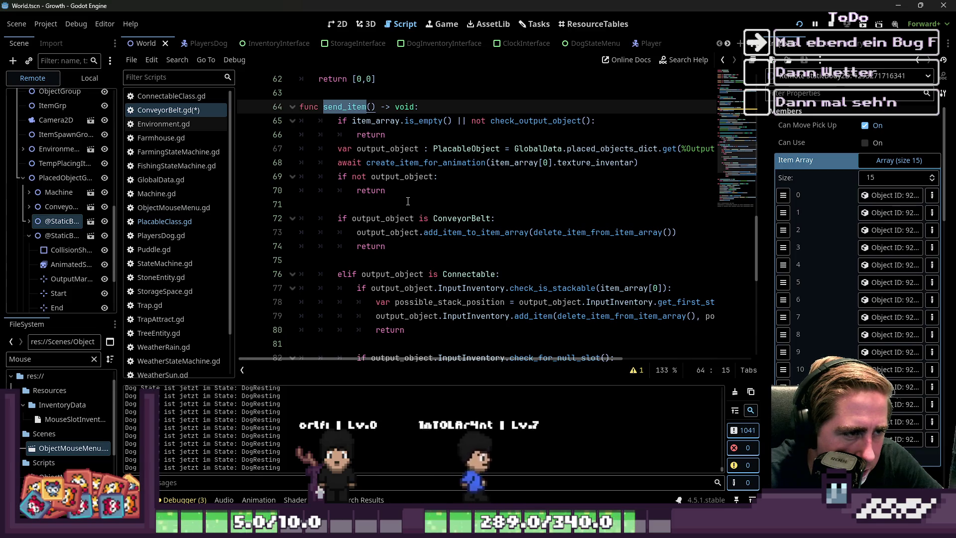
pyautogui.click(401, 136)
pyautogui.press('Return')
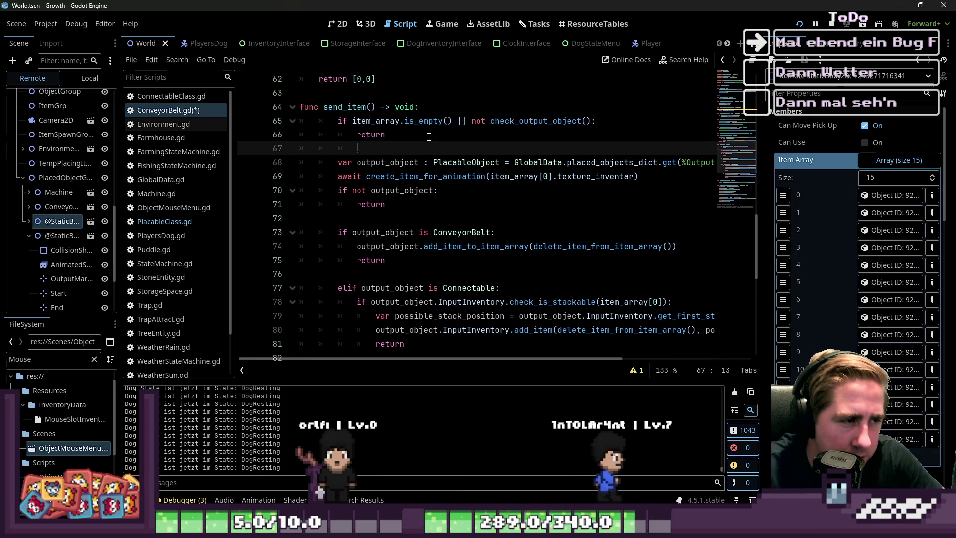
pyautogui.write('forieitem_ar')
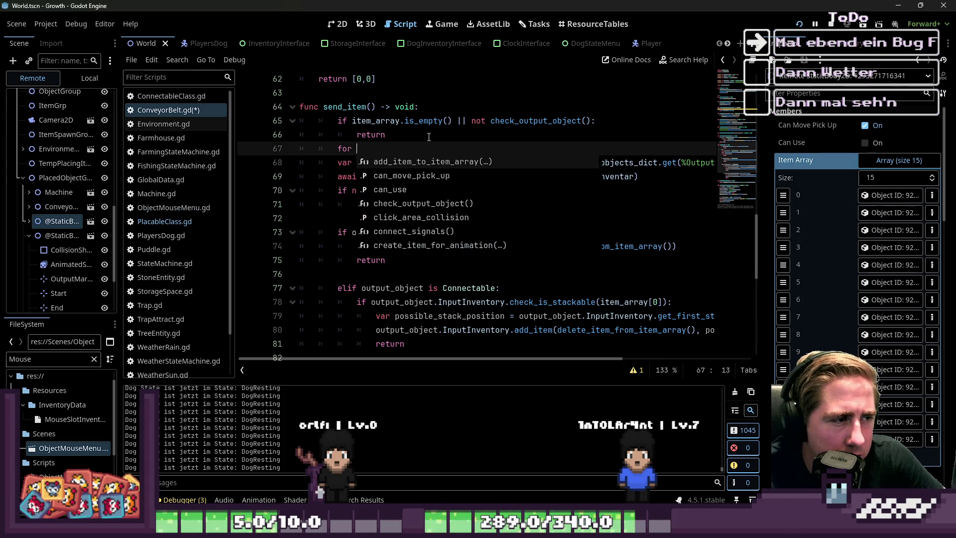
pyautogui.write('ray.')
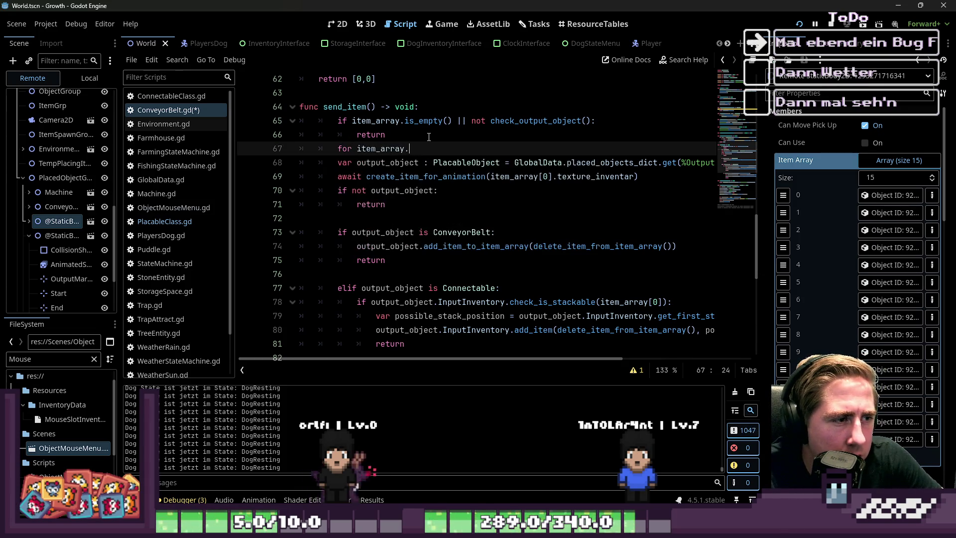
pyautogui.write('size()')
pyautogui.hotkey('ctrl', 'Left')
pyautogui.hotkey('ctrl', 'Left')
pyautogui.hotkey('ctrl', 'Left')
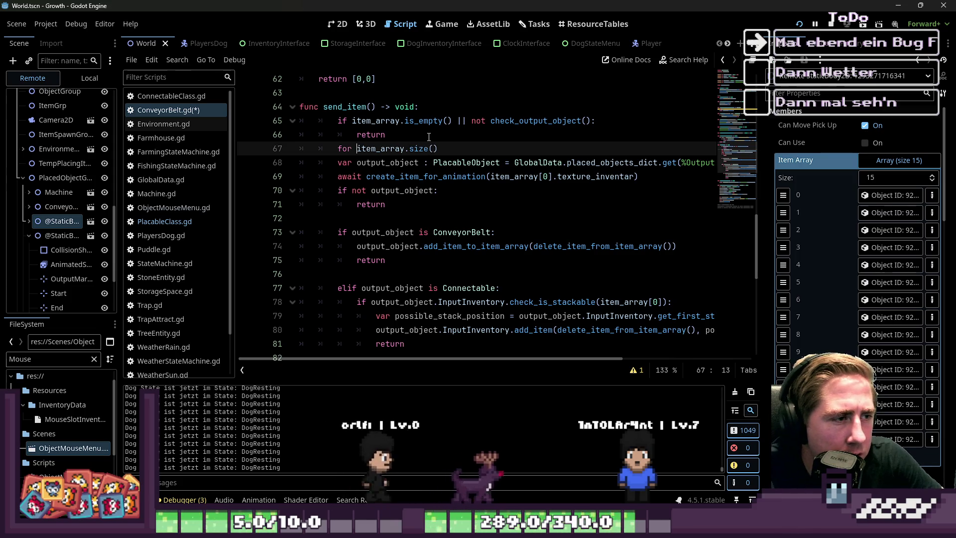
pyautogui.write('ie')
pyautogui.press('BackSpace')
pyautogui.write('tem in')
pyautogui.press('End')
pyautogui.write(':')
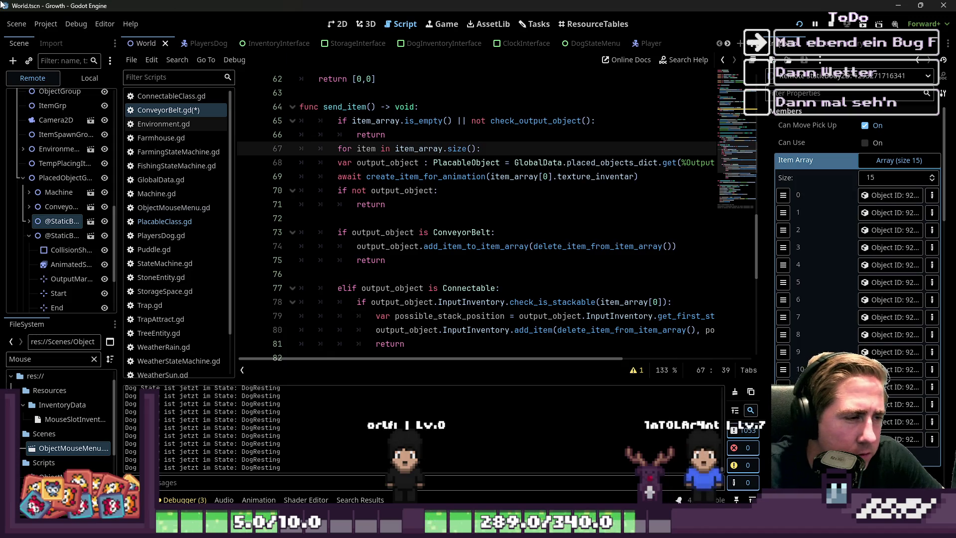
# Indent the rest of send_item's body under the new for loop.
pyautogui.scroll(-1, 219, 93)
pyautogui.scroll(-4, 415, 225)
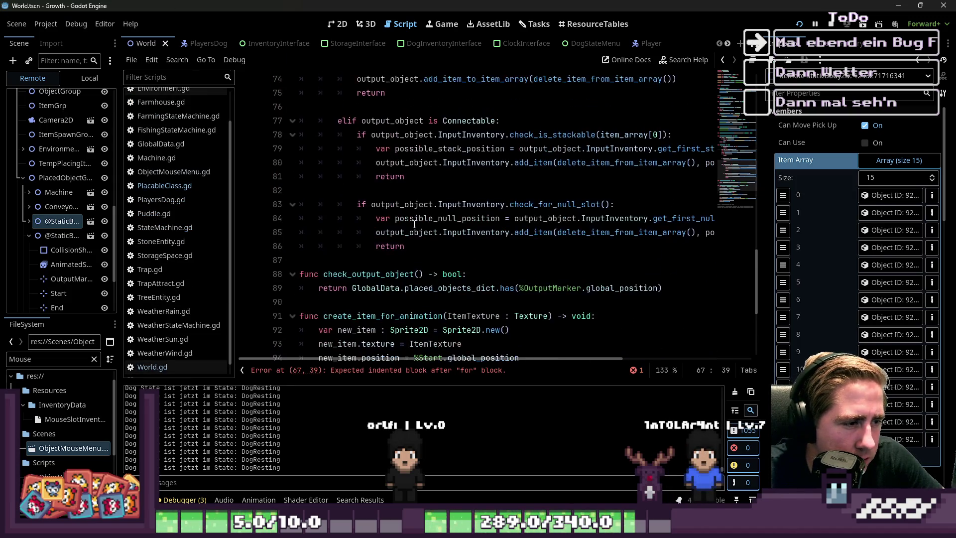
pyautogui.moveTo(411, 254)
pyautogui.mouseDown()
pyautogui.moveTo(319, 127)
pyautogui.moveTo(331, 204)
pyautogui.moveTo(309, 105)
pyautogui.moveTo(301, 162)
pyautogui.mouseUp()
pyautogui.press('Tab')
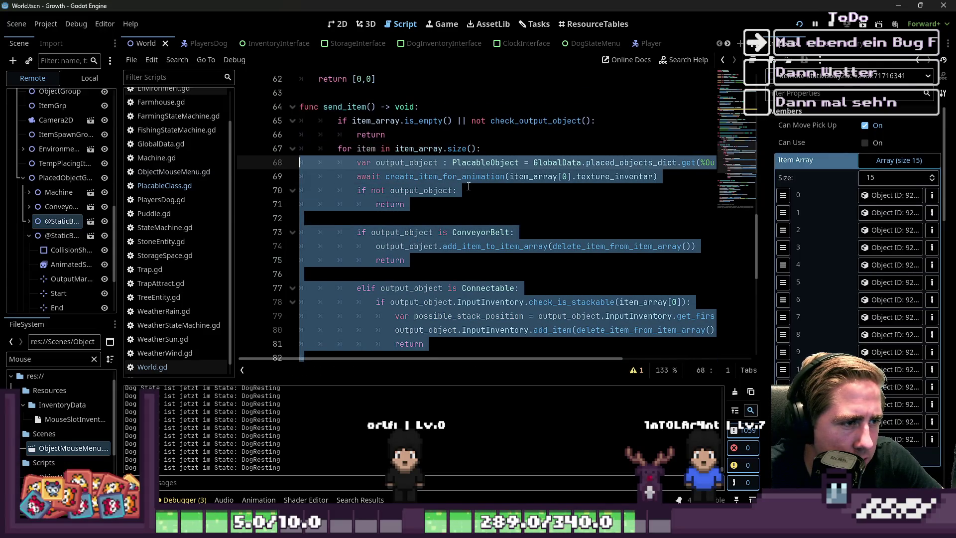
pyautogui.click(468, 189)
# Review the indented loop body and the create_item_for_animation call.
pyautogui.scroll(-1, 479, 208)
pyautogui.scroll(2, 469, 209)
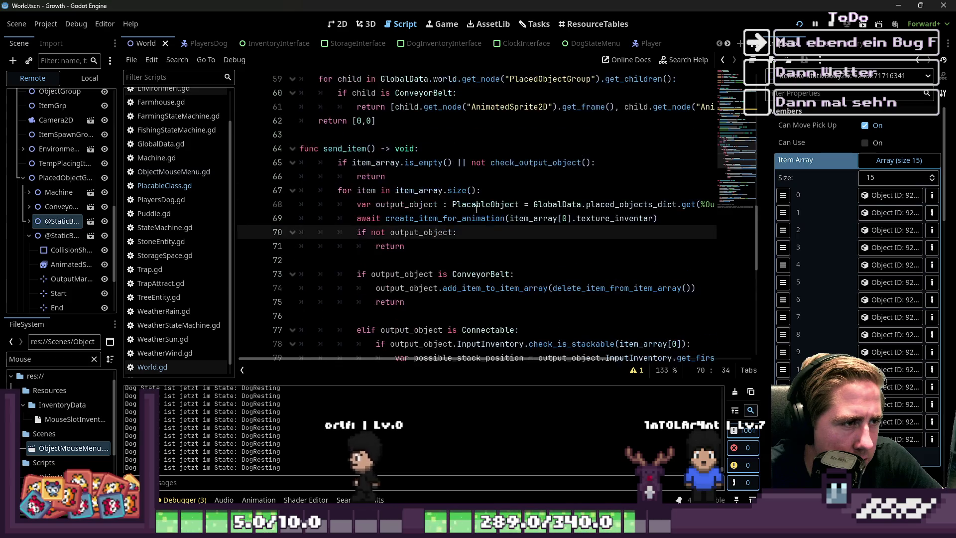
pyautogui.click(424, 176)
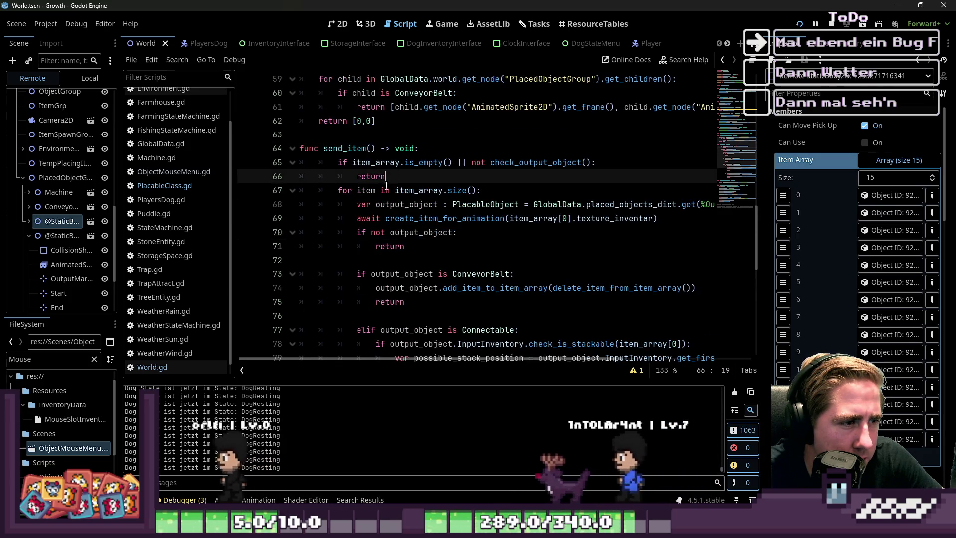
pyautogui.click(385, 218)
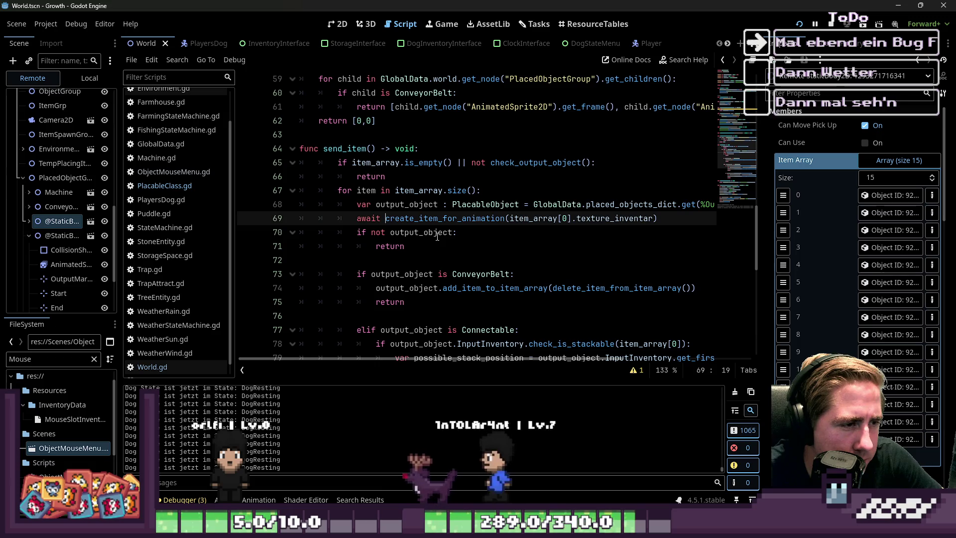
pyautogui.scroll(3, 437, 237)
pyautogui.scroll(-1, 438, 237)
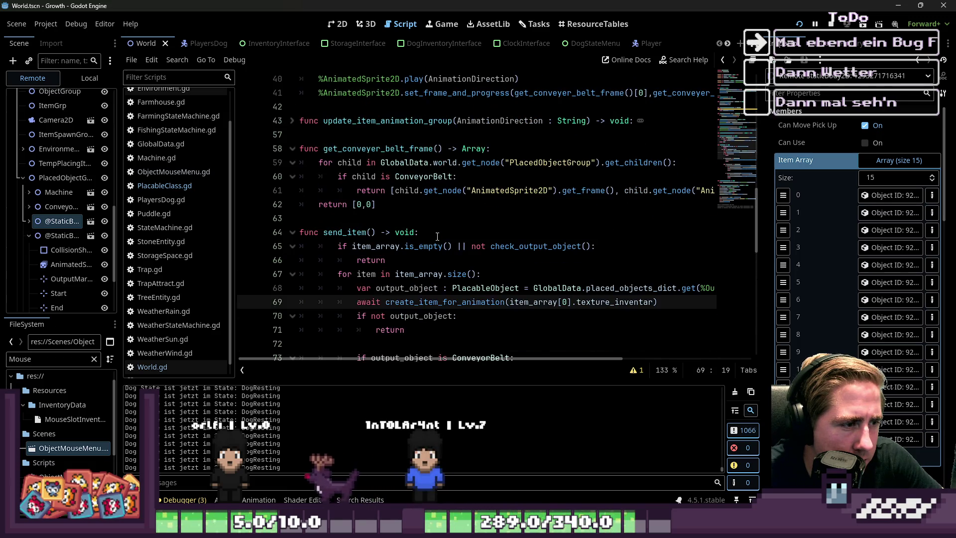
pyautogui.click(392, 246)
pyautogui.scroll(6, 398, 247)
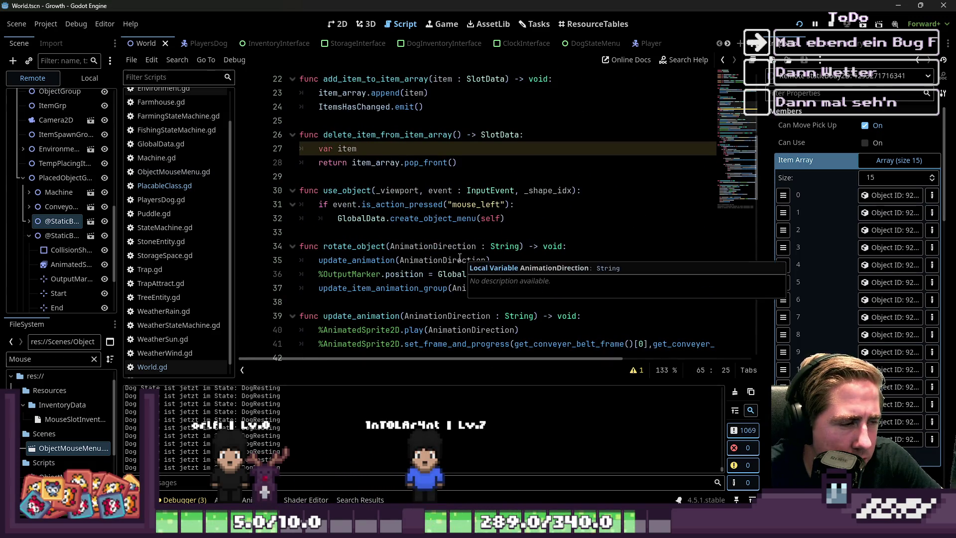
pyautogui.click(353, 177)
# Remove the stray 'var item' line from delete_item_from_item_array and run the game.
pyautogui.moveTo(356, 148); pyautogui.dragTo(301, 137)
pyautogui.hotkey('ctrl', 'z')
pyautogui.scroll(2, 408, 150)
pyautogui.click(799, 24)
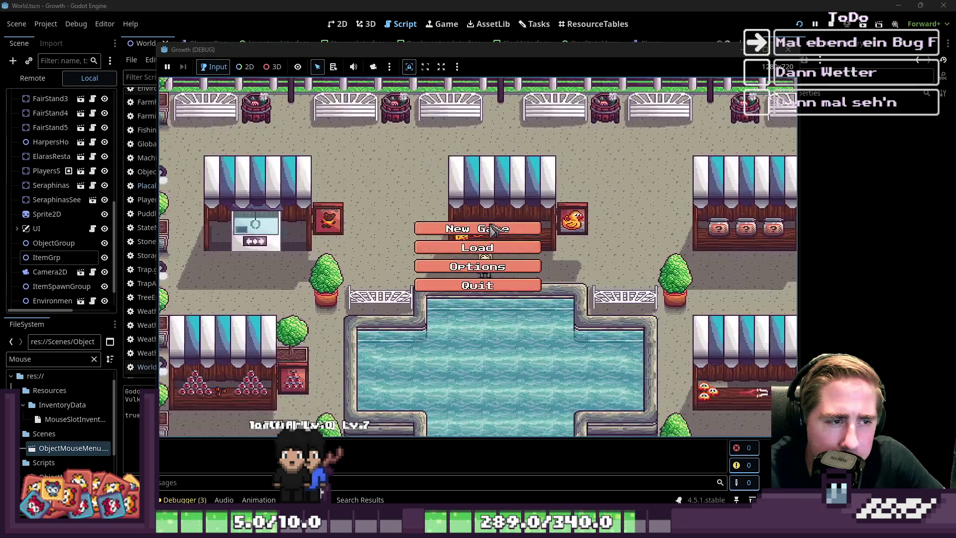
# Start a new game with a character named 'das' and enter the forest.
pyautogui.click(508, 268)
pyautogui.write('das')
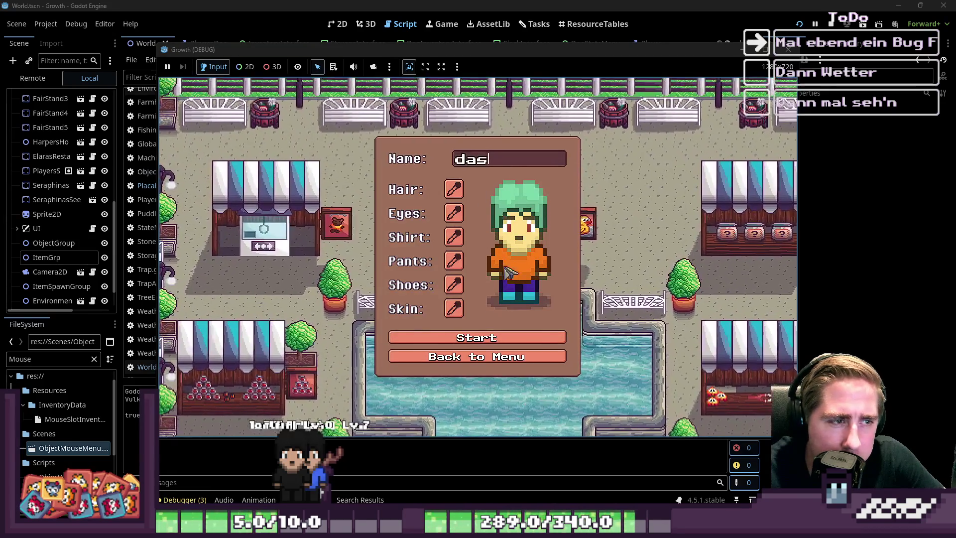
pyautogui.press('Return')
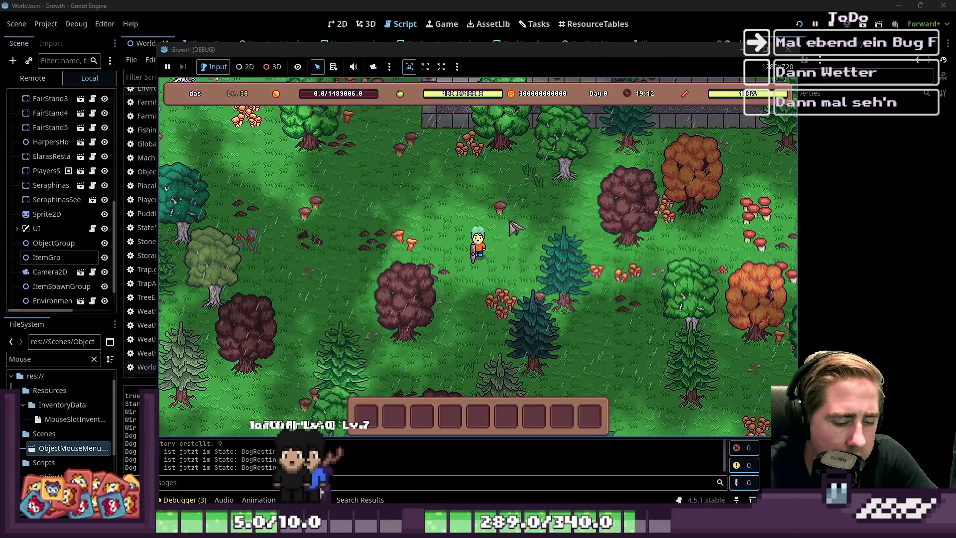
# Move item stacks from the inventory into empty hotbar slots.
pyautogui.press('i')
pyautogui.scroll(-2, 548, 199)
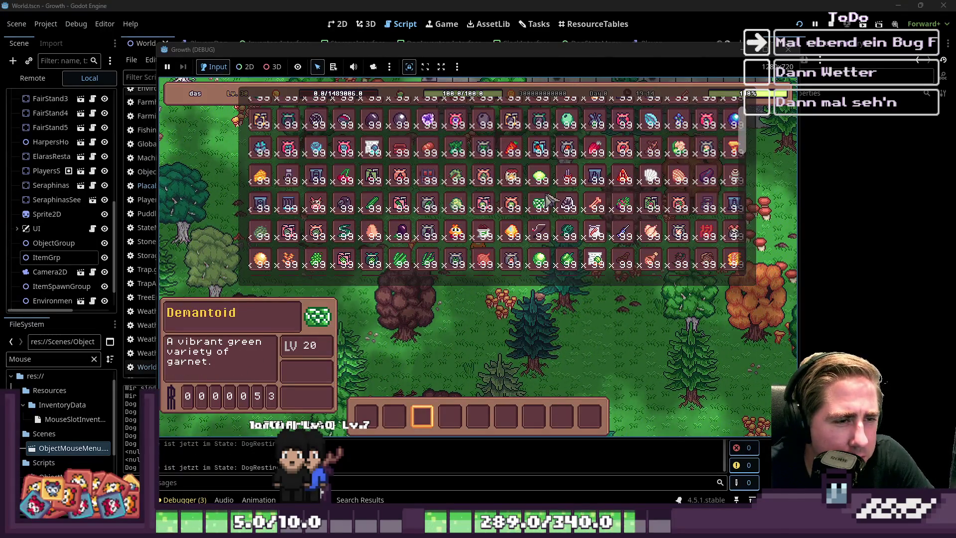
pyautogui.scroll(-3, 549, 199)
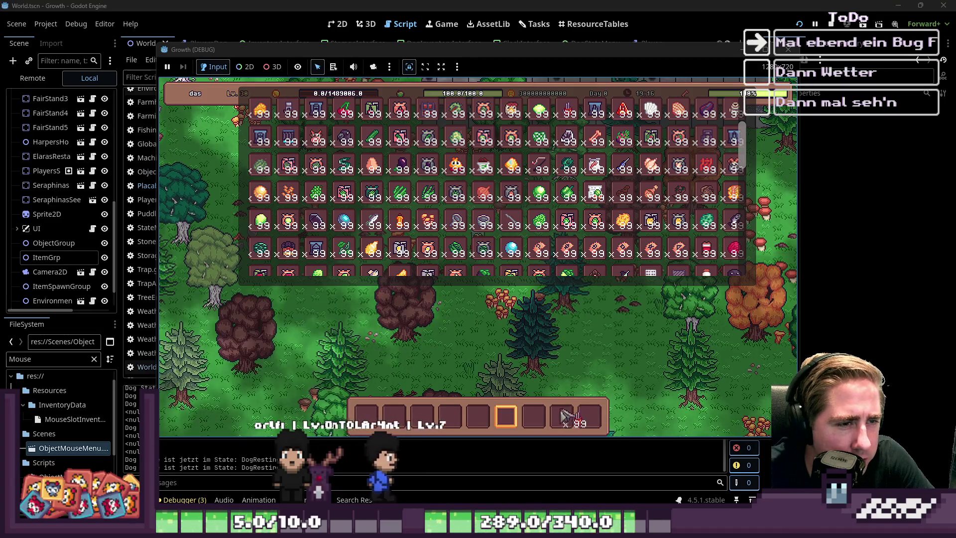
pyautogui.scroll(1, 527, 193)
pyautogui.scroll(1, 528, 197)
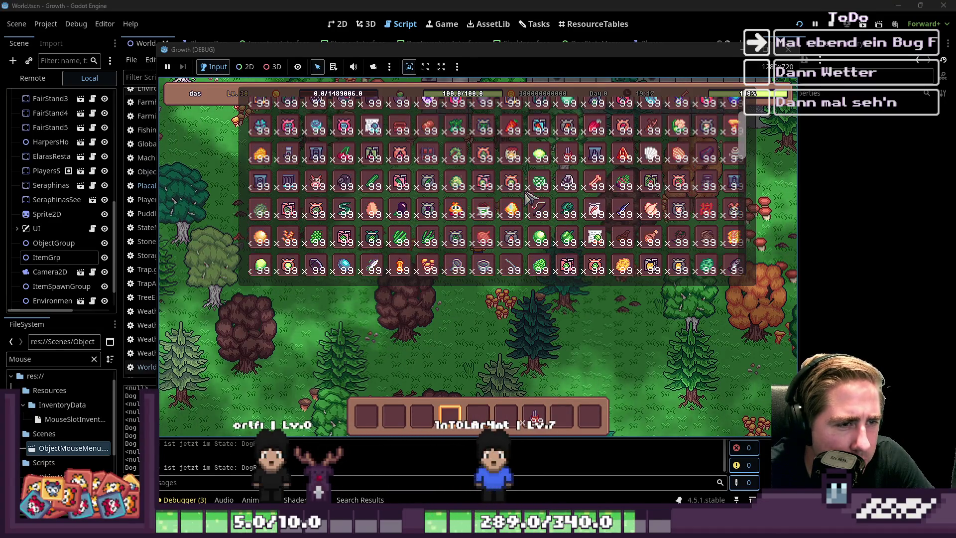
pyautogui.moveTo(604, 126)
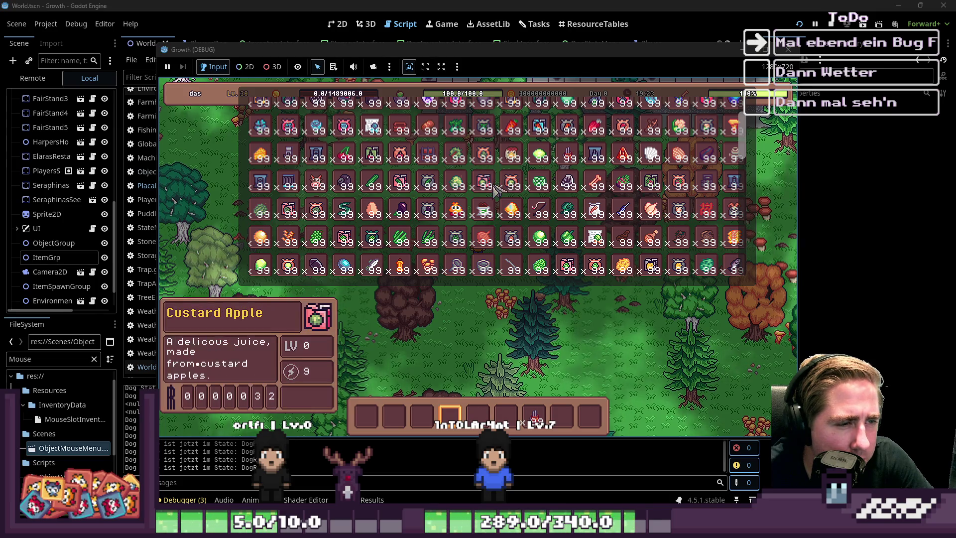
pyautogui.moveTo(508, 188)
pyautogui.mouseDown()
pyautogui.moveTo(513, 199)
pyautogui.moveTo(540, 185)
pyautogui.moveTo(512, 209)
pyautogui.moveTo(563, 431)
pyautogui.mouseUp()
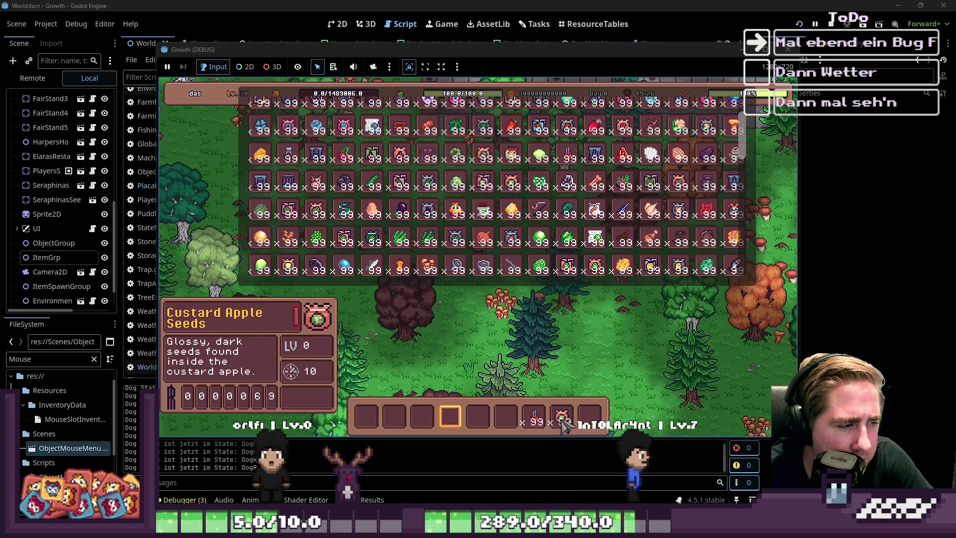
pyautogui.click(563, 426)
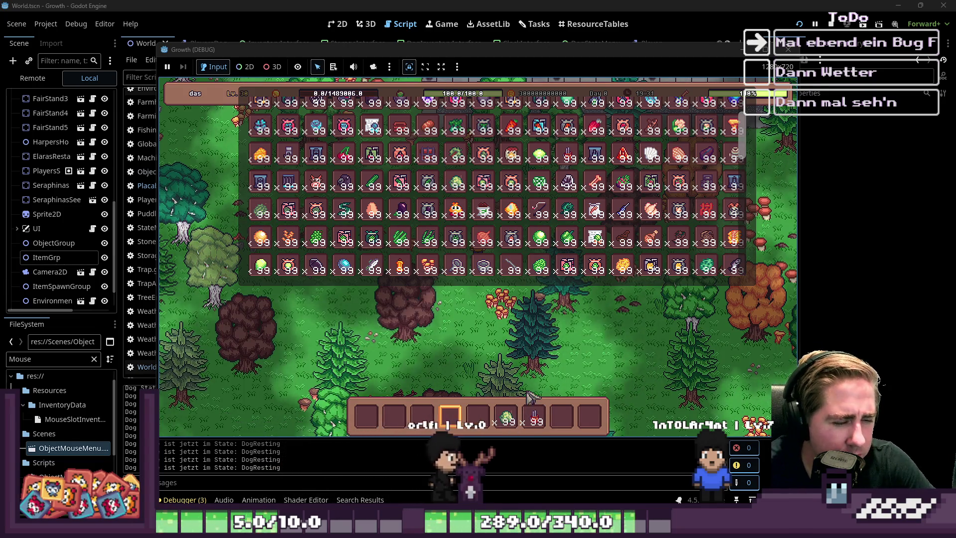
pyautogui.scroll(3, 587, 190)
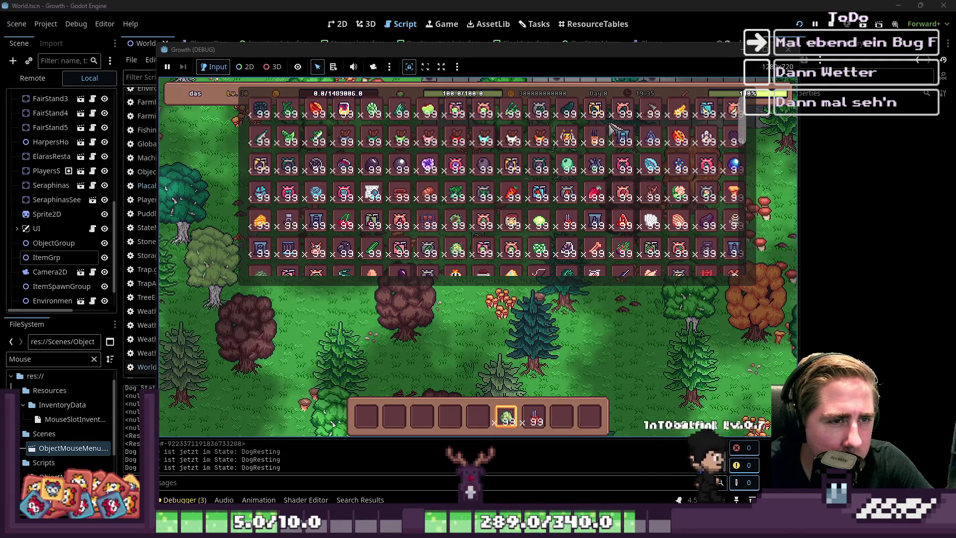
pyautogui.moveTo(558, 152)
pyautogui.mouseDown()
pyautogui.moveTo(380, 245)
pyautogui.moveTo(451, 421)
pyautogui.mouseUp()
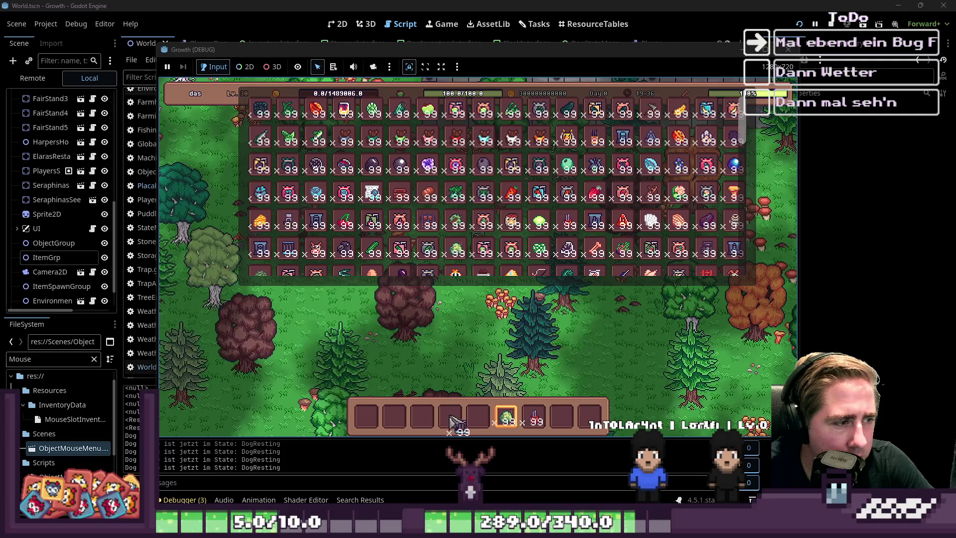
# Place the held machine and lay a row of conveyor belts toward the player.
pyautogui.press('i')
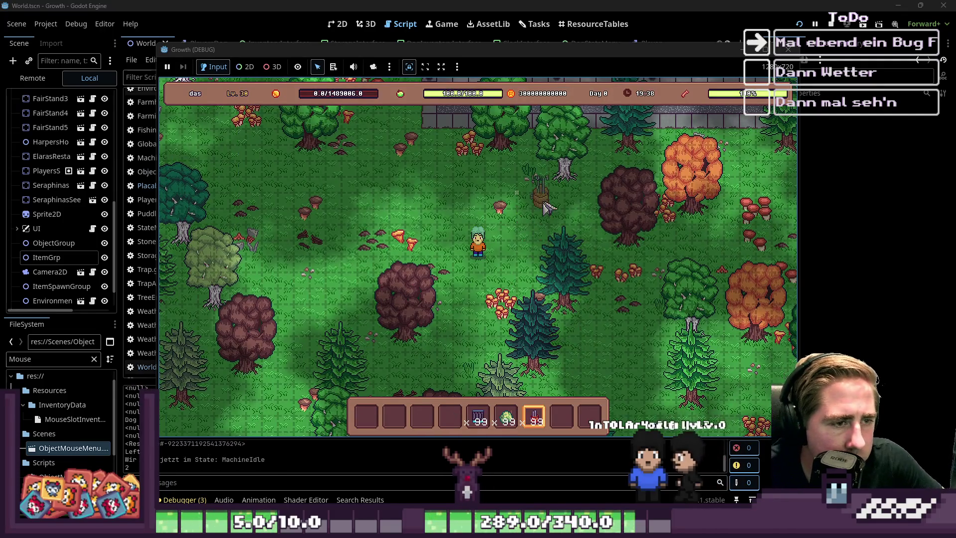
pyautogui.click(588, 224)
pyautogui.press('5')
pyautogui.moveTo(578, 231); pyautogui.dragTo(518, 229)
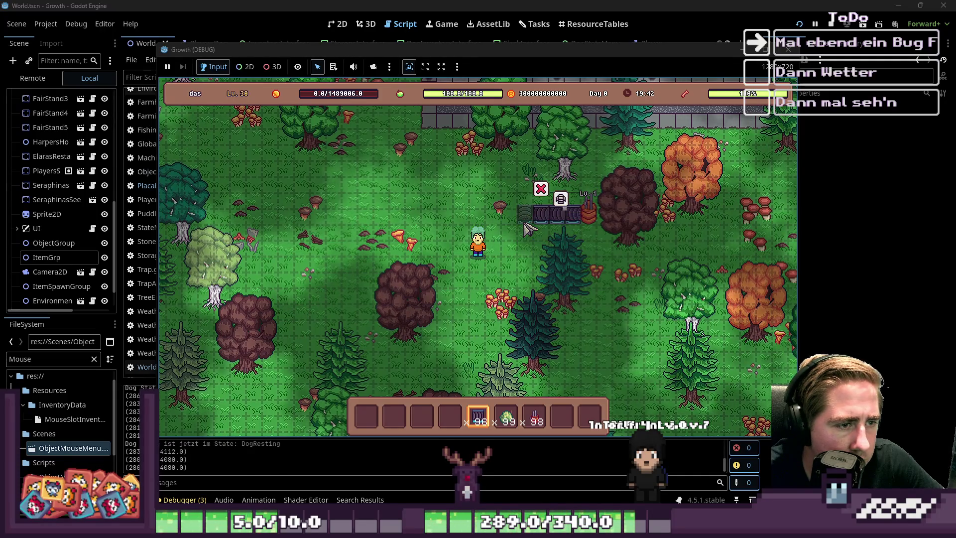
pyautogui.click(525, 228)
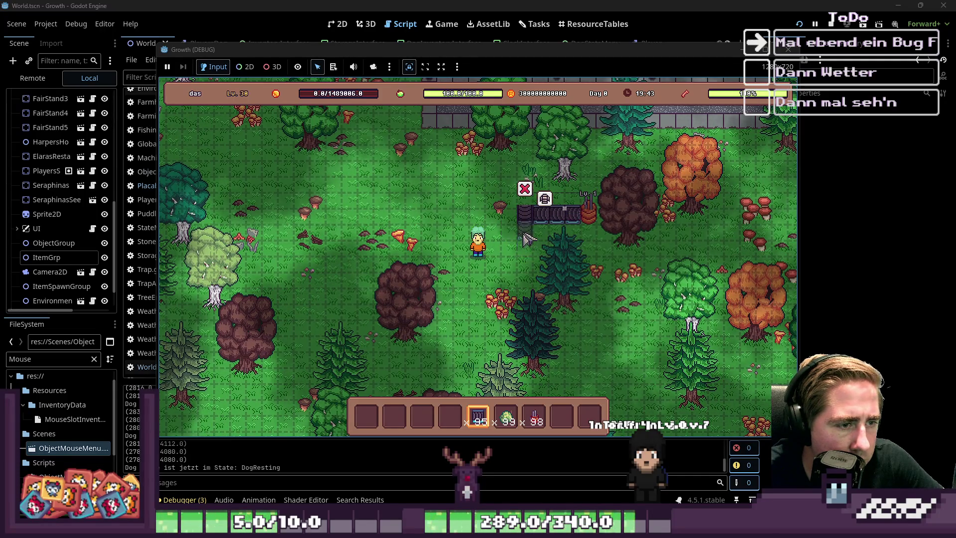
pyautogui.moveTo(517, 241); pyautogui.dragTo(478, 240)
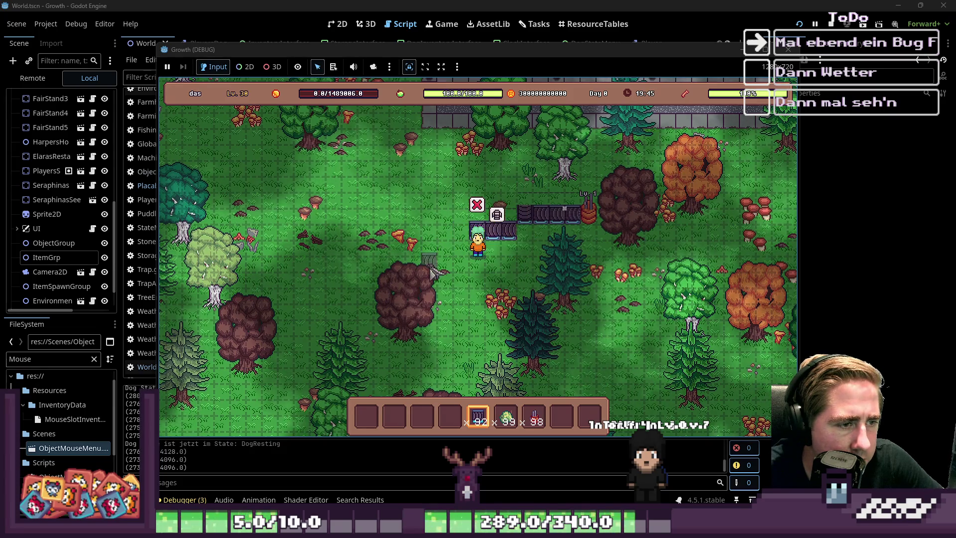
# Move the Chest stack into hotbar slot 3 and place a chest beside the player.
pyautogui.scroll(2, 430, 272)
pyautogui.press('i')
pyautogui.moveTo(431, 230); pyautogui.dragTo(422, 416)
pyautogui.press('i')
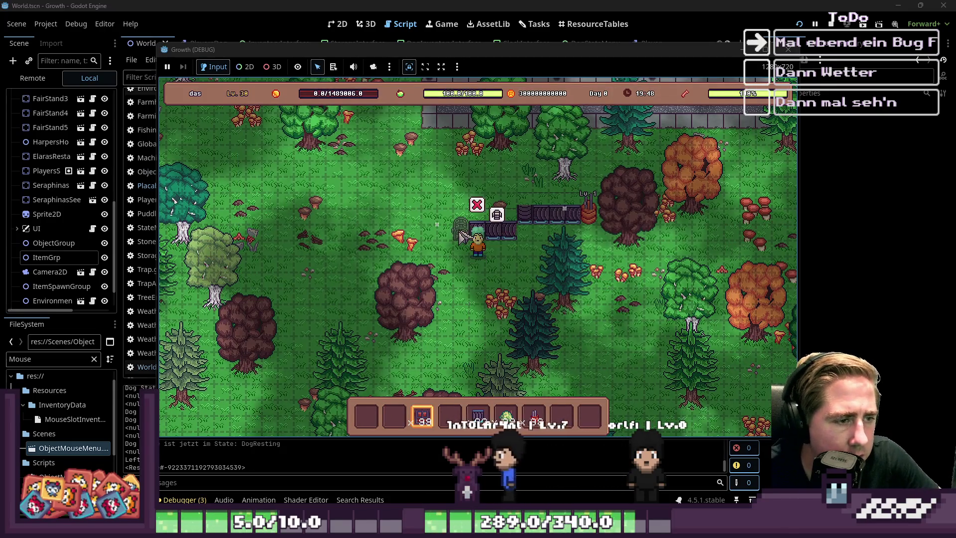
pyautogui.click(460, 232)
# Open the Cidery and load the fruit stack into its input slot.
pyautogui.scroll(2, 548, 224)
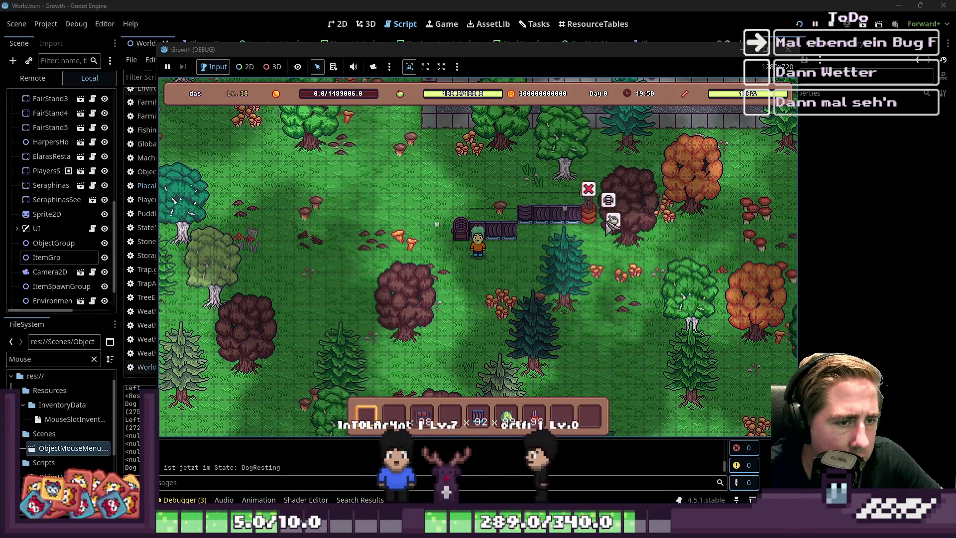
pyautogui.click(612, 219)
pyautogui.moveTo(507, 416); pyautogui.dragTo(454, 371)
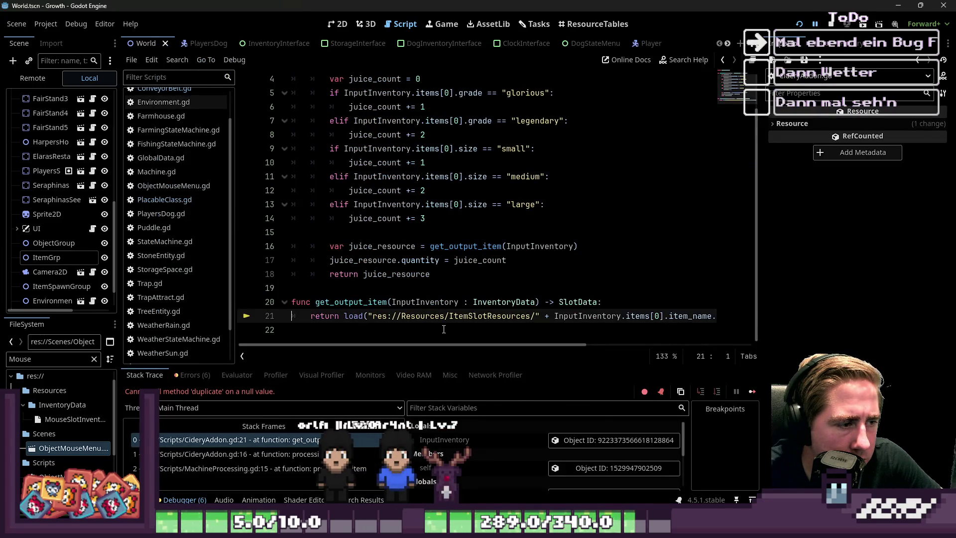
pyautogui.click(443, 330)
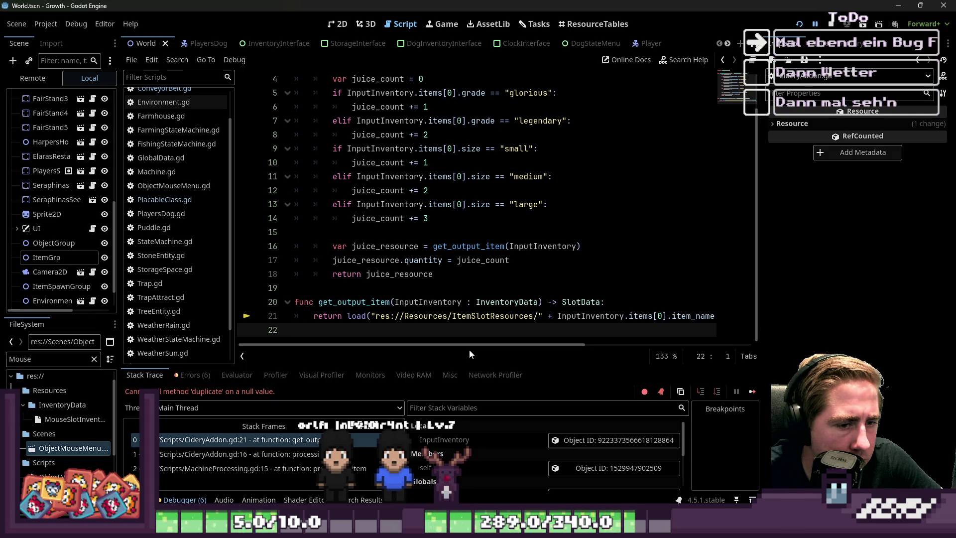
pyautogui.moveTo(474, 345)
pyautogui.mouseDown()
pyautogui.moveTo(654, 357)
pyautogui.moveTo(474, 379)
pyautogui.moveTo(451, 370)
pyautogui.moveTo(543, 349)
pyautogui.moveTo(665, 343)
pyautogui.moveTo(572, 357)
pyautogui.moveTo(558, 369)
pyautogui.mouseUp()
pyautogui.scroll(-1, 518, 443)
pyautogui.scroll(-2, 518, 443)
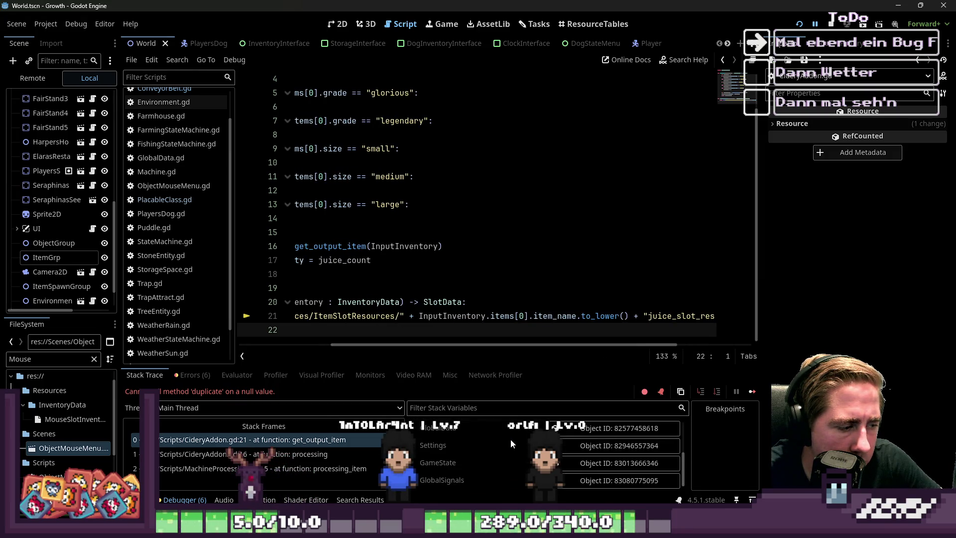
pyautogui.click(321, 458)
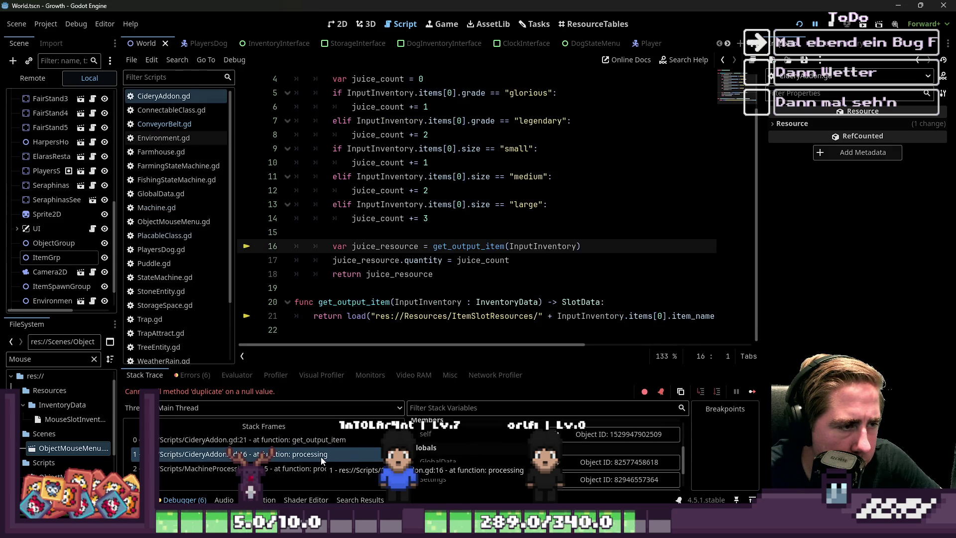
pyautogui.click(348, 437)
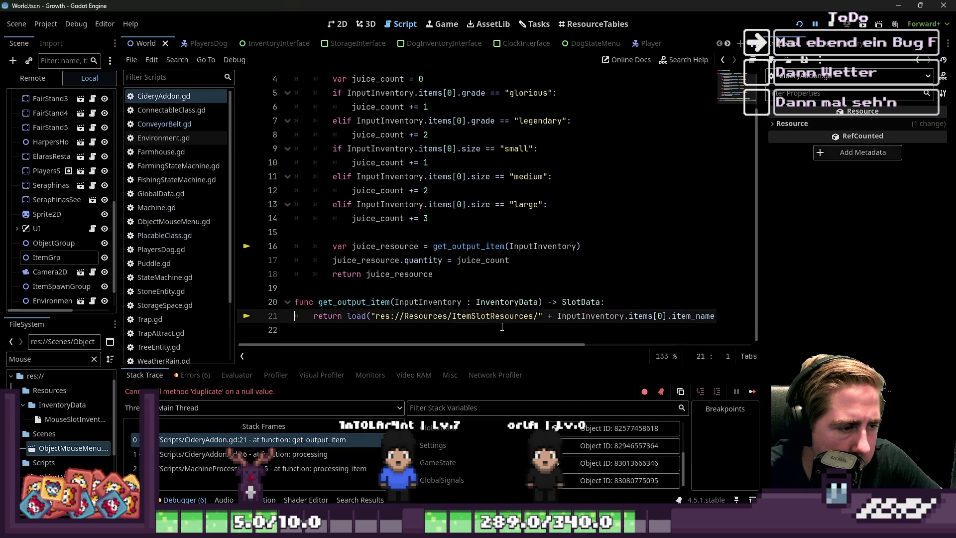
pyautogui.moveTo(490, 350); pyautogui.dragTo(628, 351)
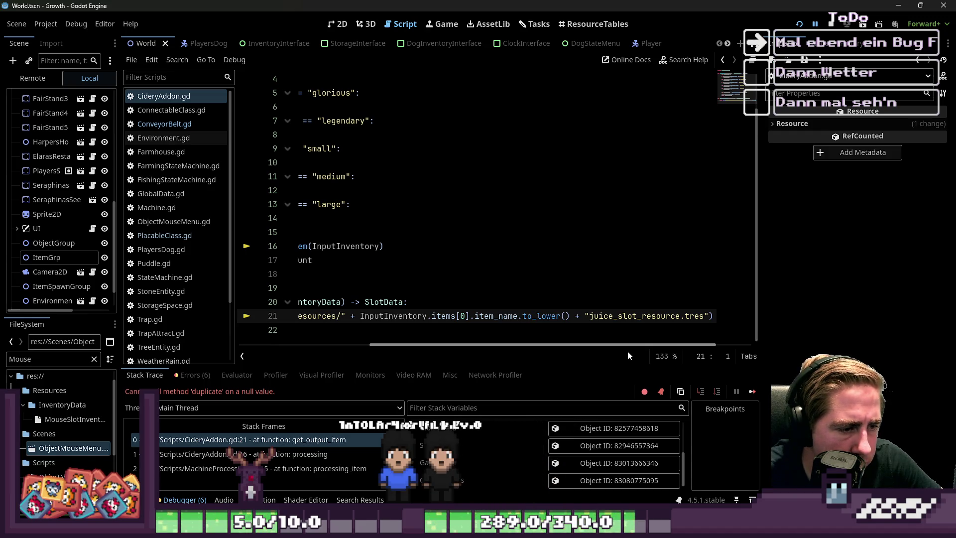
pyautogui.scroll(3, 520, 449)
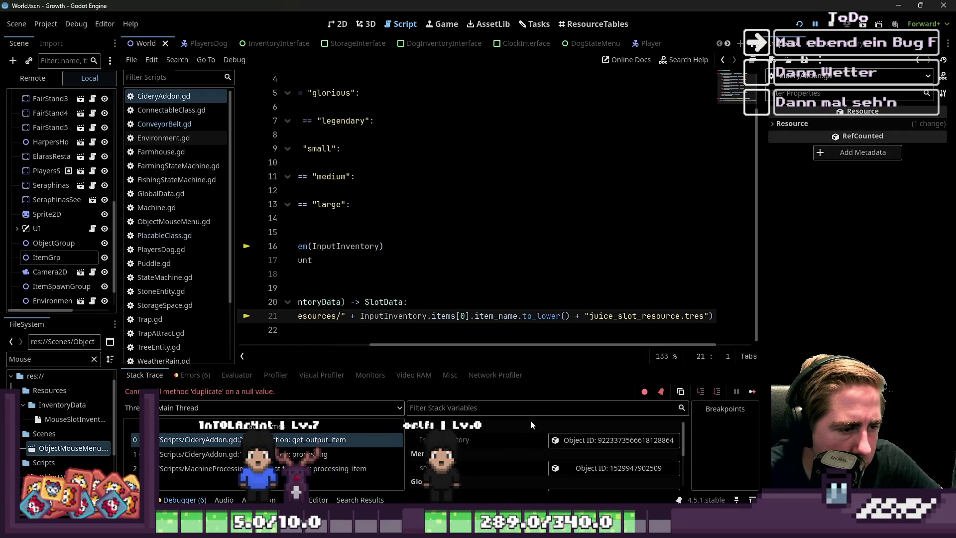
# Inspect InputInventory's first item (Custard Apple, 99) and filter FileSystem for 'jui' juice resources.
pyautogui.click(578, 440)
pyautogui.click(891, 126)
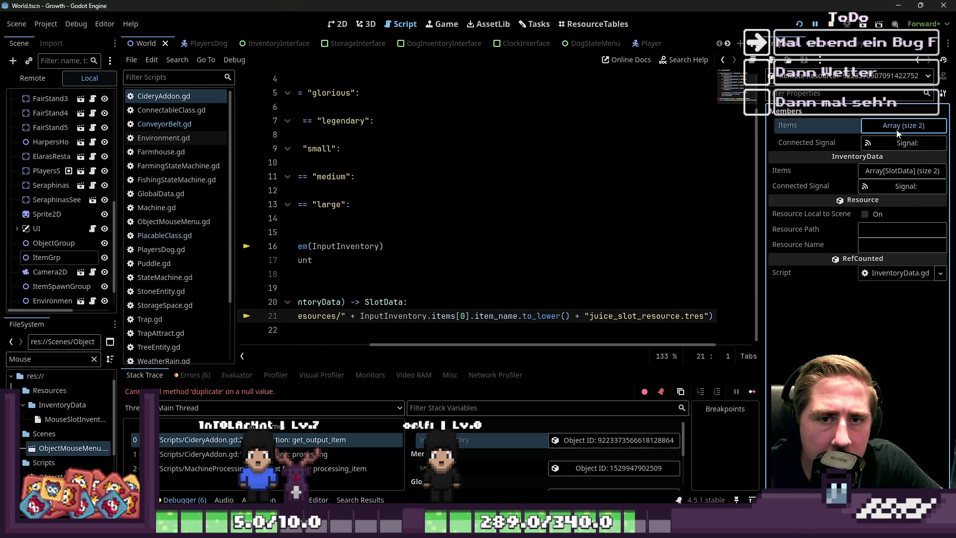
pyautogui.click(891, 161)
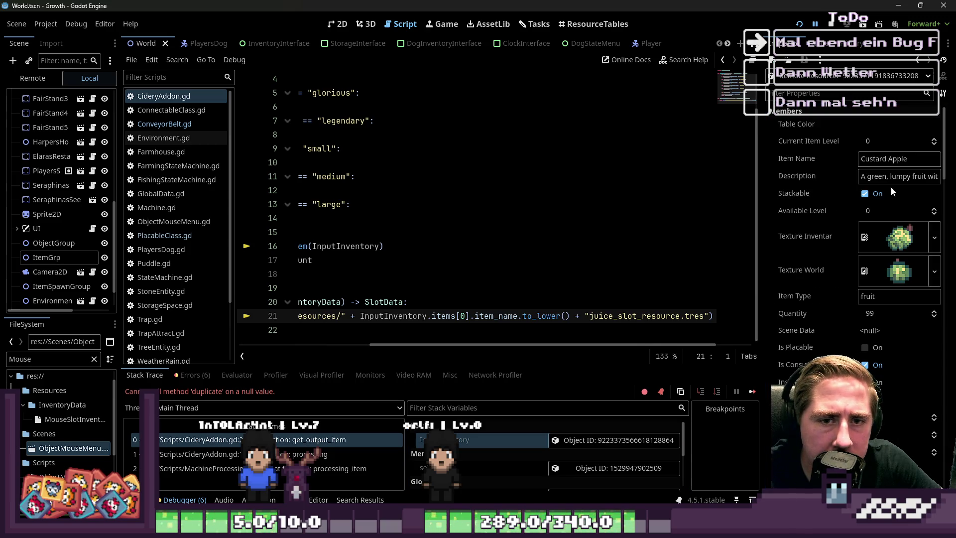
pyautogui.doubleClick(878, 160)
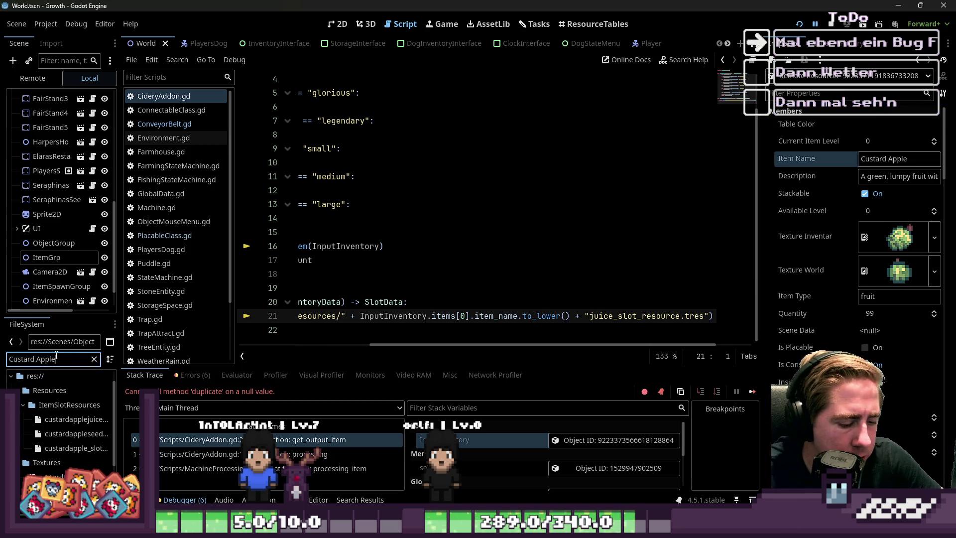
pyautogui.write('jui')
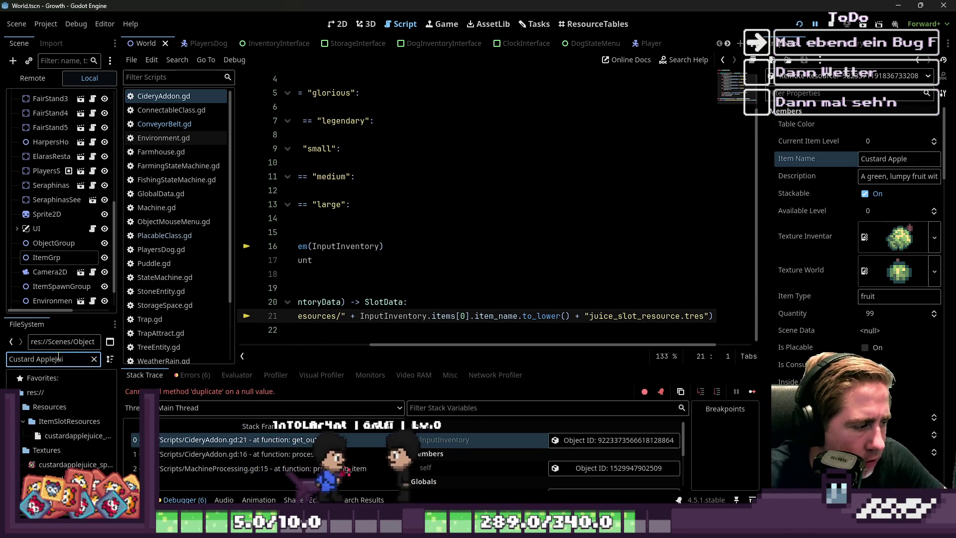
pyautogui.click(449, 325)
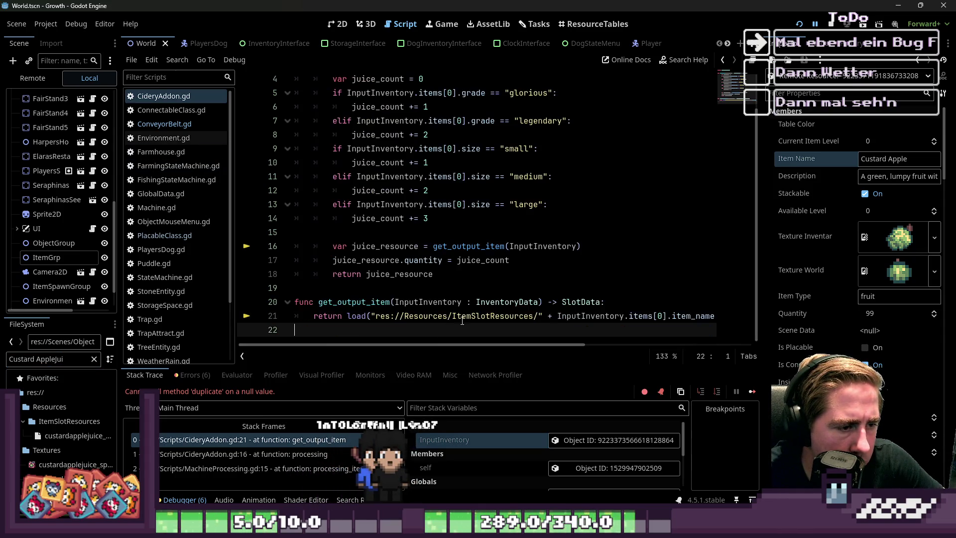
# Append .replace(" ", "") after to_lower() on line 21 and rerun the game.
pyautogui.moveTo(477, 351); pyautogui.dragTo(608, 352)
pyautogui.click(580, 316)
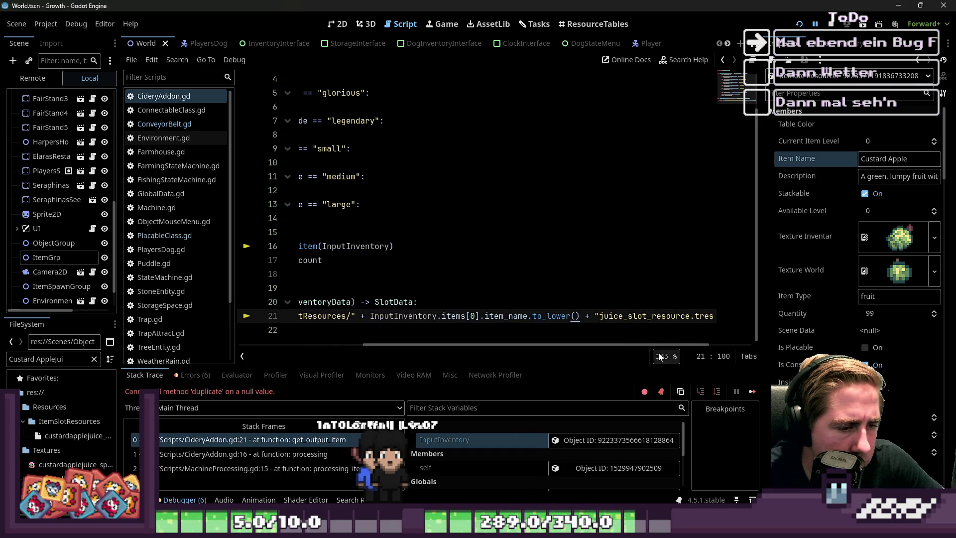
pyautogui.write('.re')
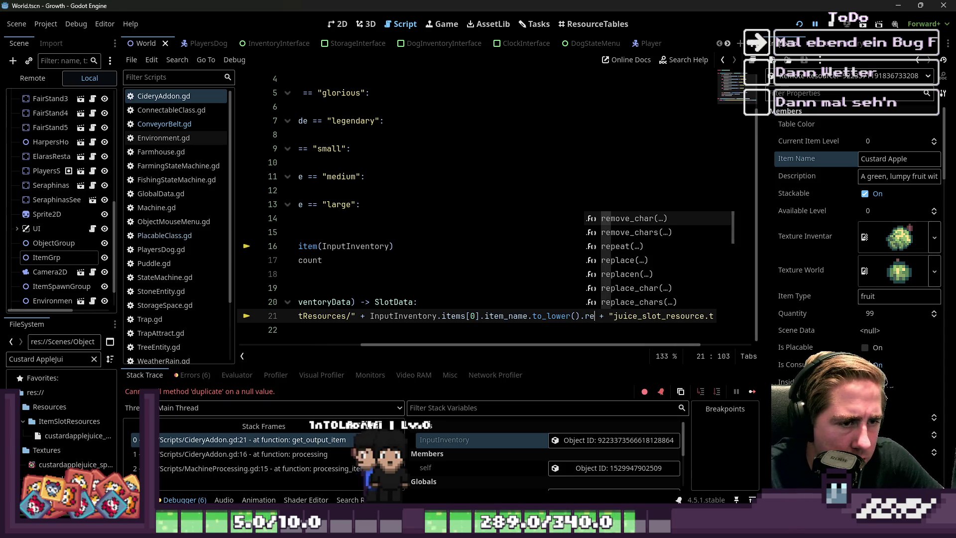
pyautogui.write('pl')
pyautogui.press('Return')
pyautogui.write('" ",m)')
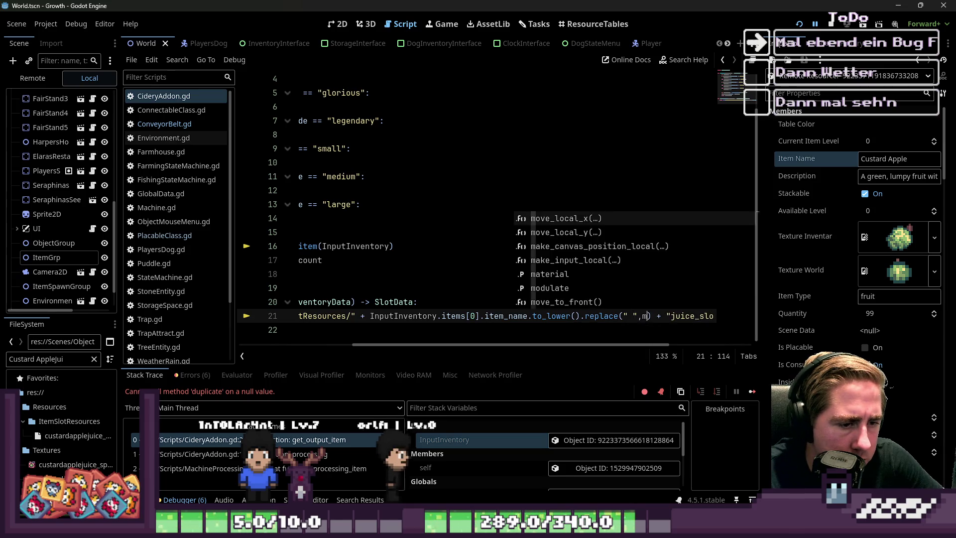
pyautogui.press('BackSpace')
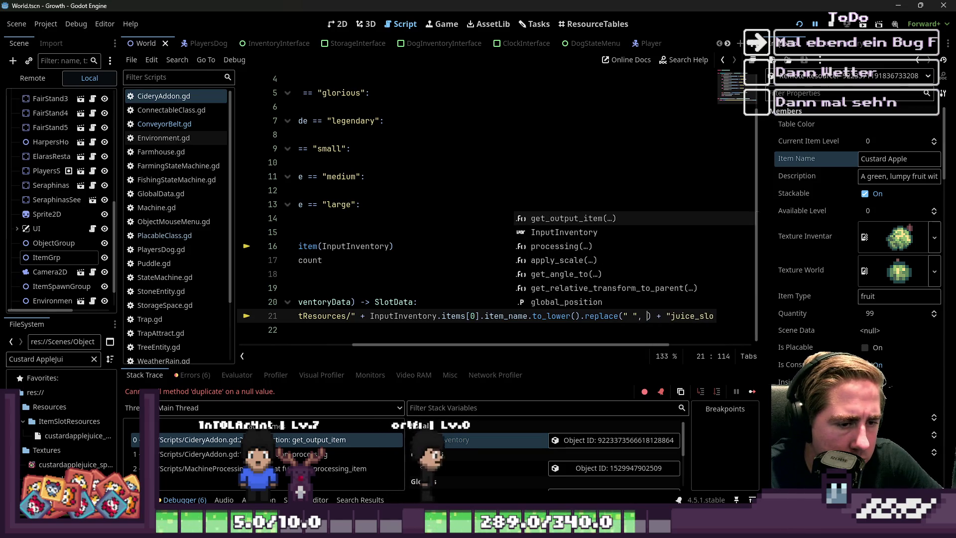
pyautogui.write('"')
pyautogui.click(686, 274)
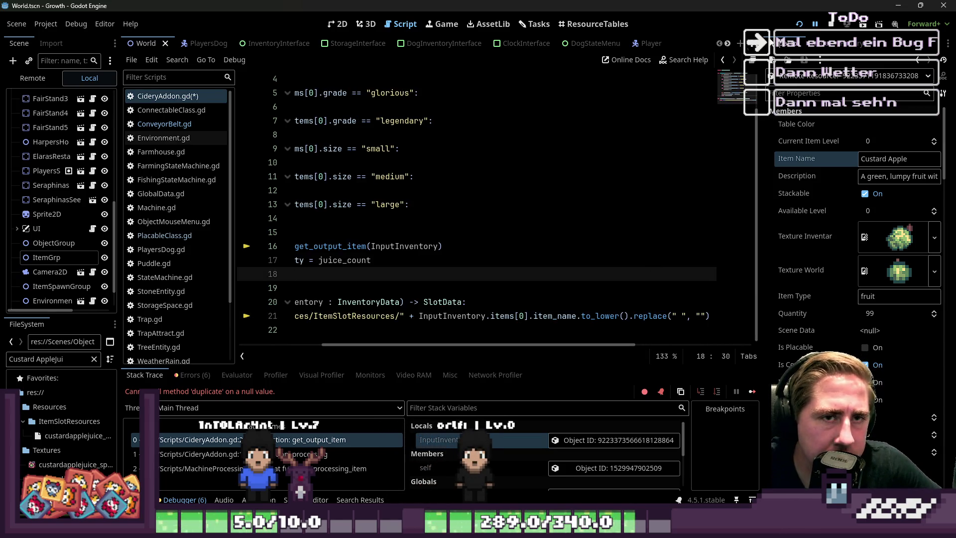
pyautogui.click(800, 24)
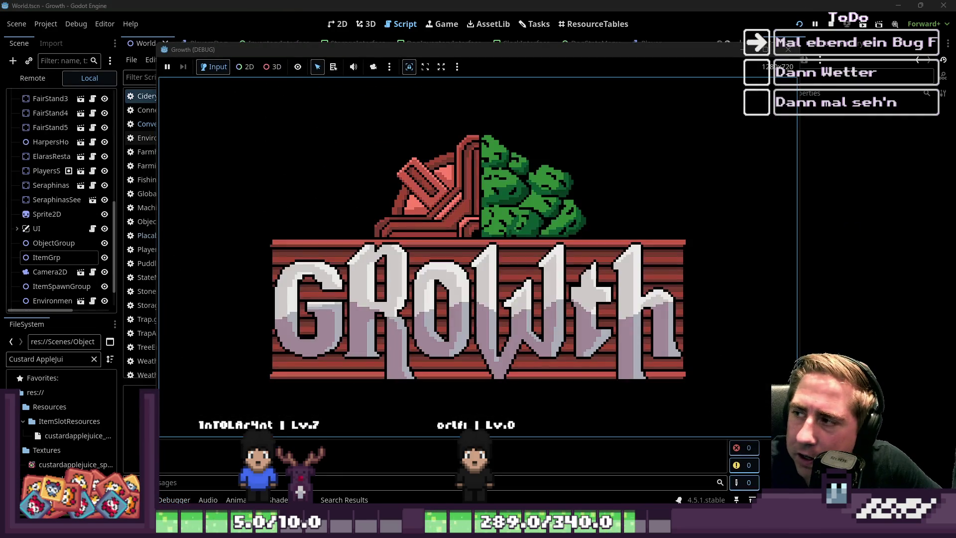
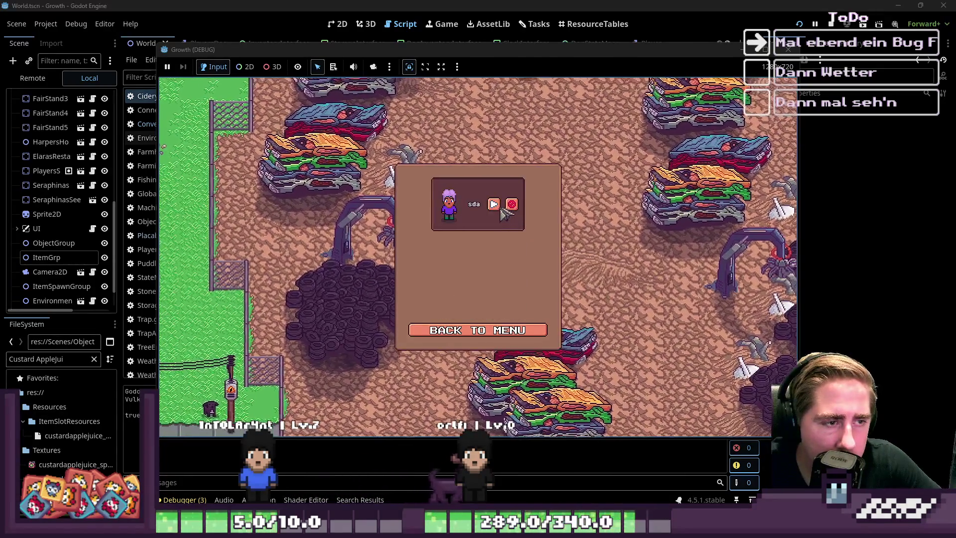
# Load the saved world, put the carrot stack in the hotbar and lay a row of conveyor belts.
pyautogui.click(494, 203)
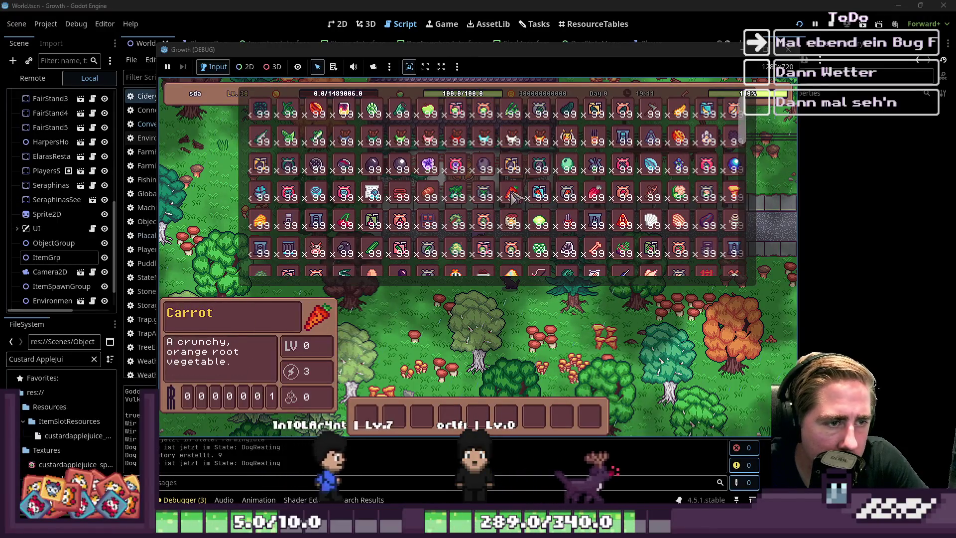
pyautogui.click(506, 415)
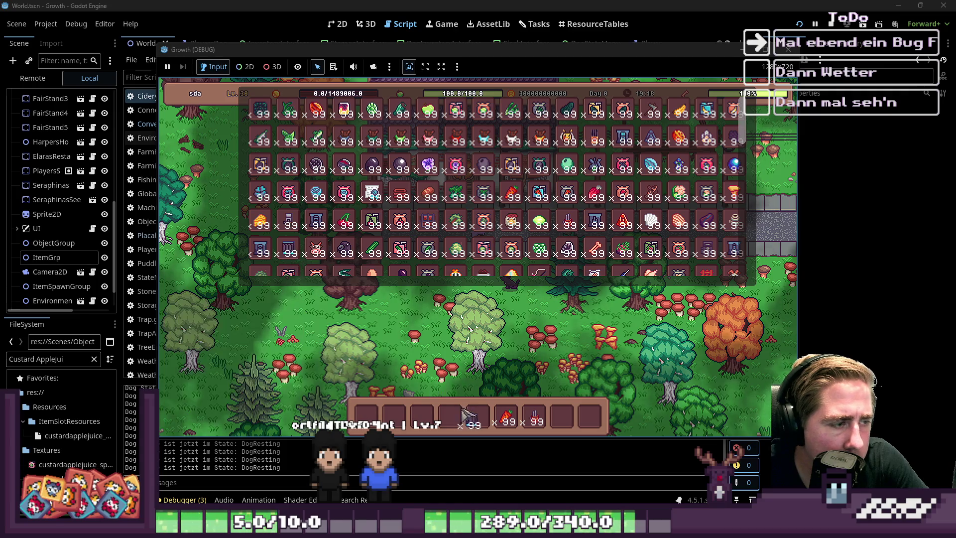
pyautogui.press('i')
pyautogui.press('7')
pyautogui.press('5')
pyautogui.moveTo(509, 271); pyautogui.dragTo(448, 270)
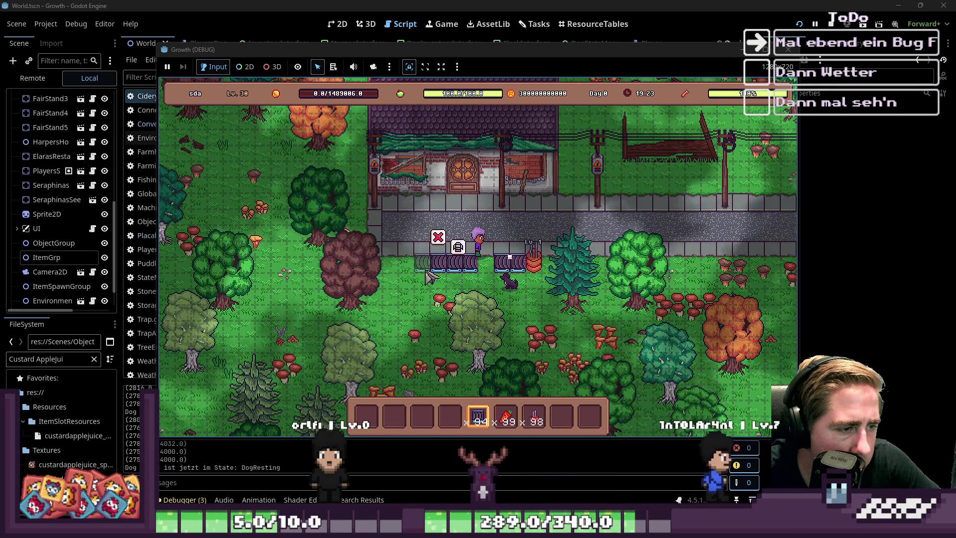
# Move a chest stack into the hotbar and place a chest next to the belt line.
pyautogui.press('4')
pyautogui.press('i')
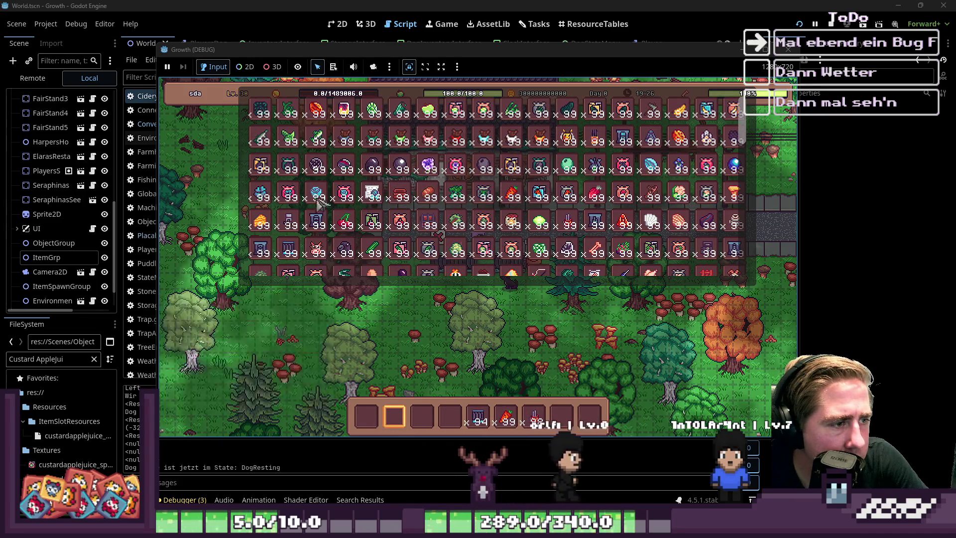
pyautogui.moveTo(428, 222)
pyautogui.mouseDown()
pyautogui.moveTo(470, 401)
pyautogui.moveTo(463, 399)
pyautogui.mouseUp()
pyautogui.press('4')
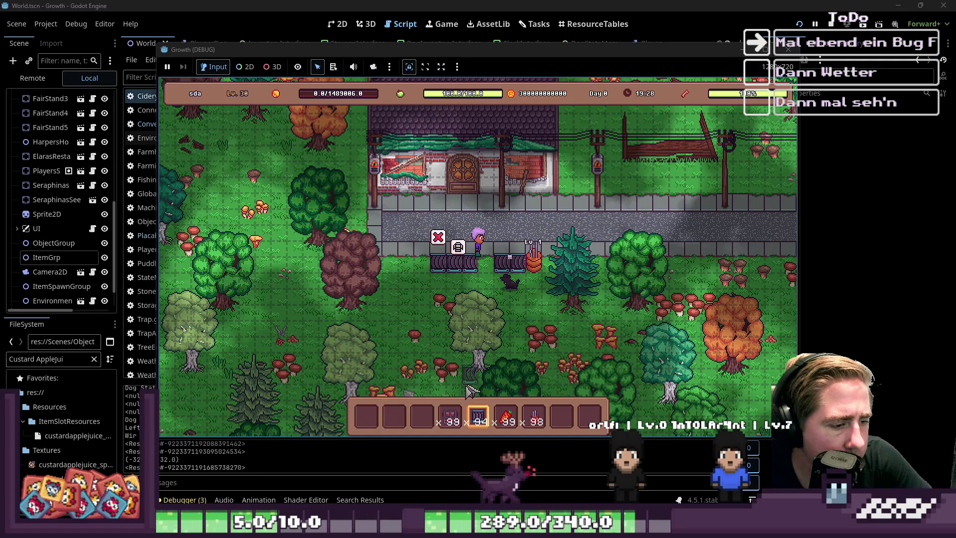
pyautogui.click(429, 272)
# Load the carrots into the Cidery's input slot.
pyautogui.press('3')
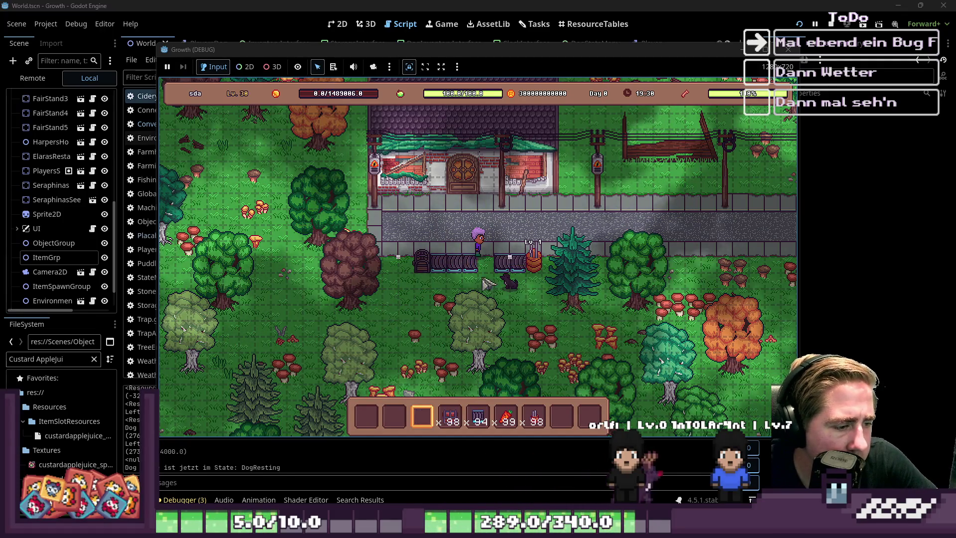
pyautogui.click(559, 268)
pyautogui.moveTo(507, 418); pyautogui.dragTo(455, 374)
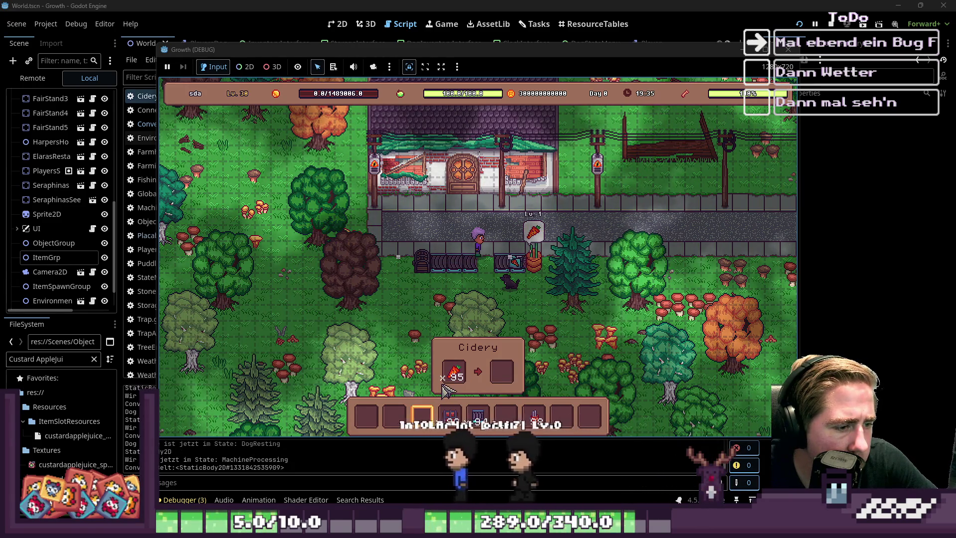
# Take the carrots out of the Cidery, then feed them back into its input.
pyautogui.moveTo(453, 372); pyautogui.dragTo(437, 406)
pyautogui.click(437, 406)
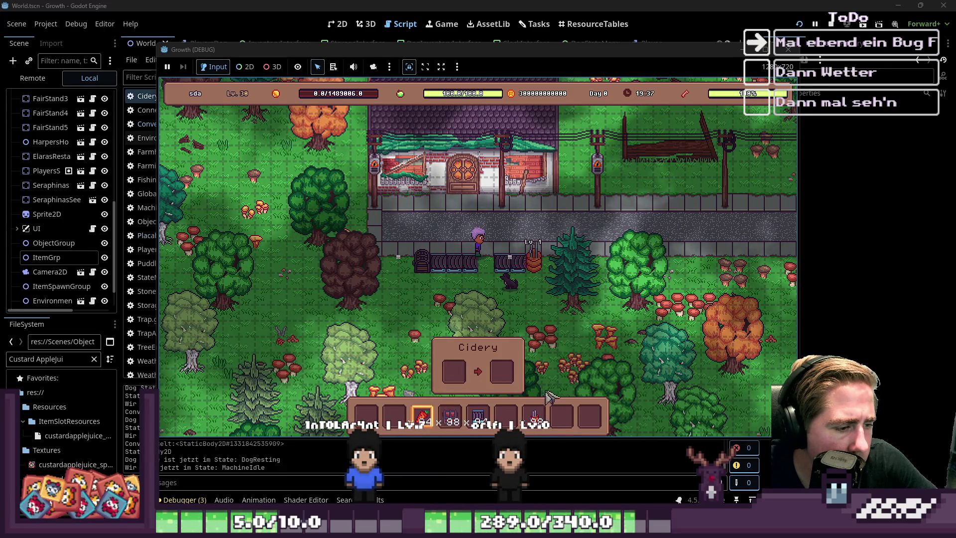
pyautogui.press('5')
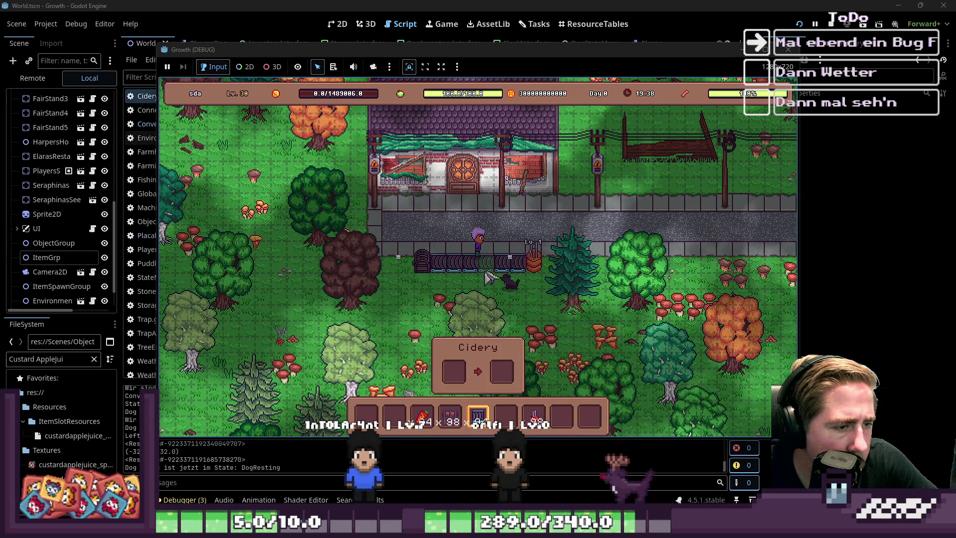
pyautogui.press('4')
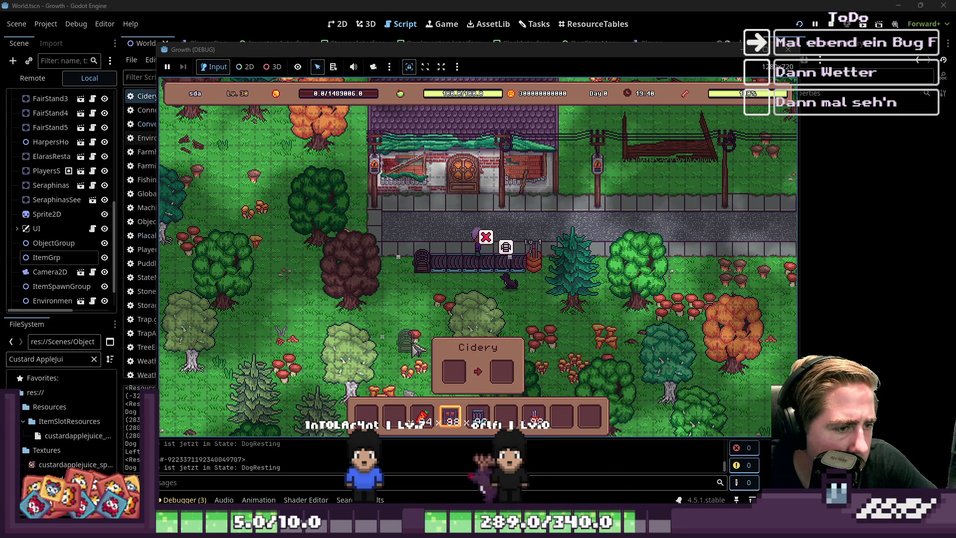
pyautogui.press('5')
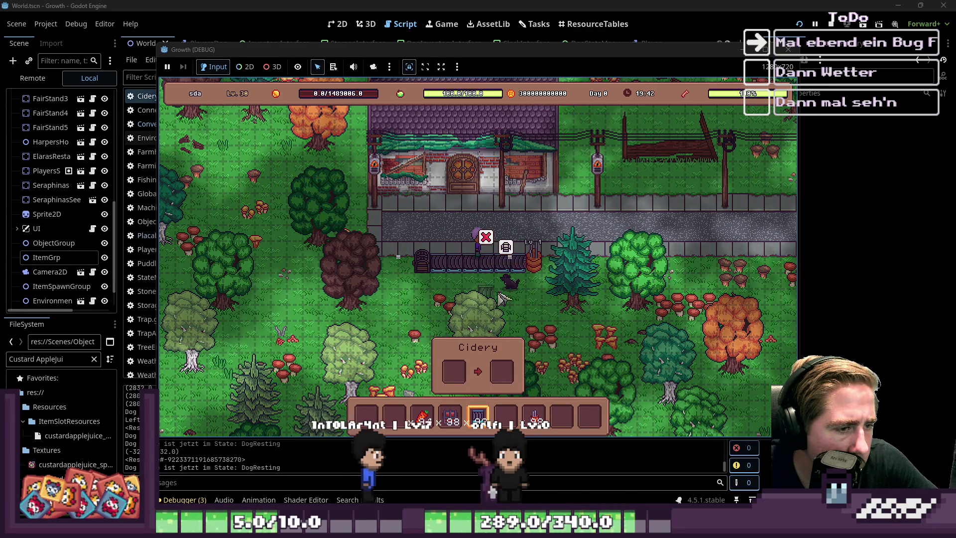
pyautogui.press('6')
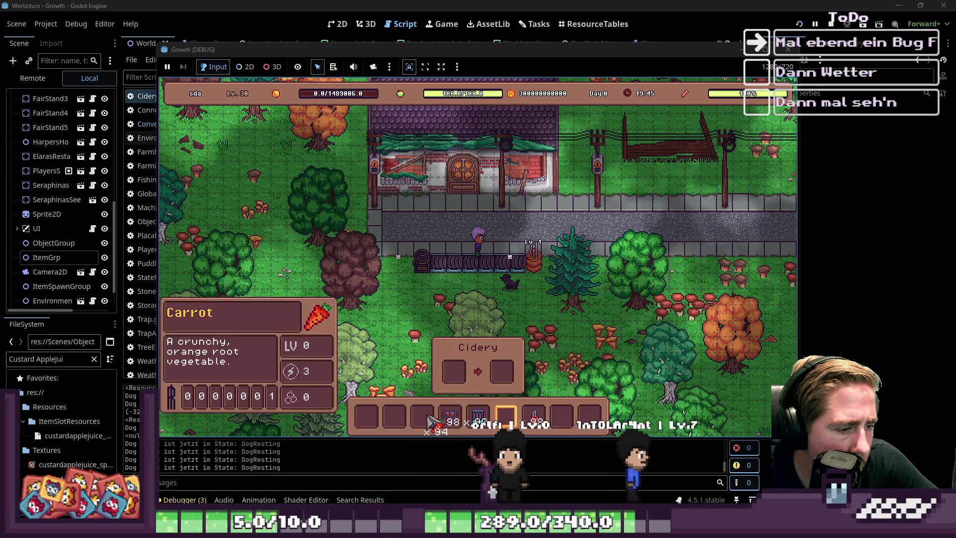
pyautogui.click(422, 417)
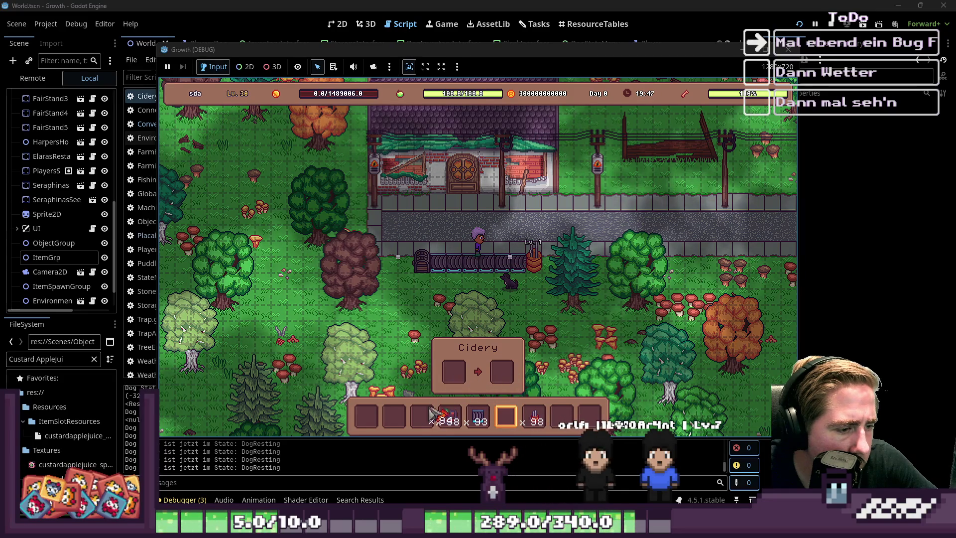
pyautogui.moveTo(422, 426); pyautogui.dragTo(454, 375)
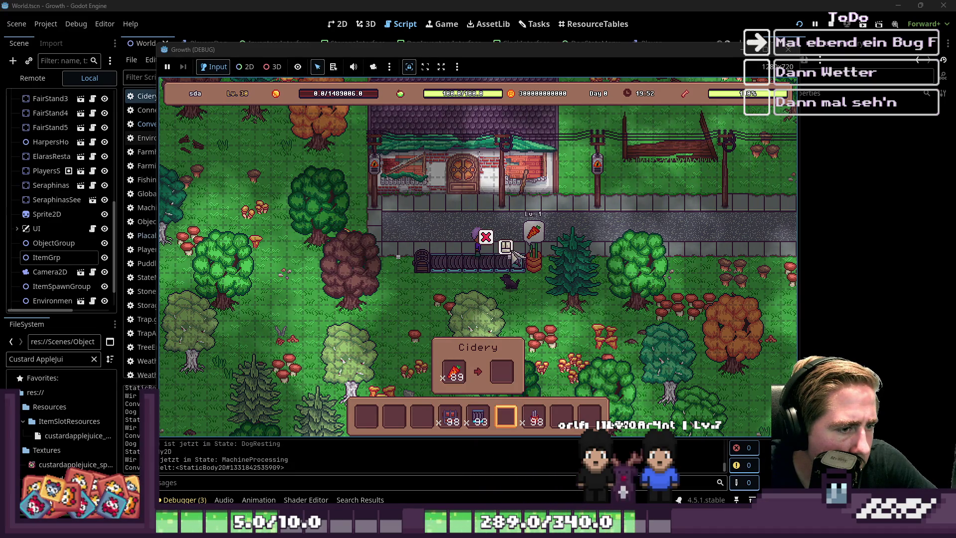
# Check the chest's storage and place one more conveyor belt piece.
pyautogui.press('i')
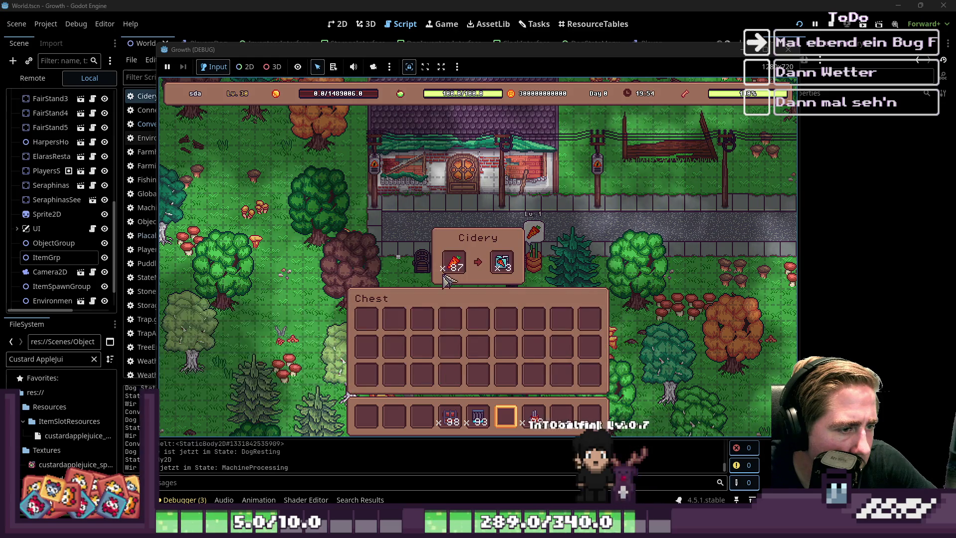
pyautogui.press('i')
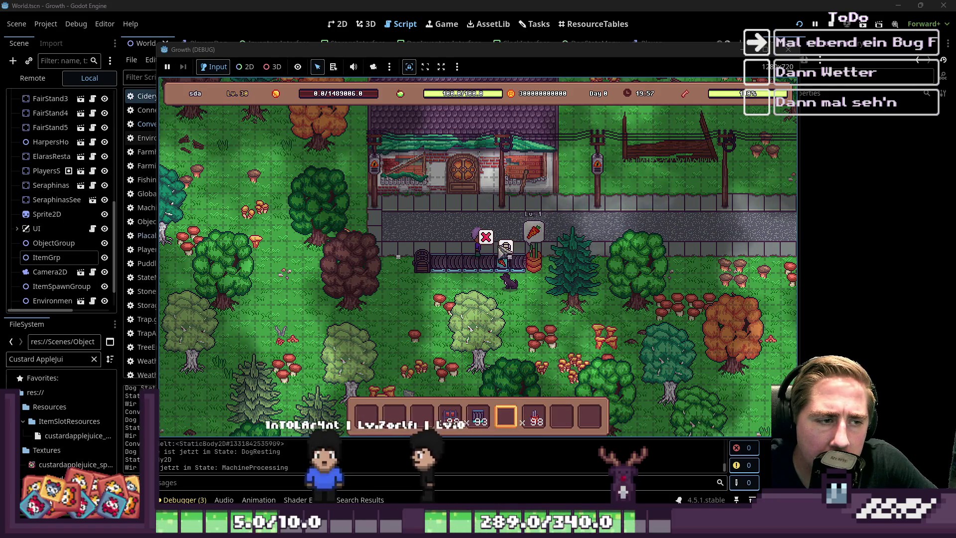
pyautogui.press('5')
pyautogui.click(486, 266)
pyautogui.press('3')
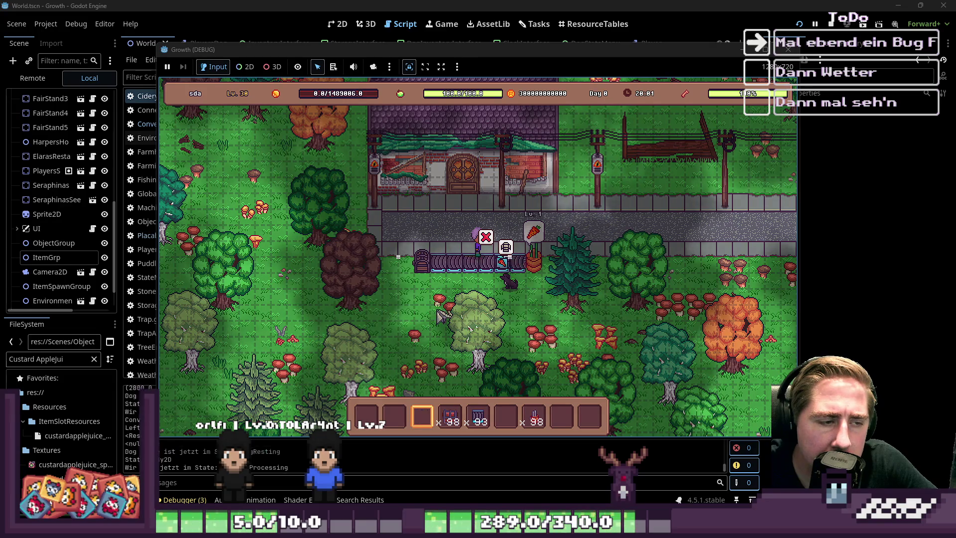
pyautogui.press('2')
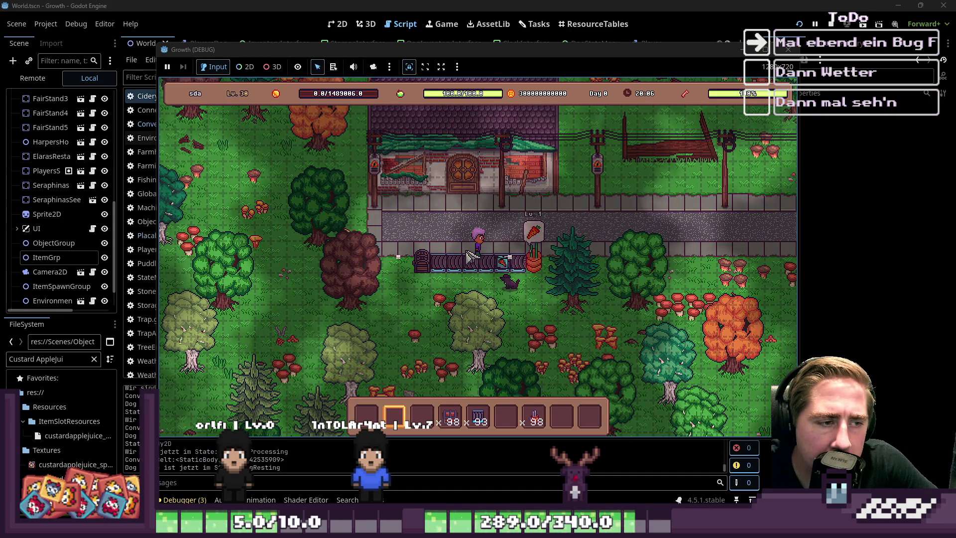
# Walk the player left, then switch from the game back to the CideryAddon.gd script.
pyautogui.press('a')
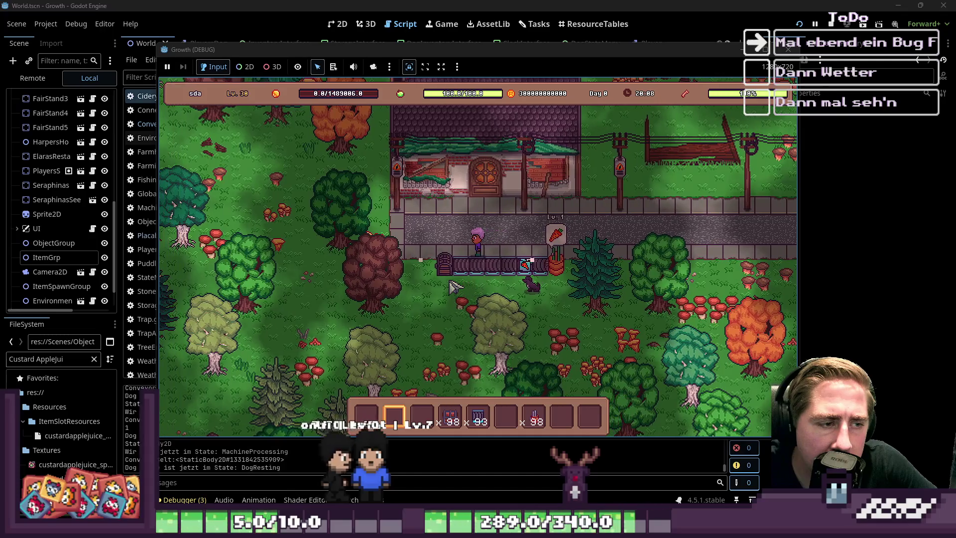
pyautogui.moveTo(531, 264)
pyautogui.press('5')
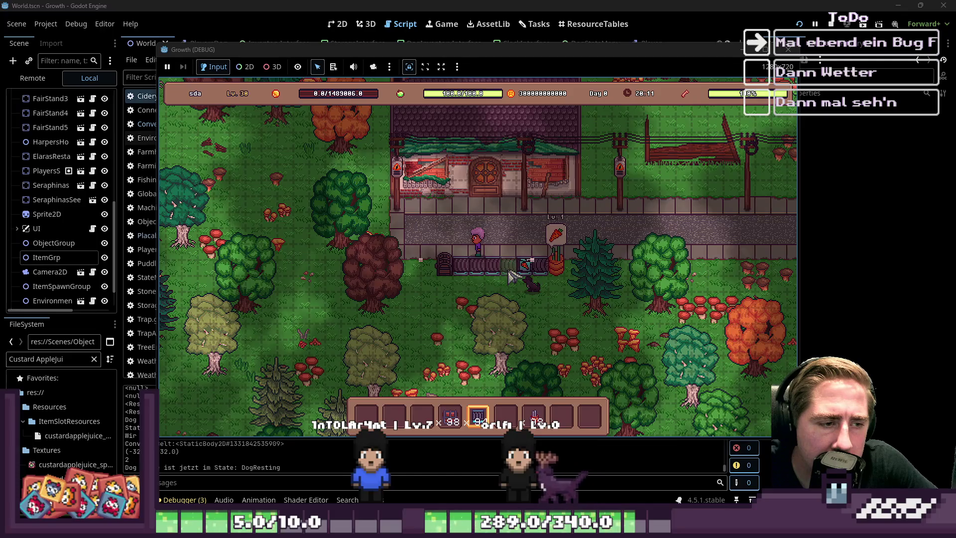
pyautogui.press('3')
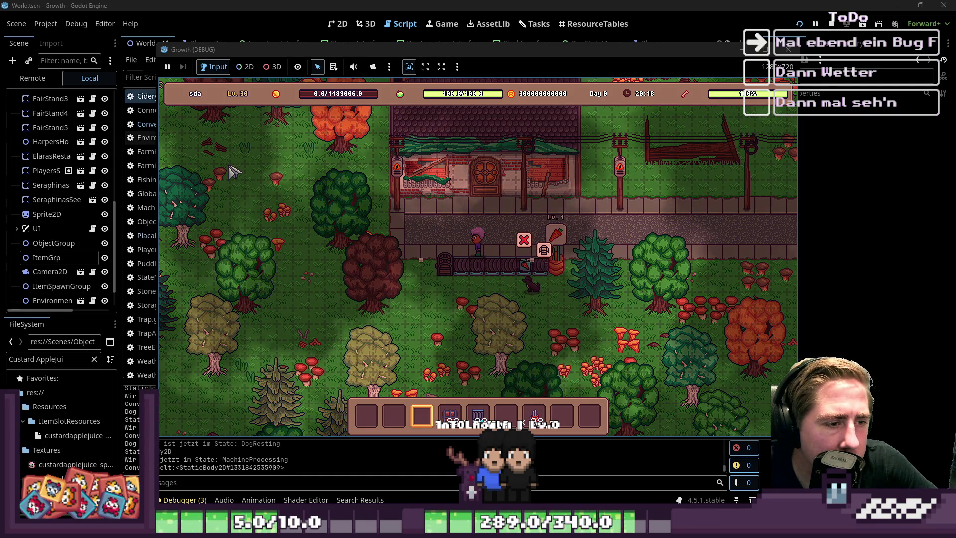
pyautogui.hotkey('alt', 'Tab')
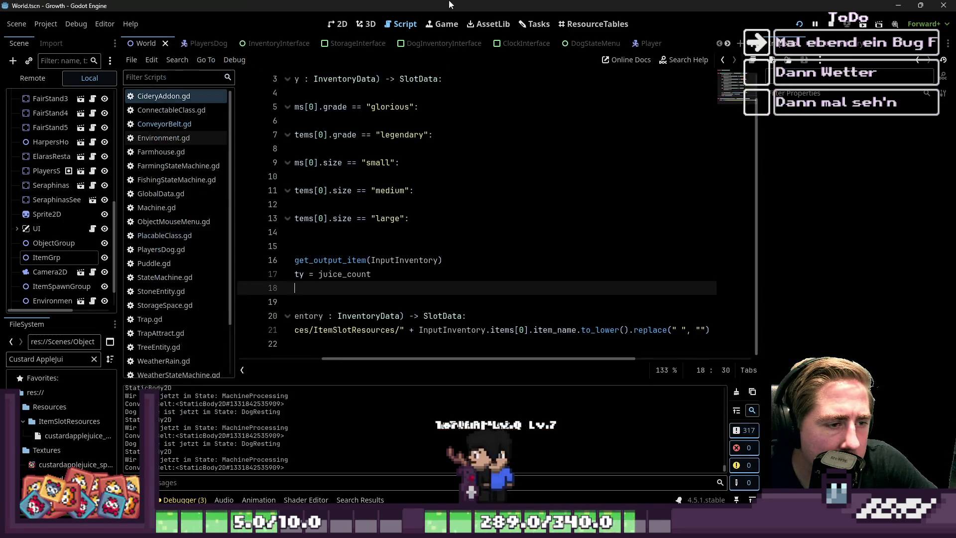
# In the Remote scene tree, expand PlacedObjectGroup and inspect the conveyor StaticBody's Item Array, now size 58.
pyautogui.click(50, 300)
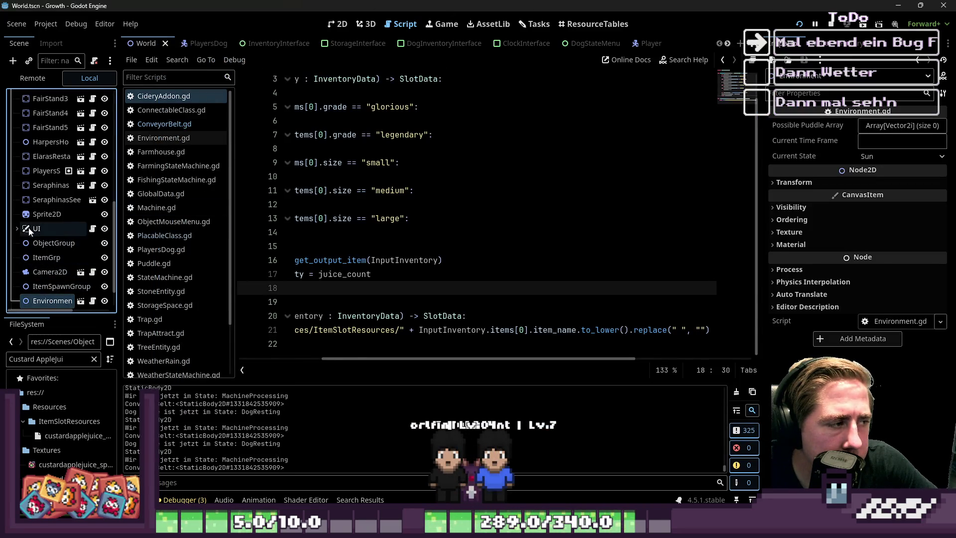
pyautogui.click(34, 79)
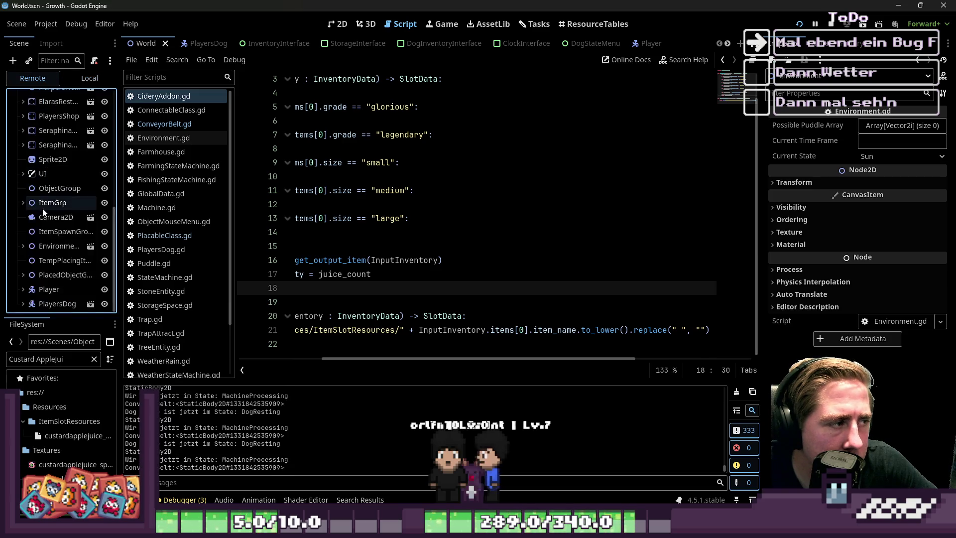
pyautogui.click(23, 275)
pyautogui.click(51, 262)
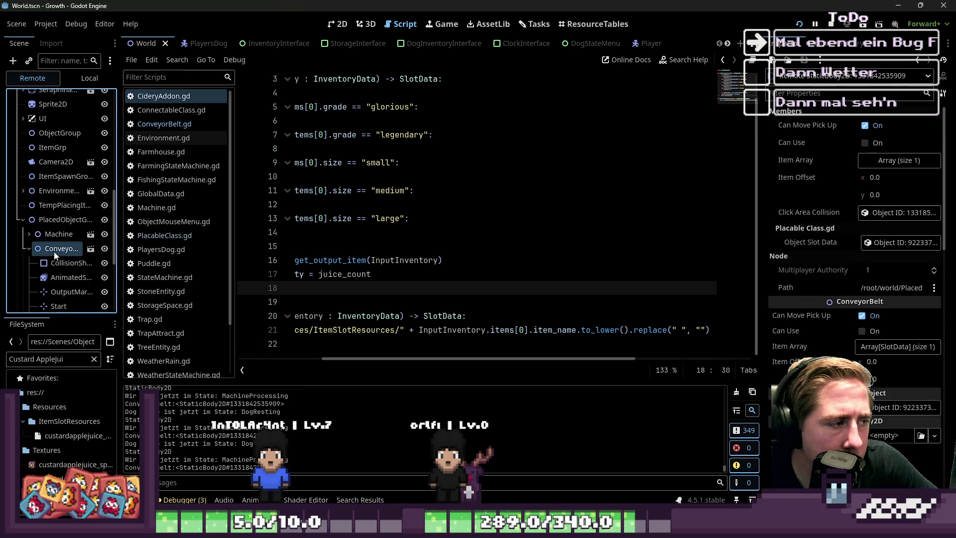
pyautogui.click(42, 262)
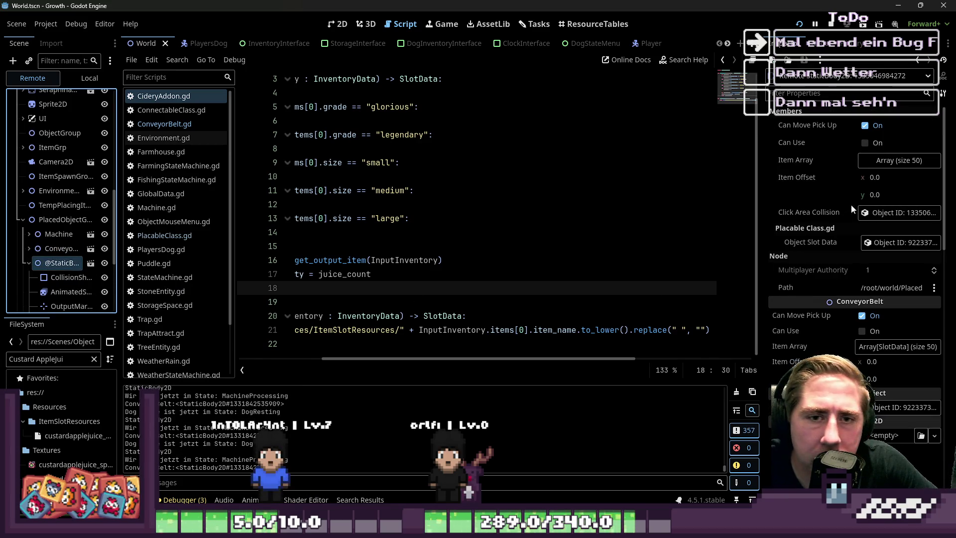
pyautogui.click(874, 167)
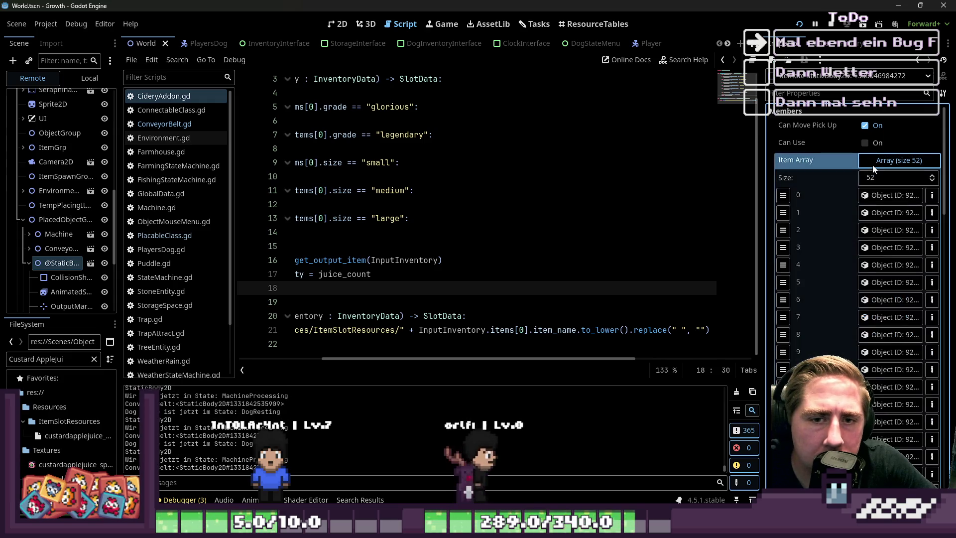
pyautogui.click(873, 167)
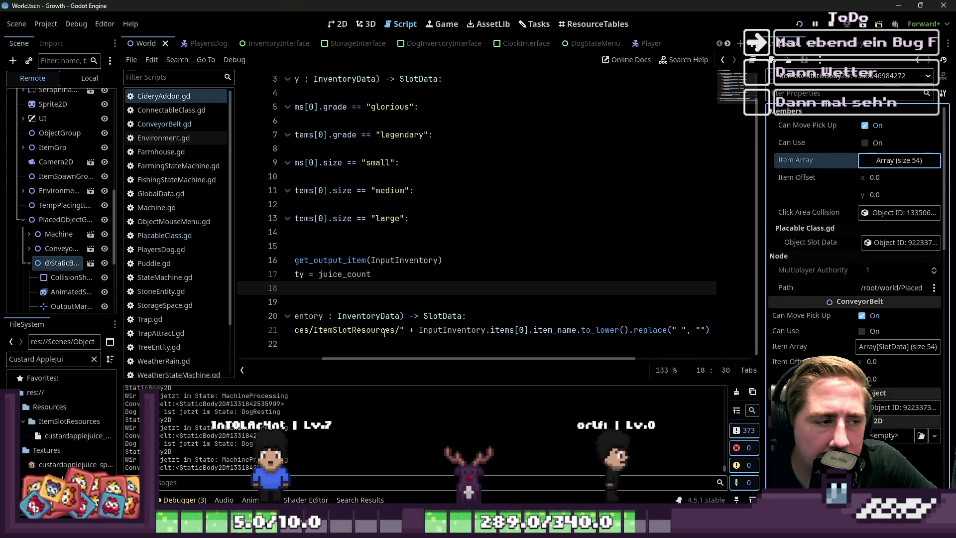
pyautogui.moveTo(385, 358); pyautogui.dragTo(246, 378)
pyautogui.scroll(2, 399, 278)
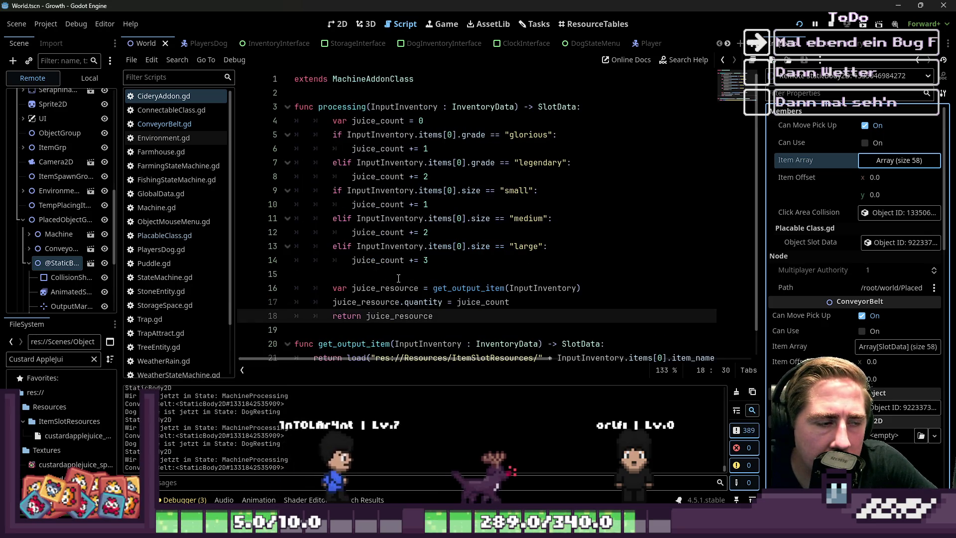
# Open ConveyorBelt.gd and locate the output_object check in the send_item function.
pyautogui.scroll(-2, 398, 278)
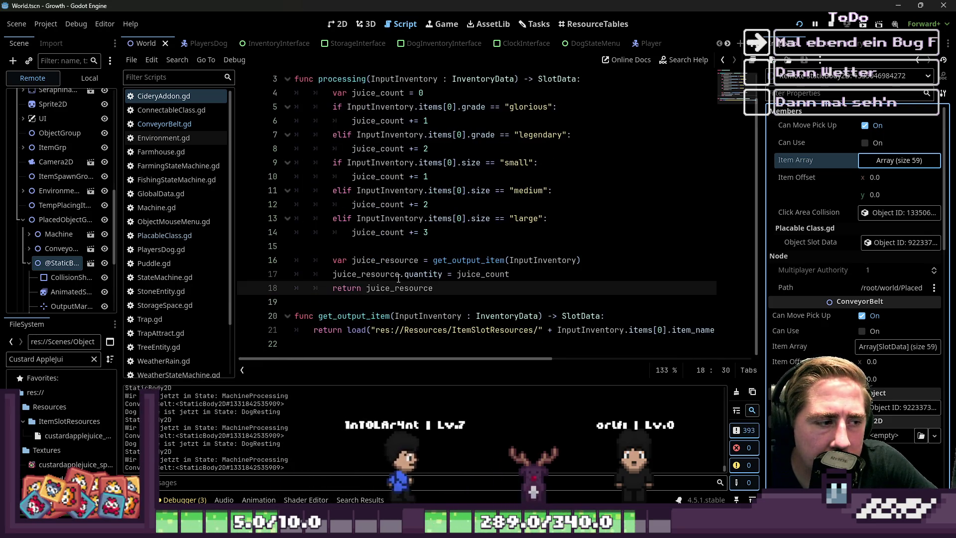
pyautogui.click(159, 125)
pyautogui.click(329, 204)
pyautogui.scroll(-3, 340, 209)
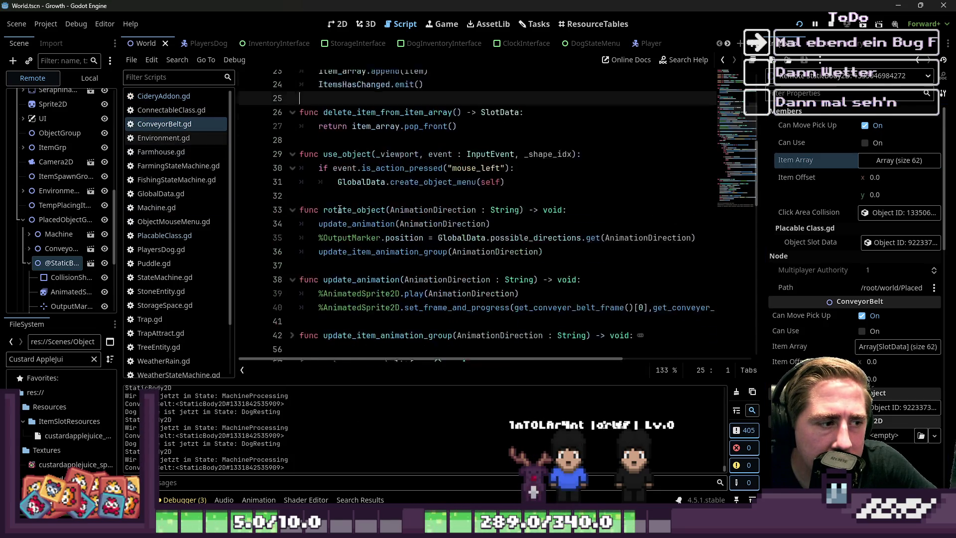
pyautogui.scroll(-4, 340, 209)
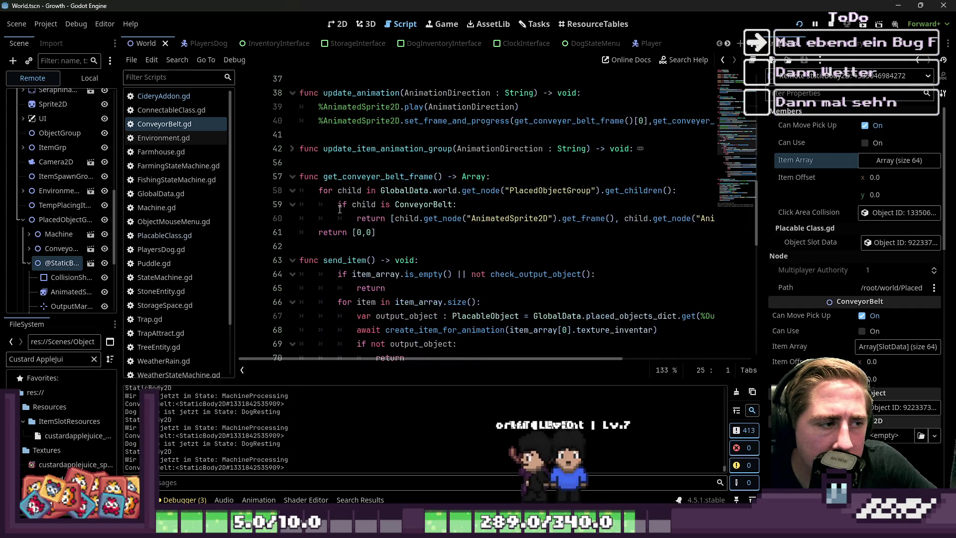
pyautogui.scroll(-2, 308, 204)
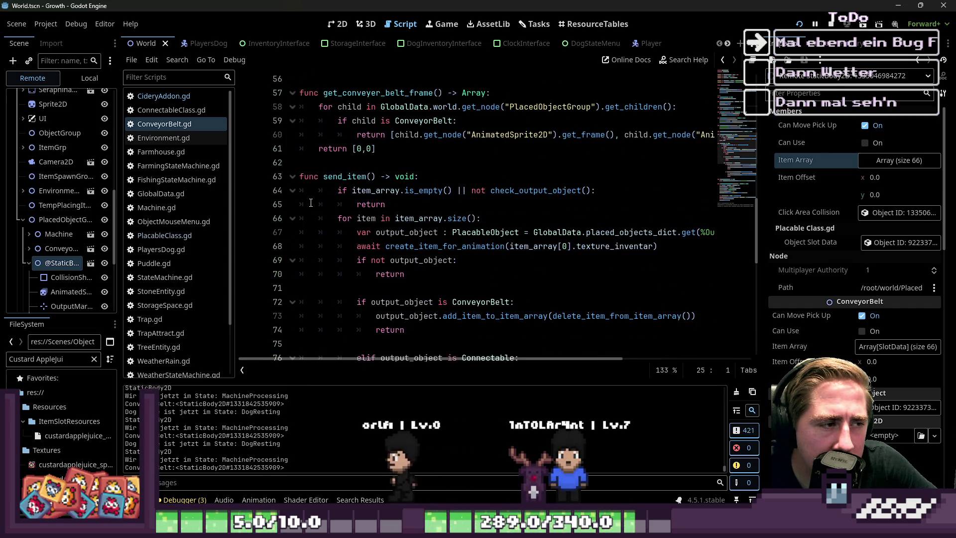
pyautogui.doubleClick(345, 176)
pyautogui.scroll(-1, 379, 224)
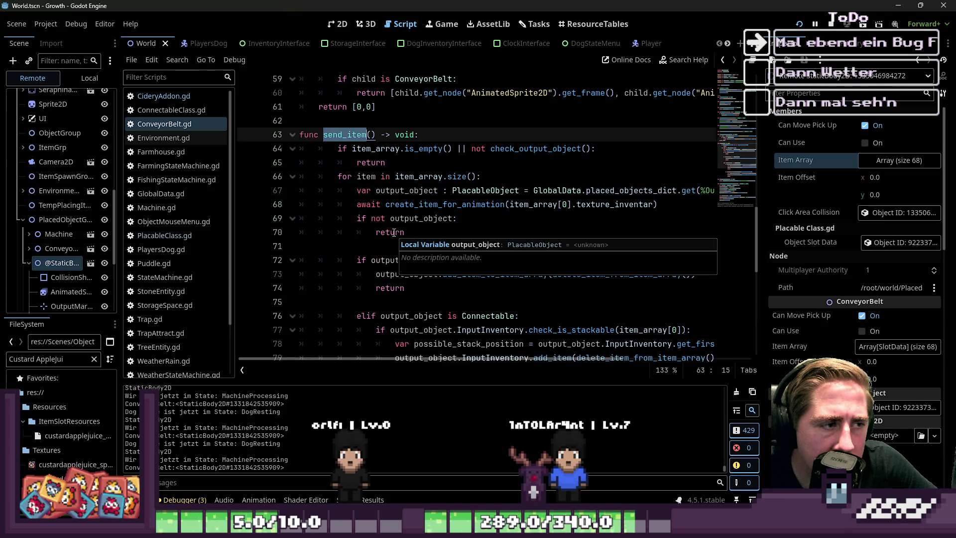
pyautogui.click(414, 222)
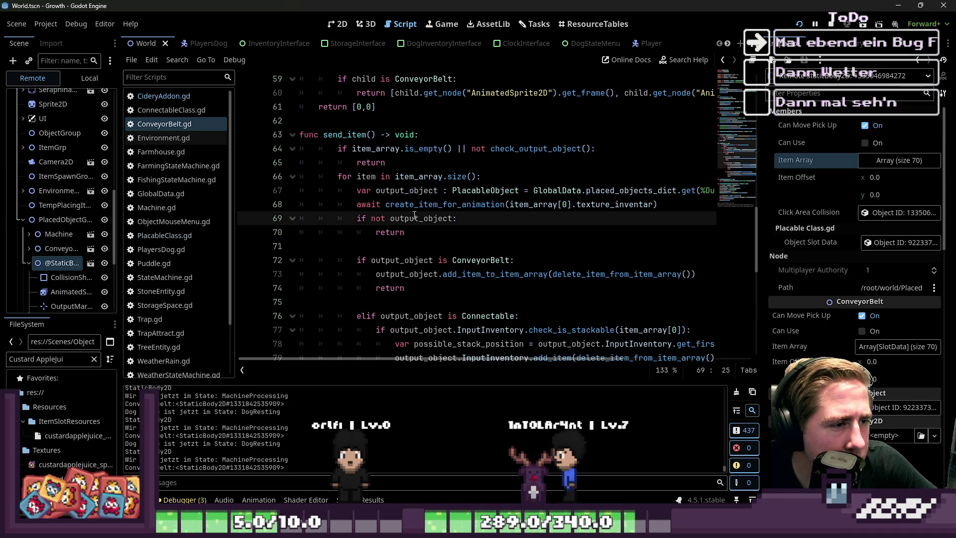
# Inspect send_item's ConveyorBelt branch and its add_item_to_item_array call.
pyautogui.click(671, 207)
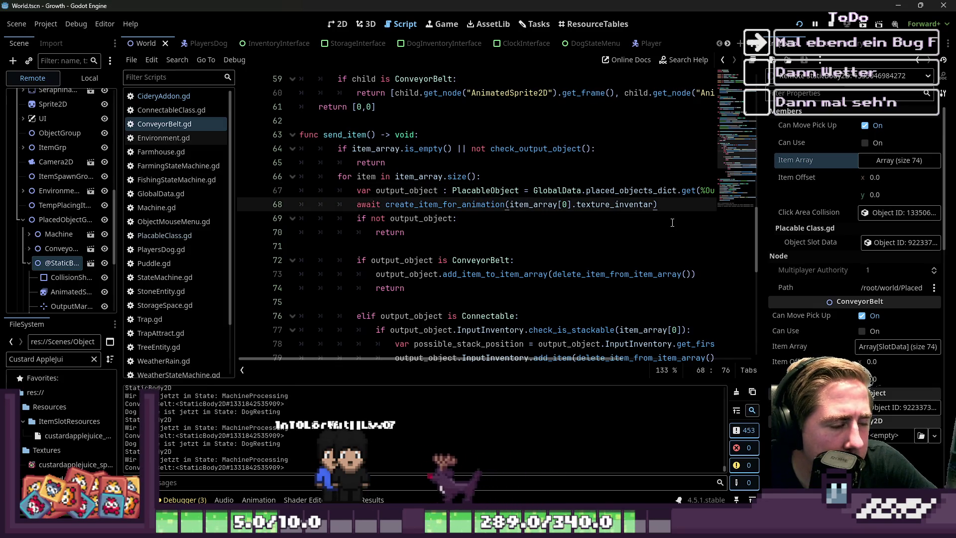
pyautogui.scroll(-2, 672, 223)
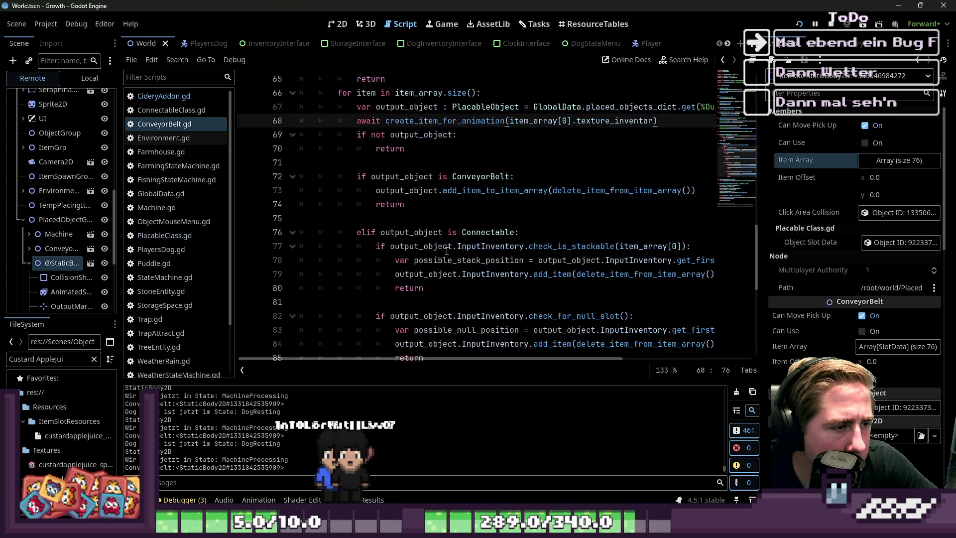
pyautogui.click(442, 196)
pyautogui.hotkey('ctrl', 'shift', 'Right')
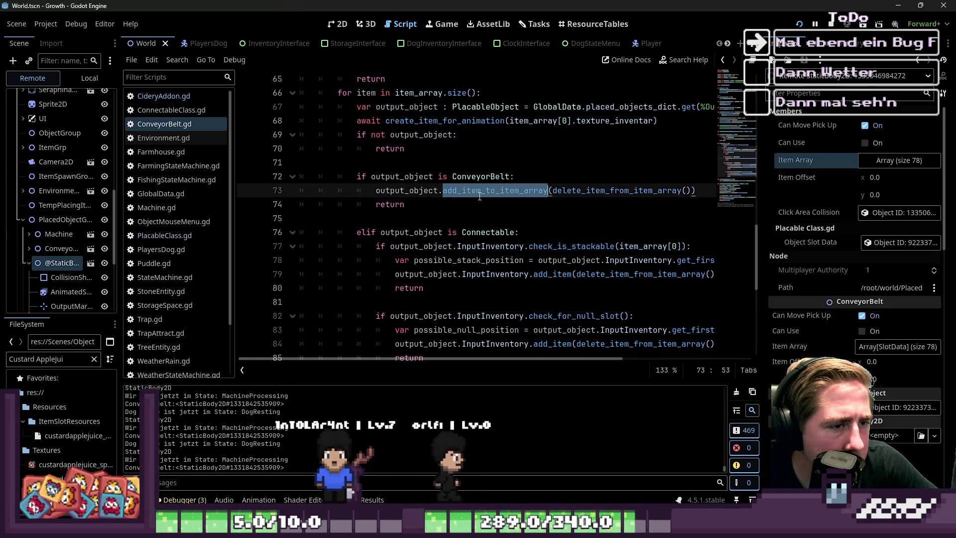
pyautogui.click(429, 205)
pyautogui.hotkey('shift', 'Up')
pyautogui.hotkey('shift', 'Up')
pyautogui.hotkey('shift', 'Home')
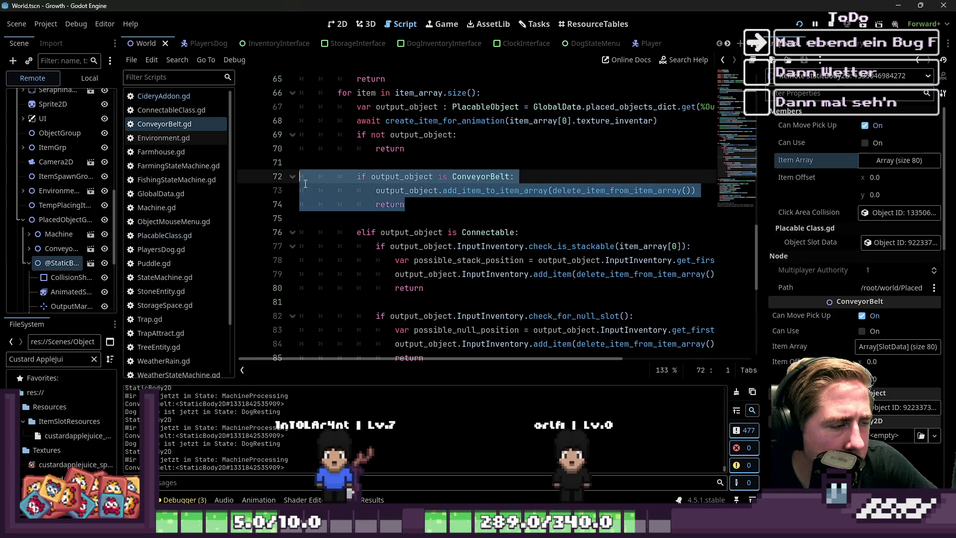
pyautogui.scroll(2, 429, 204)
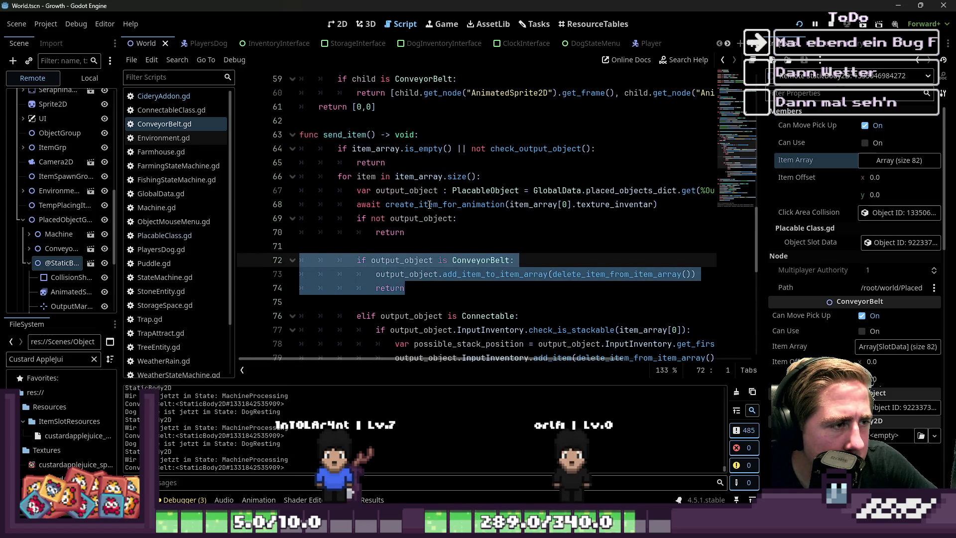
pyautogui.click(355, 135)
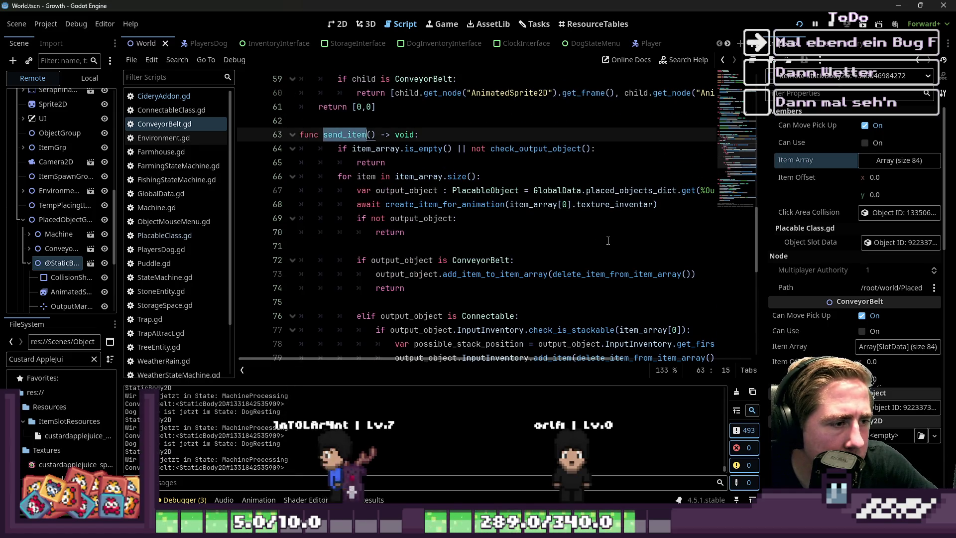
# Add output_object.send_item() after the add_item_to_item_array line and rerun the game.
pyautogui.click(712, 278)
pyautogui.press('Return')
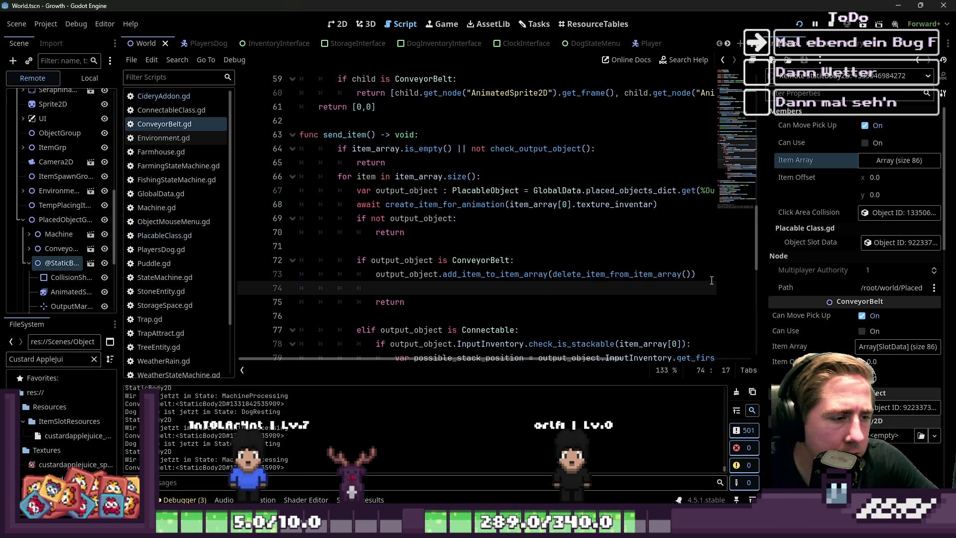
pyautogui.write('oputput_object.send_item(')
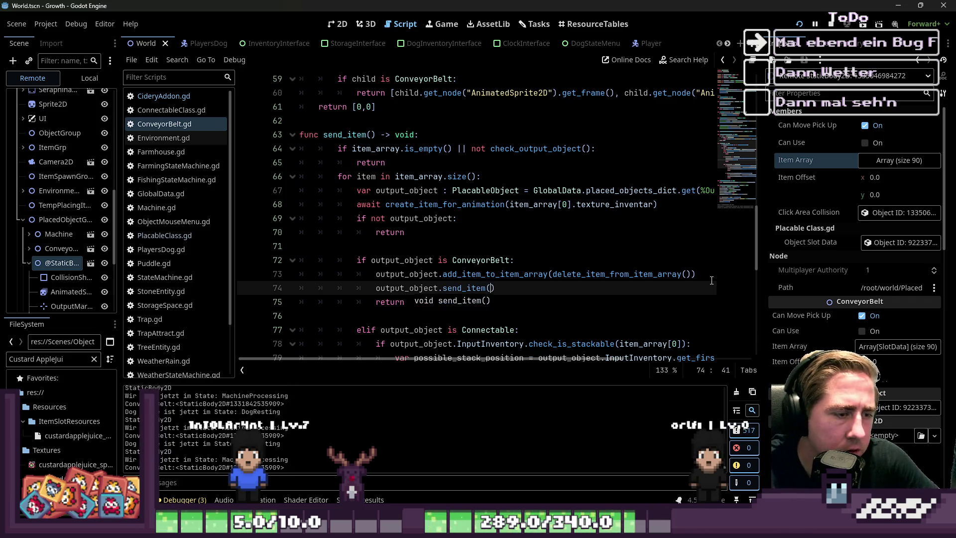
pyautogui.click(799, 24)
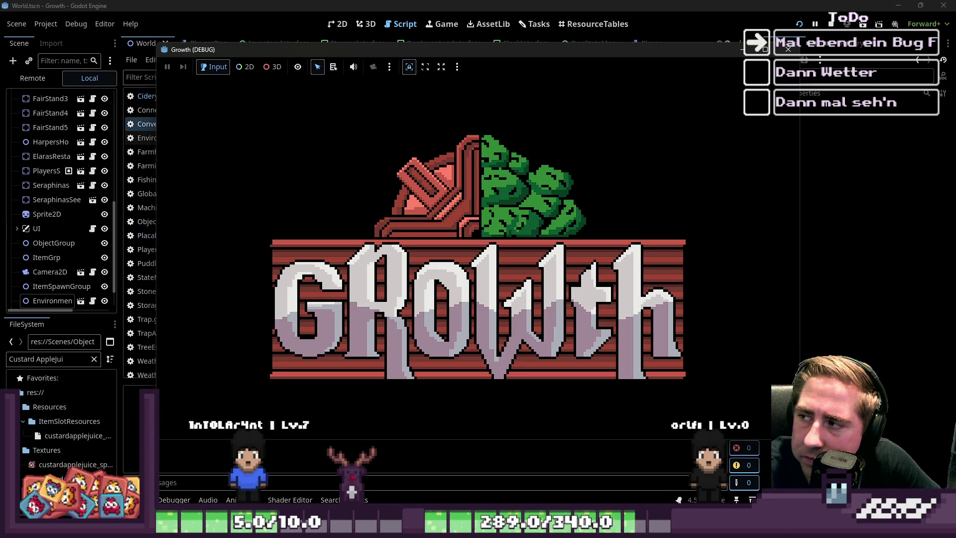
# Create a new character, enter the world and move the Cidery+1 item into the hotbar.
pyautogui.click(478, 226)
pyautogui.write('asd')
pyautogui.click(528, 338)
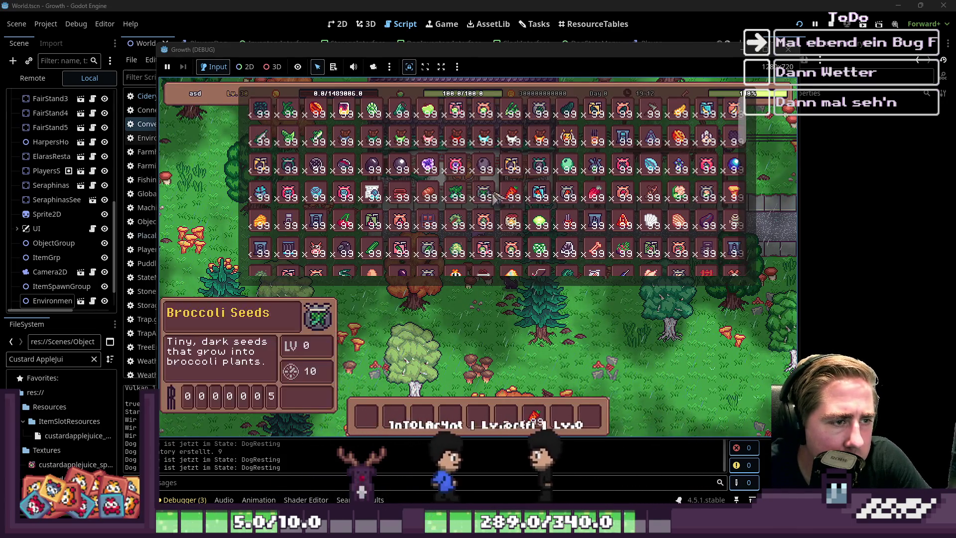
pyautogui.moveTo(611, 142)
pyautogui.mouseDown()
pyautogui.moveTo(573, 249)
pyautogui.moveTo(563, 418)
pyautogui.mouseUp()
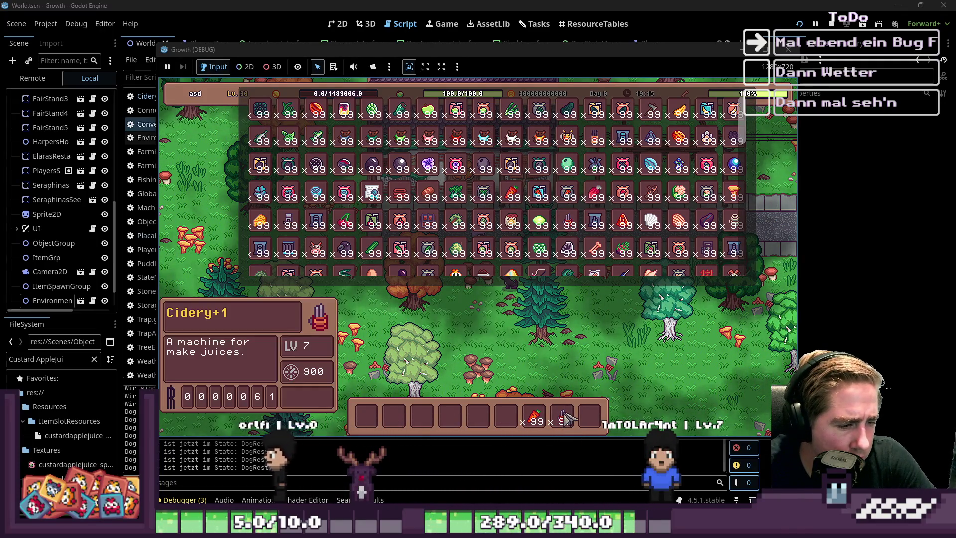
pyautogui.press('i')
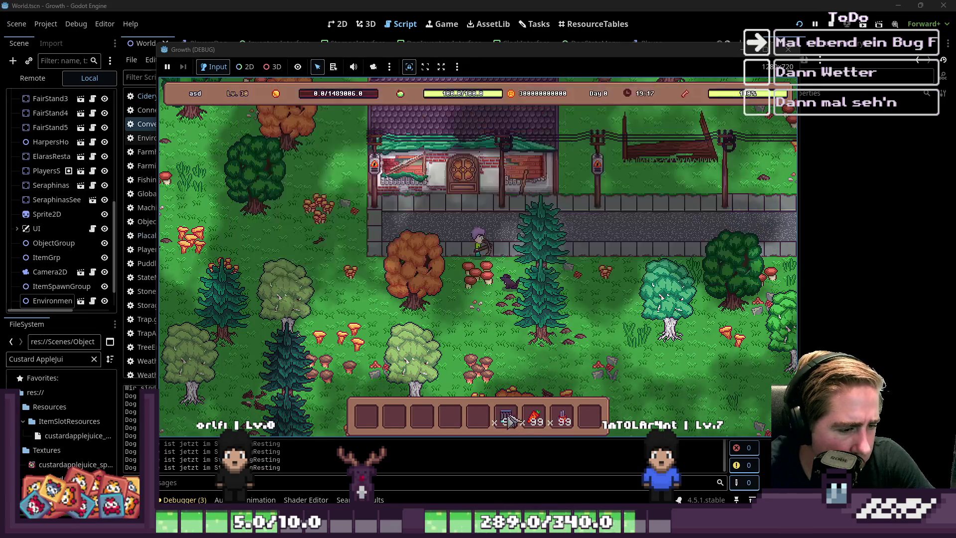
pyautogui.press('8')
# Place a row of three chests in the world.
pyautogui.press('6')
pyautogui.click(570, 368)
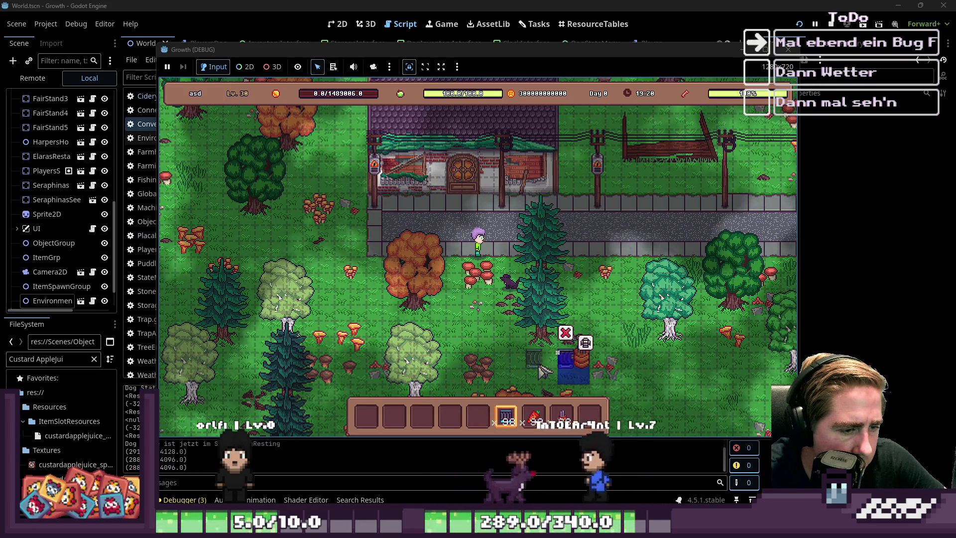
pyautogui.click(551, 366)
pyautogui.click(518, 366)
# Place a fourth chest, then load carrots into the Cidery input, leaving 92.
pyautogui.press('5')
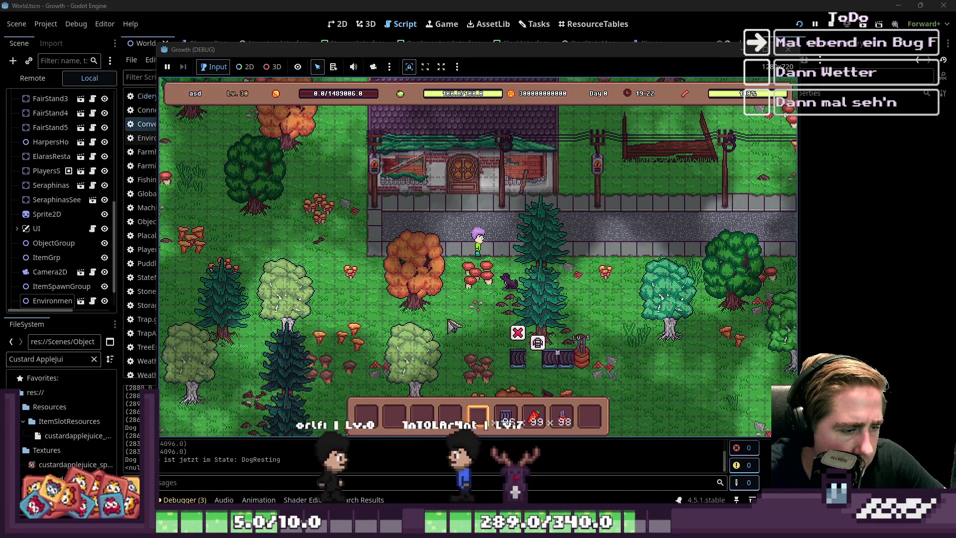
pyautogui.press('i')
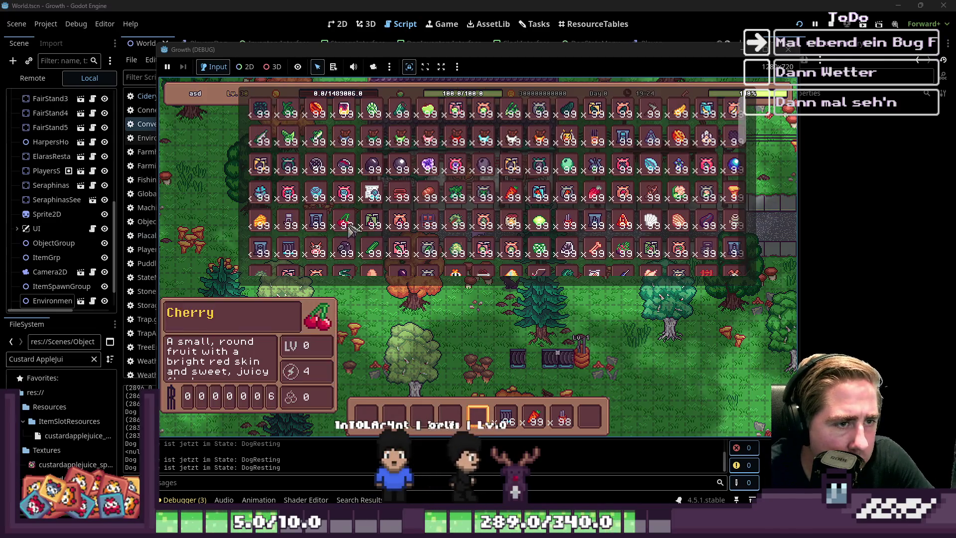
pyautogui.scroll(-1, 321, 219)
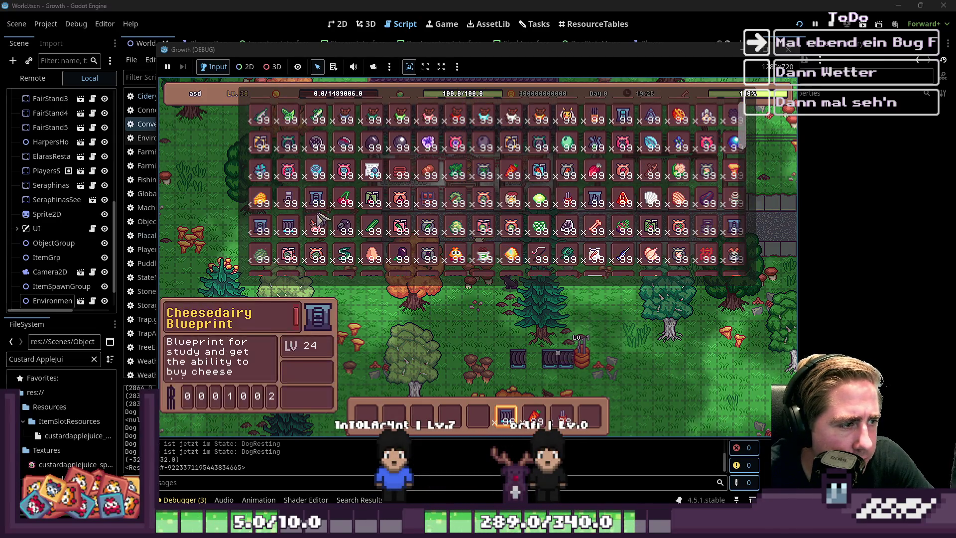
pyautogui.scroll(2, 349, 222)
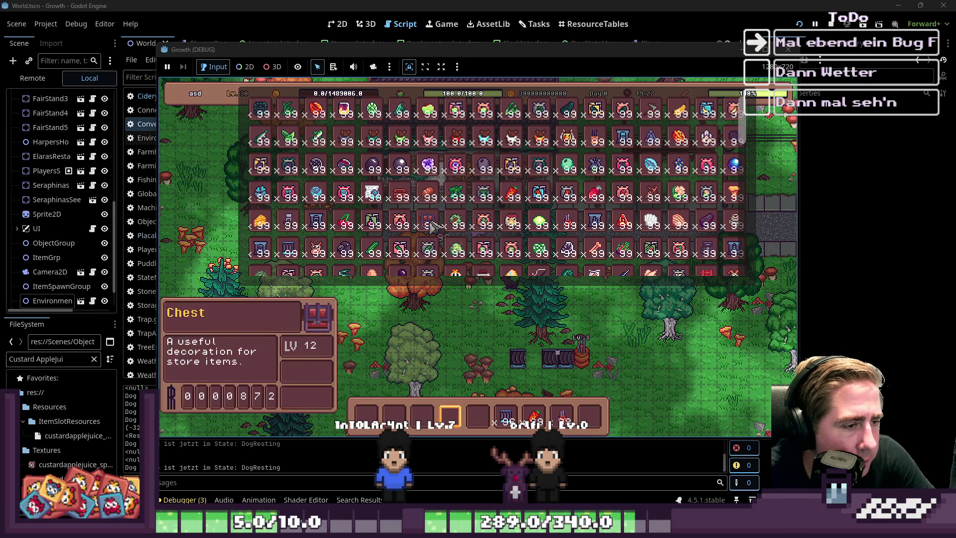
pyautogui.press('3')
pyautogui.press('i')
pyautogui.click(503, 366)
pyautogui.press('2')
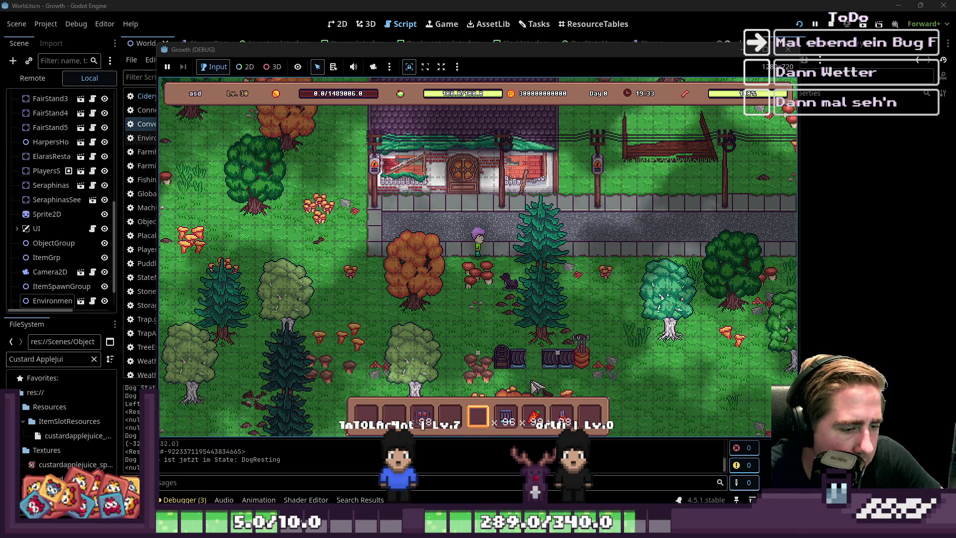
pyautogui.moveTo(533, 417); pyautogui.dragTo(455, 375)
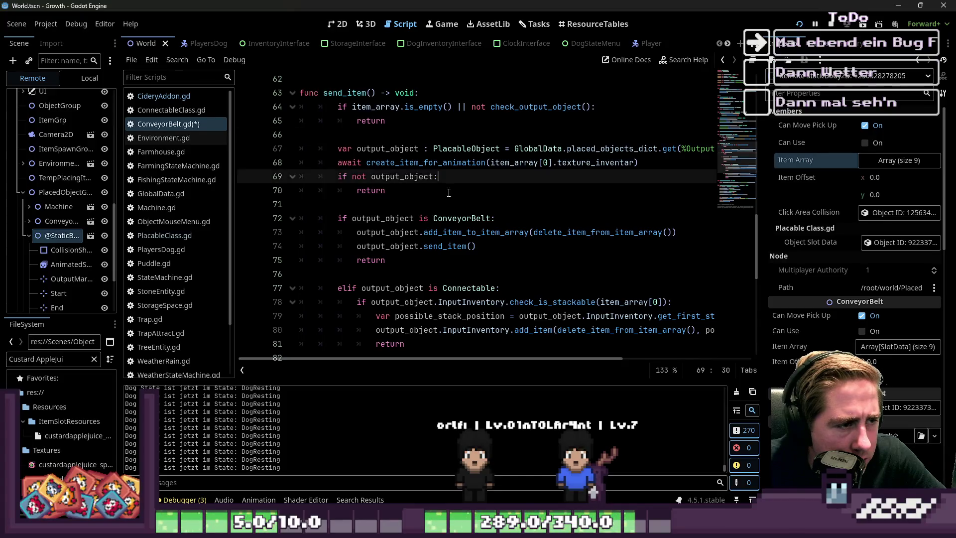
# Return to ConveyorBelt.gd and go to the end of the 'if not output_object' line.
pyautogui.click(433, 232)
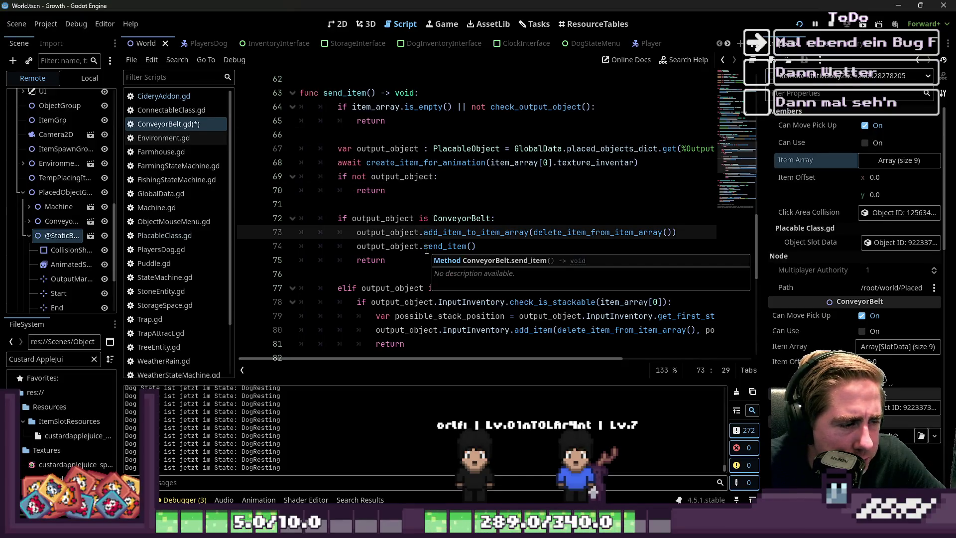
pyautogui.doubleClick(448, 253)
pyautogui.scroll(-3, 448, 252)
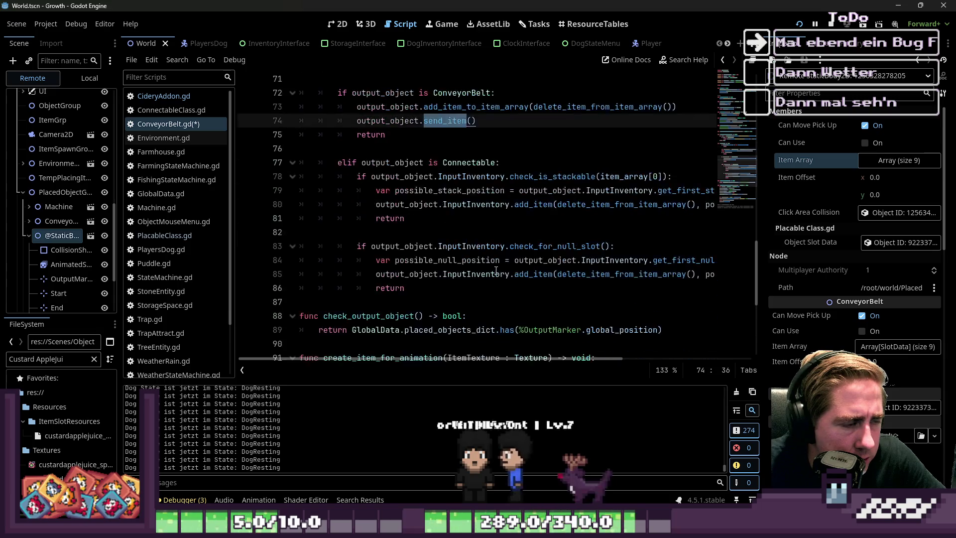
pyautogui.scroll(1, 438, 271)
pyautogui.scroll(-2, 436, 276)
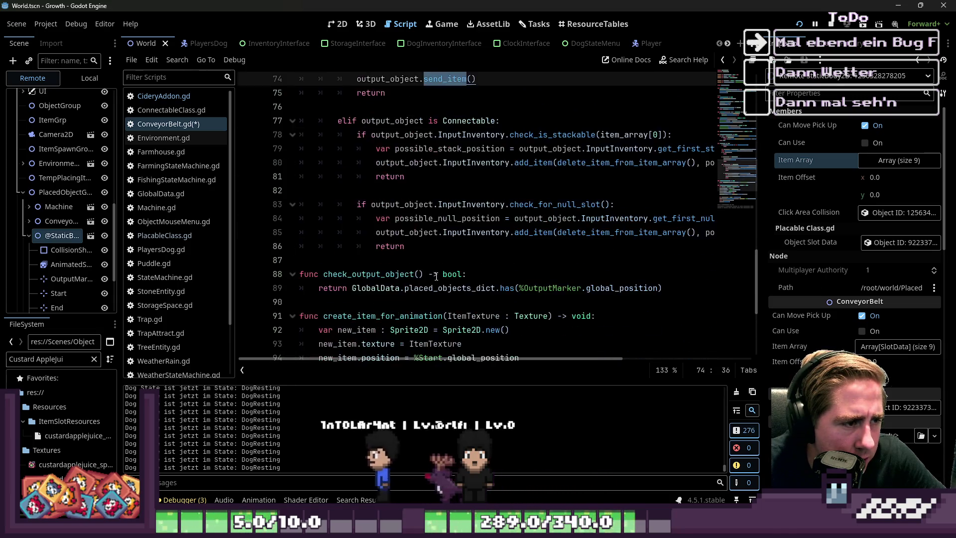
pyautogui.click(385, 257)
pyautogui.scroll(4, 385, 257)
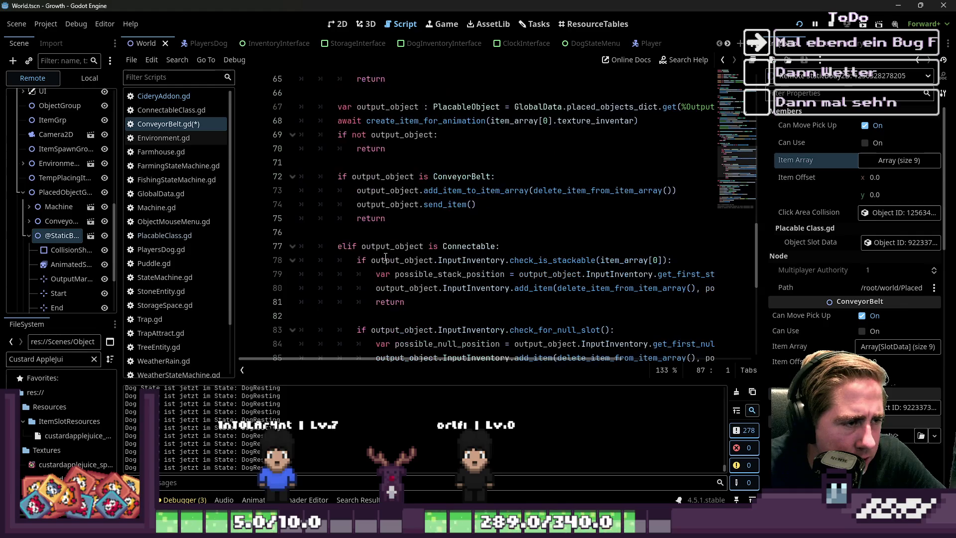
pyautogui.click(443, 177)
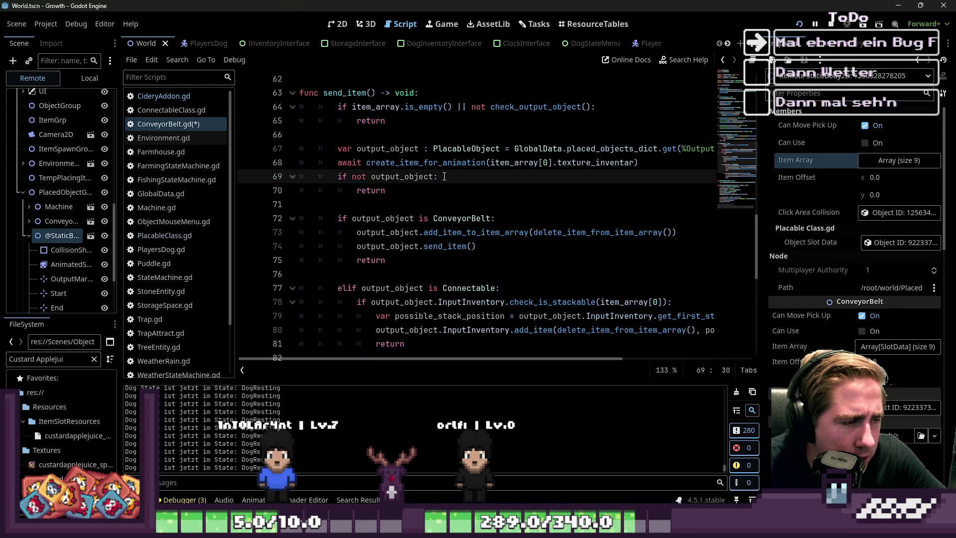
pyautogui.scroll(1, 444, 177)
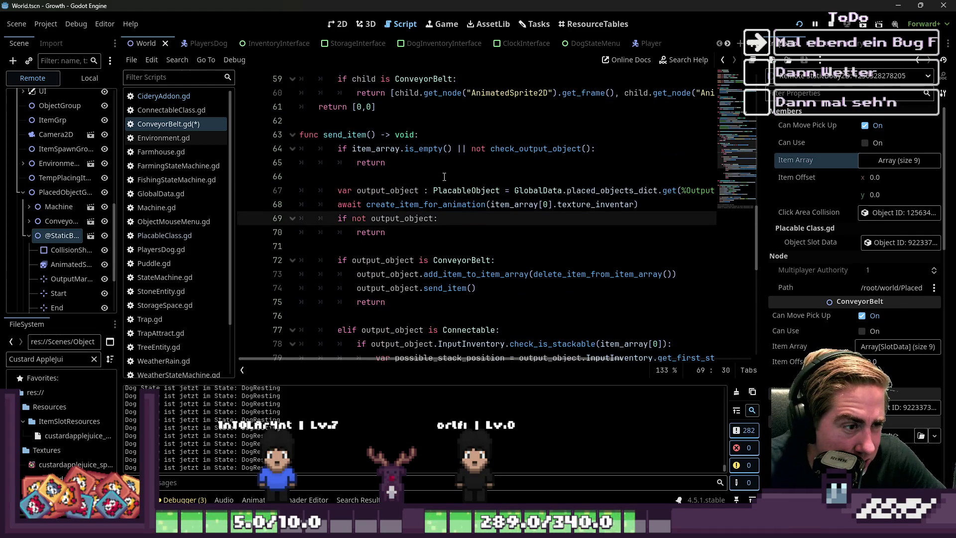
# Write the condition 'if not item_array.is_empty():' on line 70 using autocomplete.
pyautogui.press('Return')
pyautogui.write('if o')
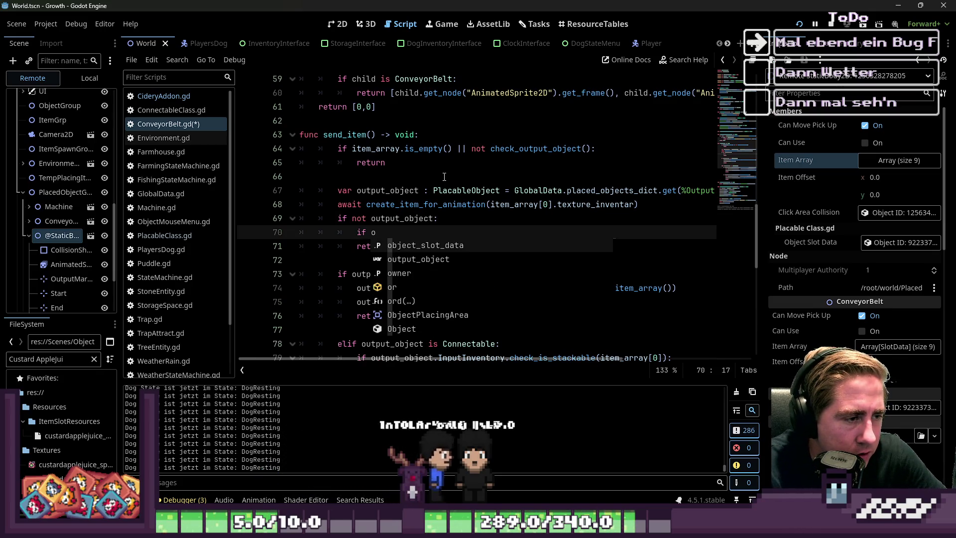
pyautogui.press('BackSpace')
pyautogui.write('item')
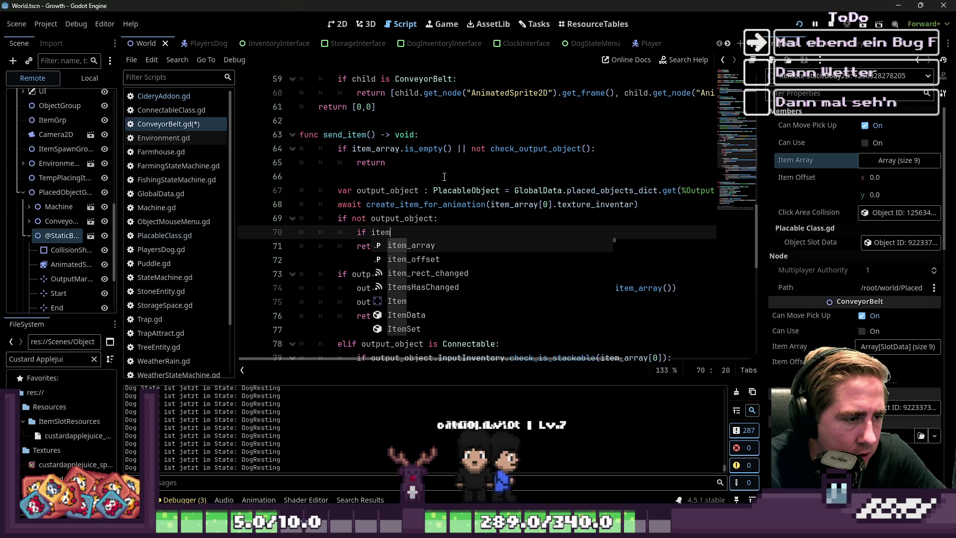
pyautogui.press('Return')
pyautogui.write('.')
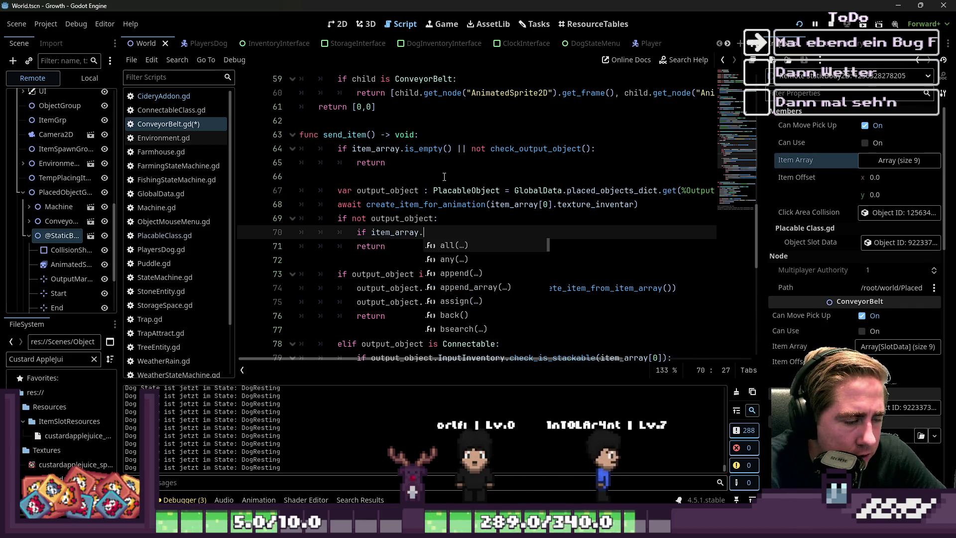
pyautogui.write('i')
pyautogui.press('Return')
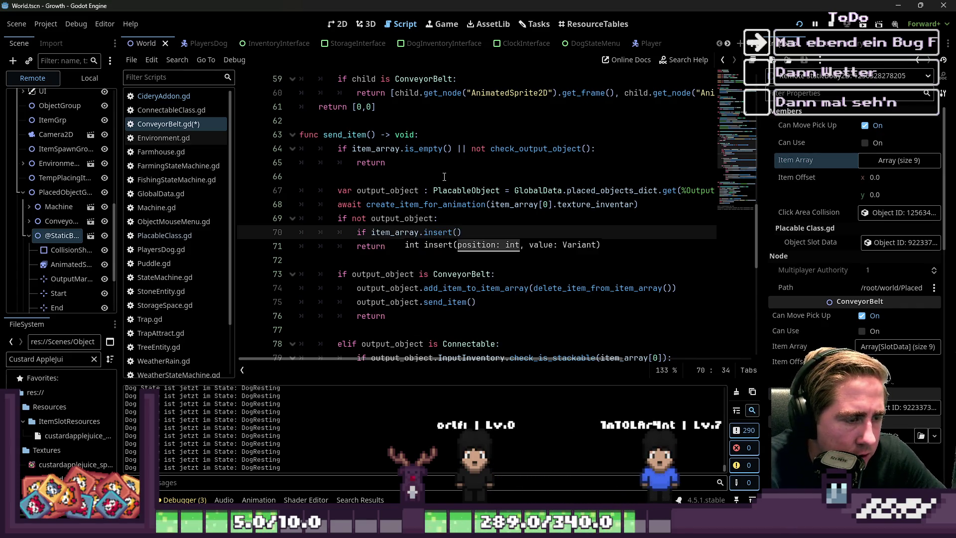
pyautogui.press('Return')
pyautogui.write('not')
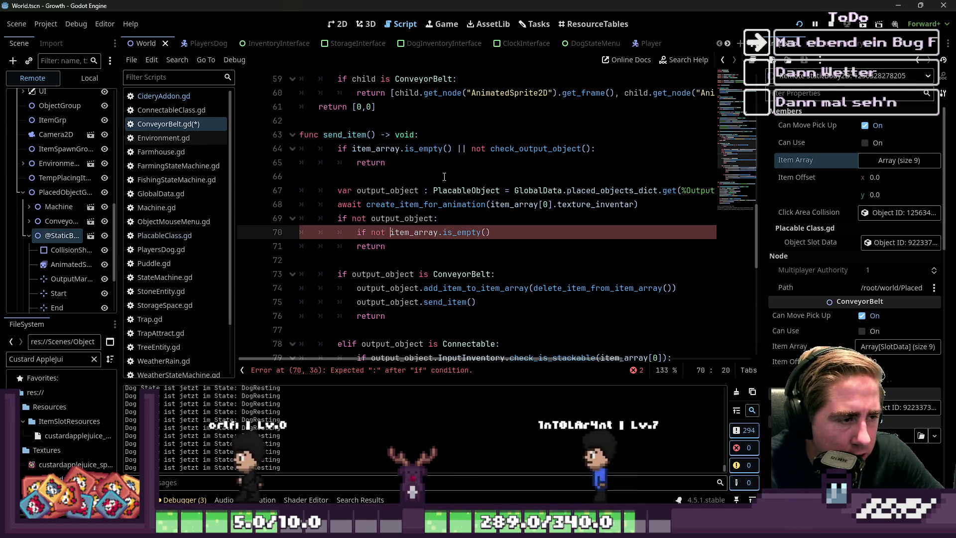
pyautogui.press('End')
pyautogui.write(':')
# Add a send_item() call inside the new condition and select both new lines.
pyautogui.press('Return')
pyautogui.write('s')
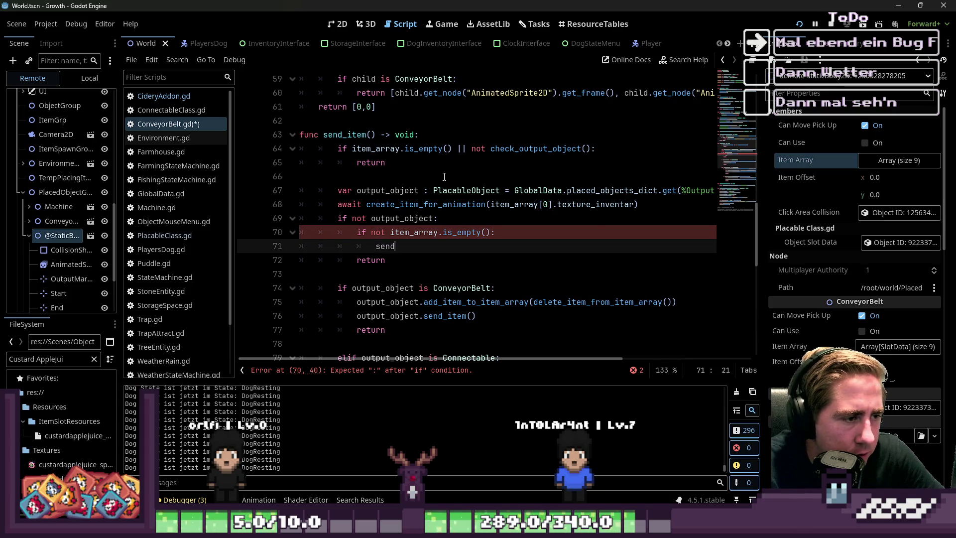
pyautogui.press('Return')
pyautogui.press('Down')
pyautogui.press('Down')
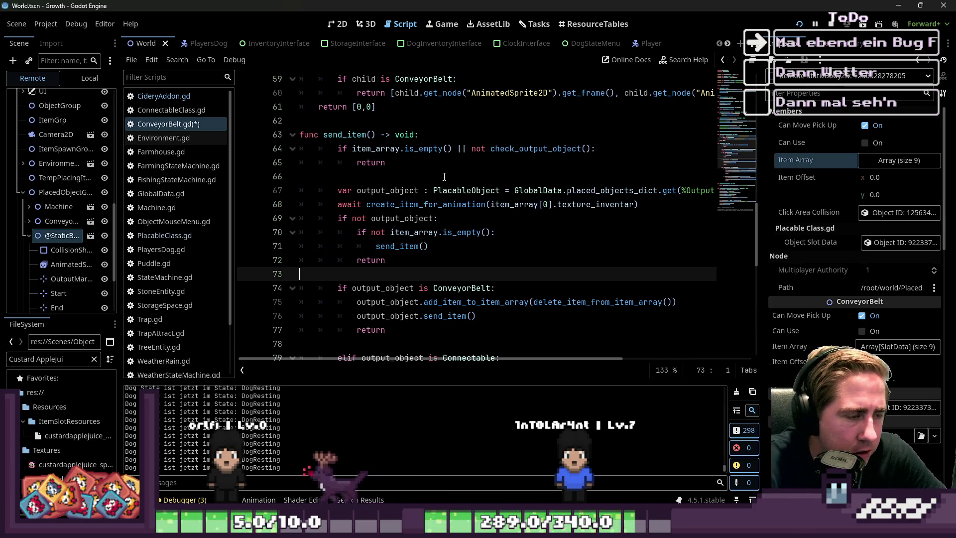
pyautogui.moveTo(450, 246)
pyautogui.mouseDown()
pyautogui.moveTo(319, 245)
pyautogui.moveTo(236, 232)
pyautogui.mouseUp()
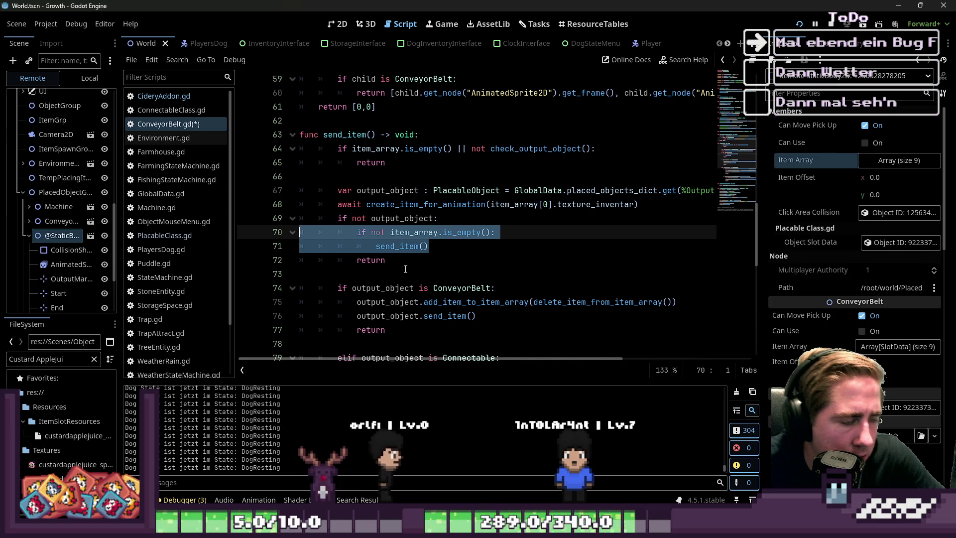
# Move the 'if not item_array.is_empty(): send_item()' check below output_object.send_item() in the ConveyorBelt branch.
pyautogui.press('BackSpace')
pyautogui.press('BackSpace')
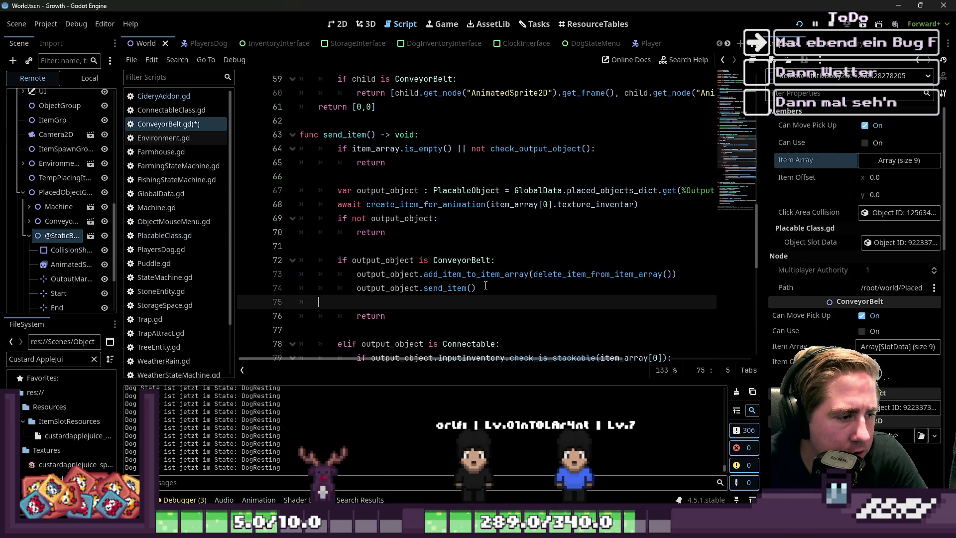
pyautogui.write('if not item_array.is_empty():')
pyautogui.press('Return')
pyautogui.write('send_item()')
pyautogui.scroll(-2, 418, 260)
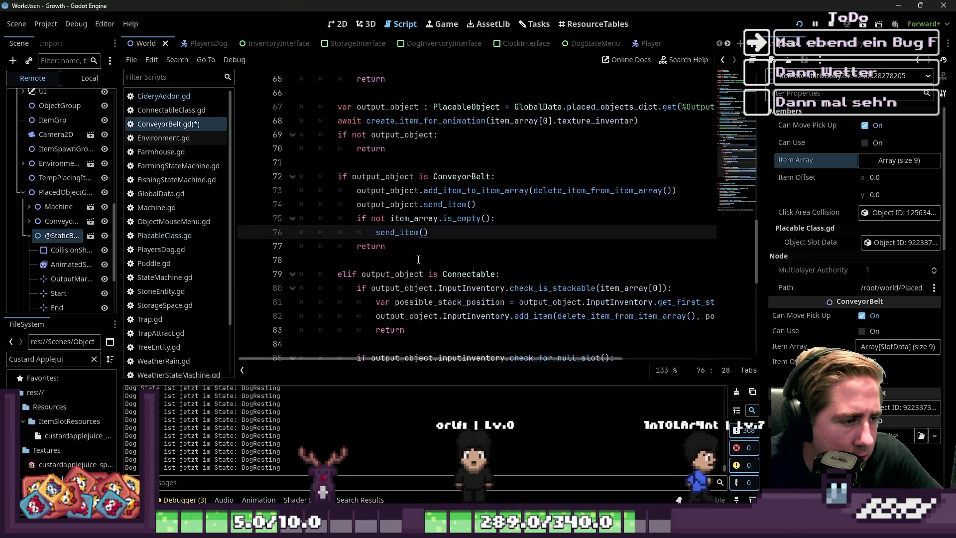
pyautogui.moveTo(429, 232); pyautogui.dragTo(278, 224)
pyautogui.hotkey('ctrl', 'c')
pyautogui.scroll(-2, 422, 263)
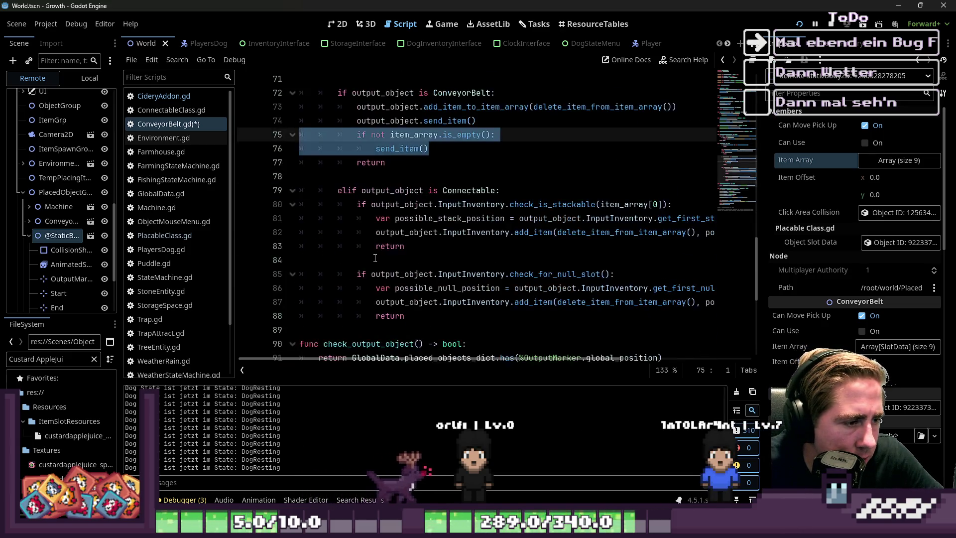
# Paste the is_empty re-send check above the stackable Connectable branch's return.
pyautogui.click(458, 206)
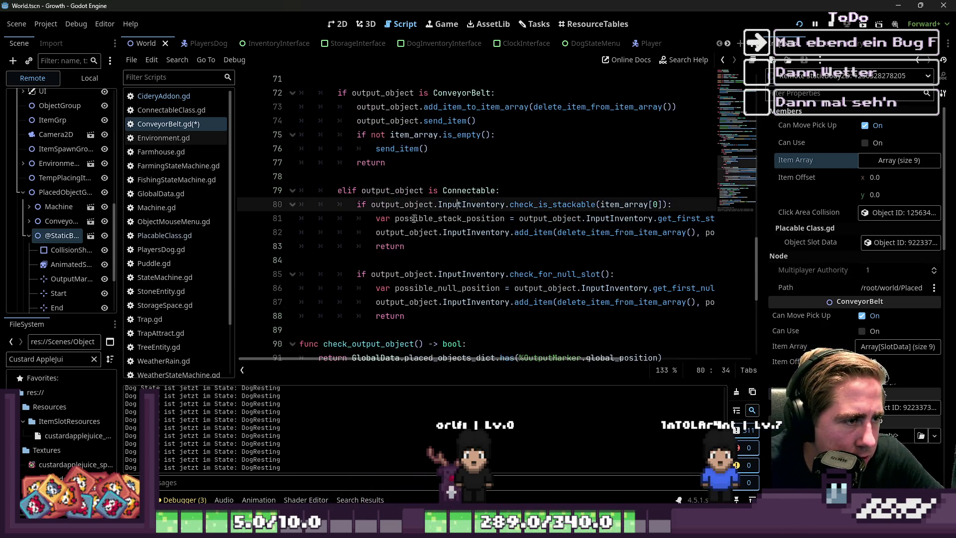
pyautogui.click(369, 248)
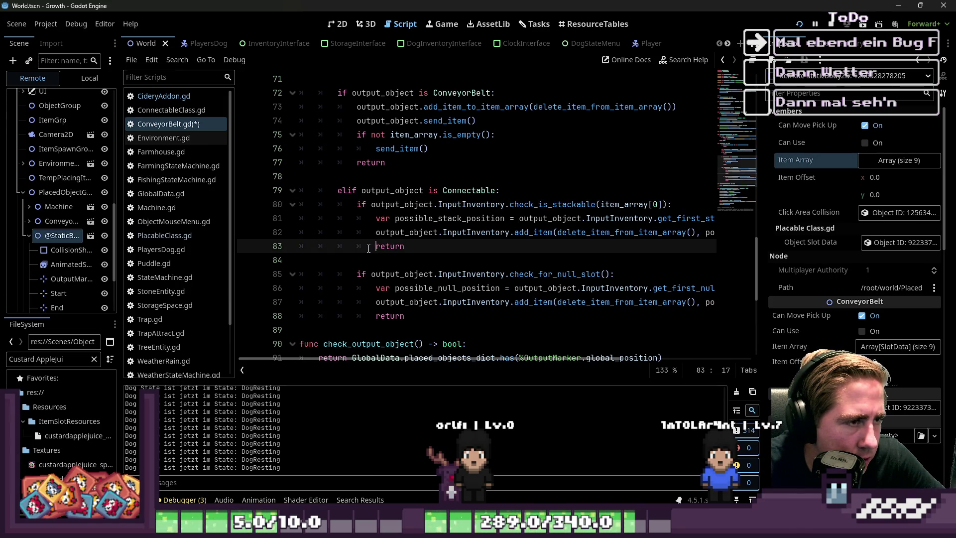
pyautogui.press('Return')
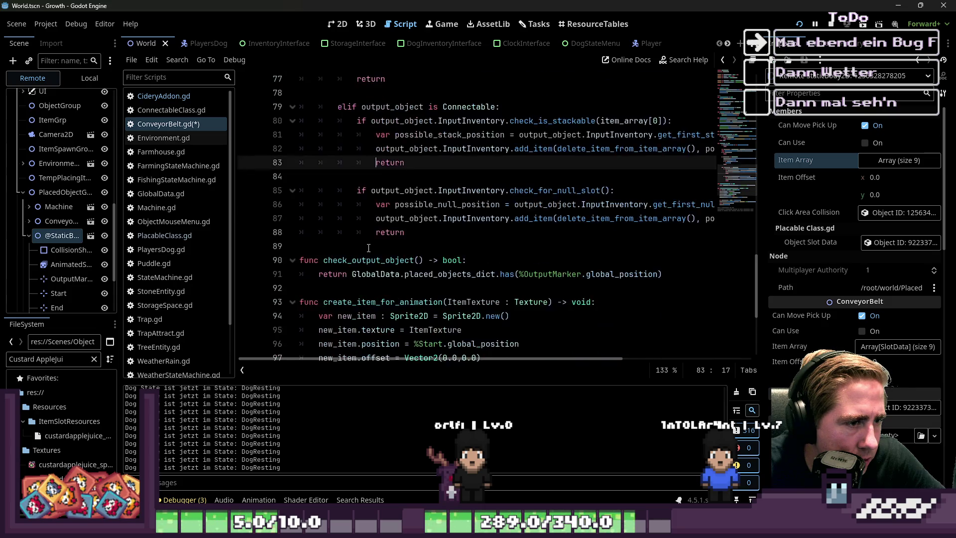
pyautogui.press('BackSpace')
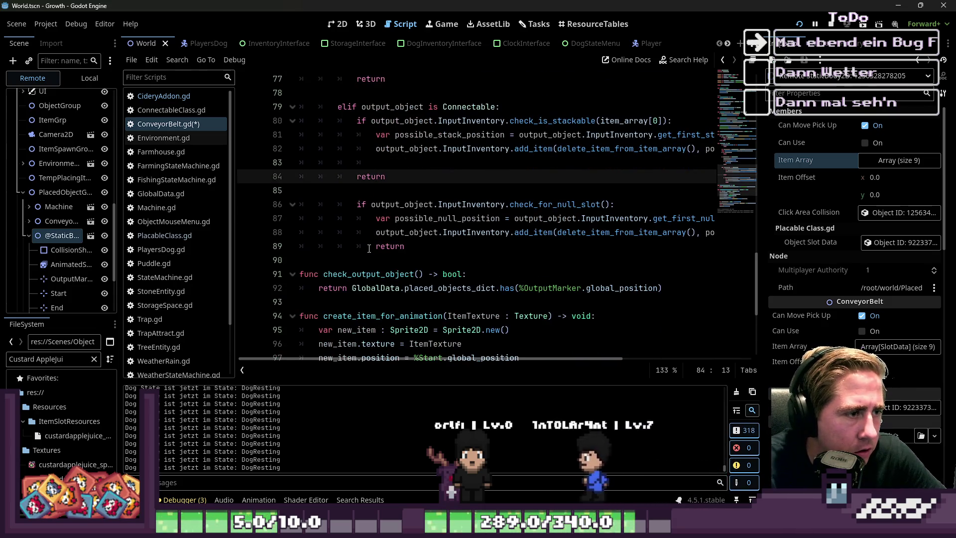
pyautogui.hotkey('ctrl', 'z')
pyautogui.hotkey('shift', 'Home')
pyautogui.hotkey('ctrl', 'v')
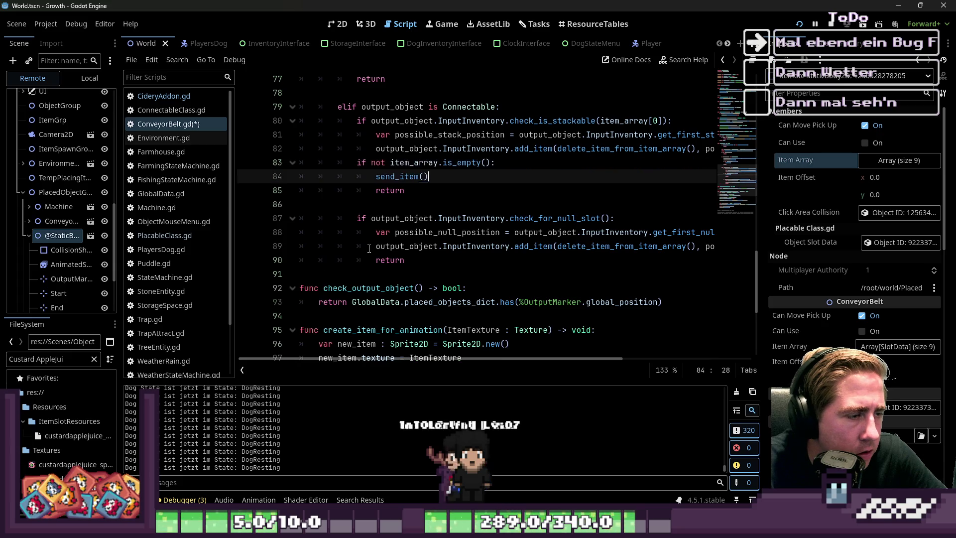
# Fix the indentation of the pasted check so it sits under the stackable branch.
pyautogui.hotkey('shift', 'Home')
pyautogui.hotkey('shift', 'Up')
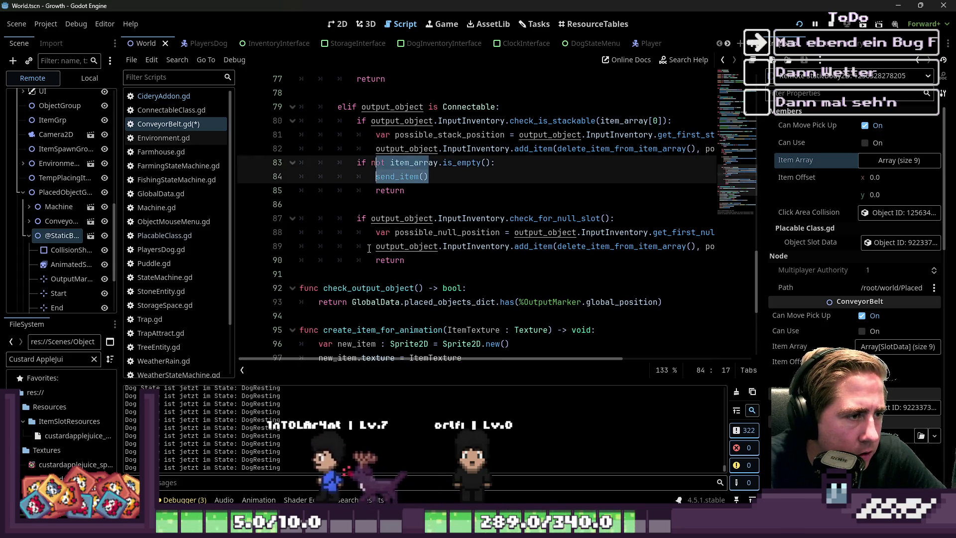
pyautogui.press('Right')
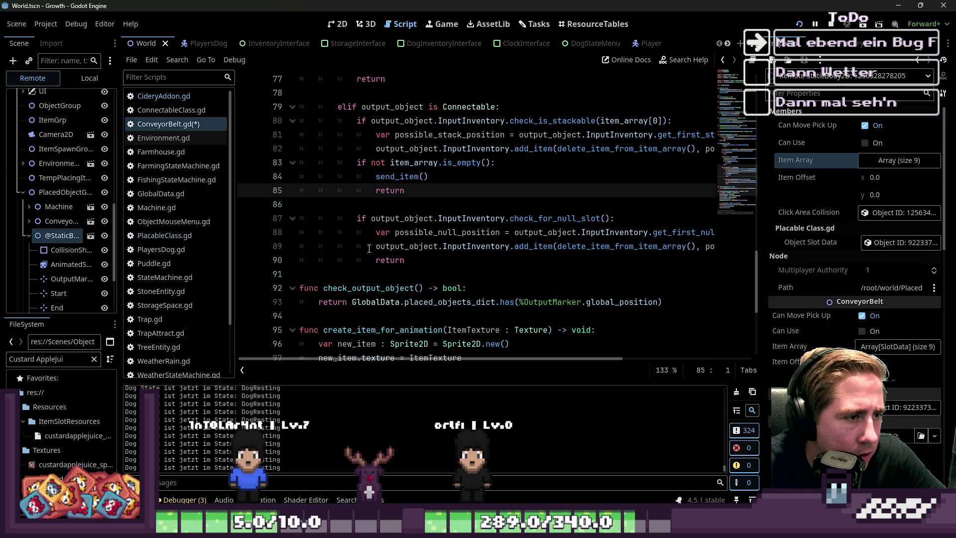
pyautogui.press('Up')
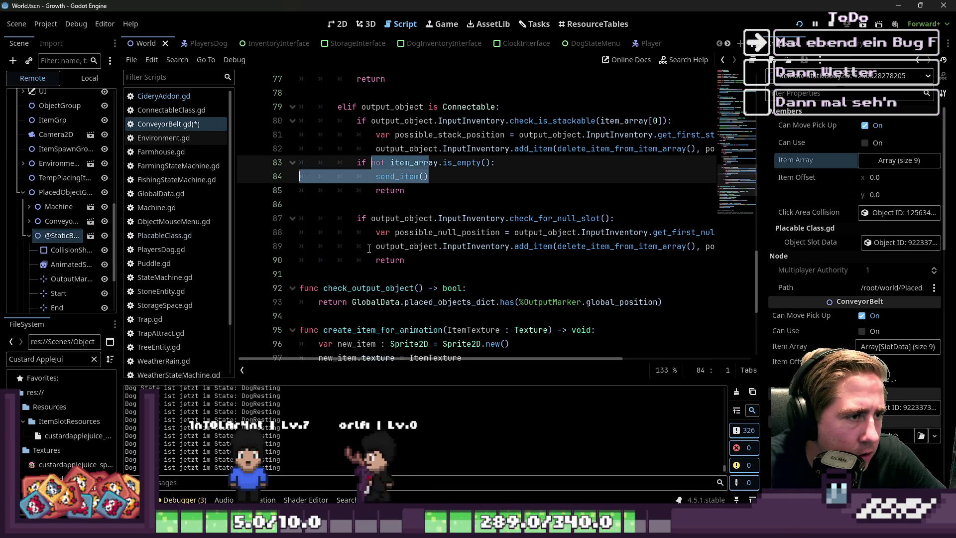
pyautogui.press('Down')
pyautogui.press('Home')
pyautogui.press('Home')
pyautogui.press('Left')
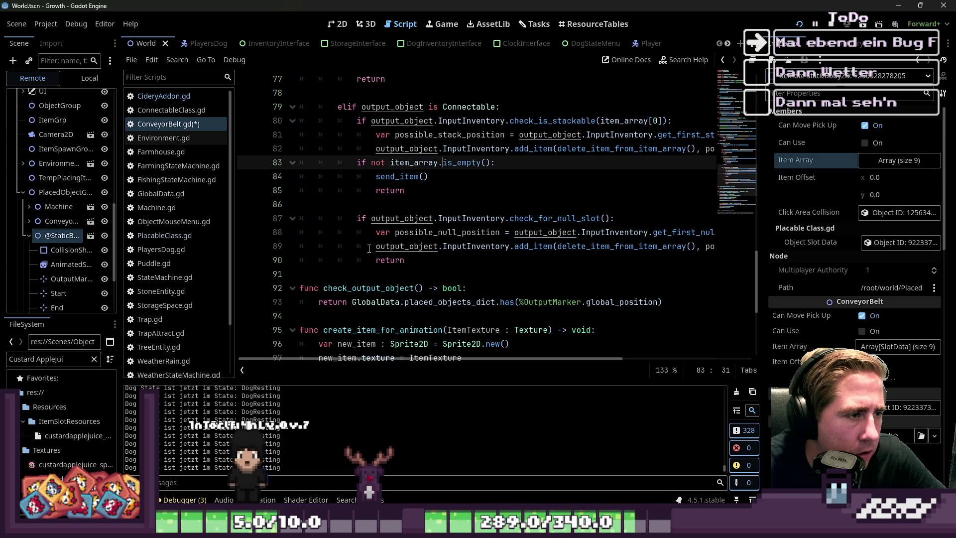
pyautogui.hotkey('shift', 'Down')
pyautogui.hotkey('shift', 'Tab')
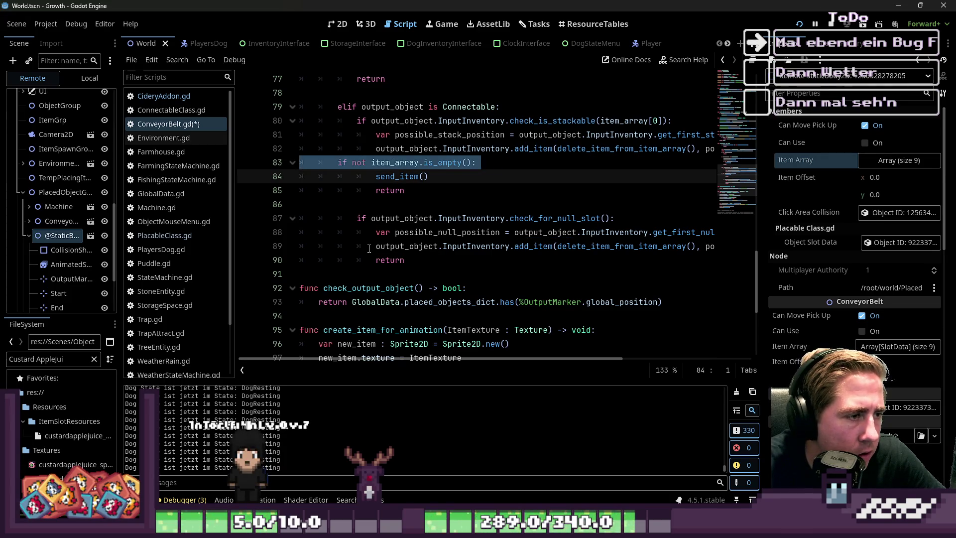
pyautogui.hotkey('ctrl', 'z')
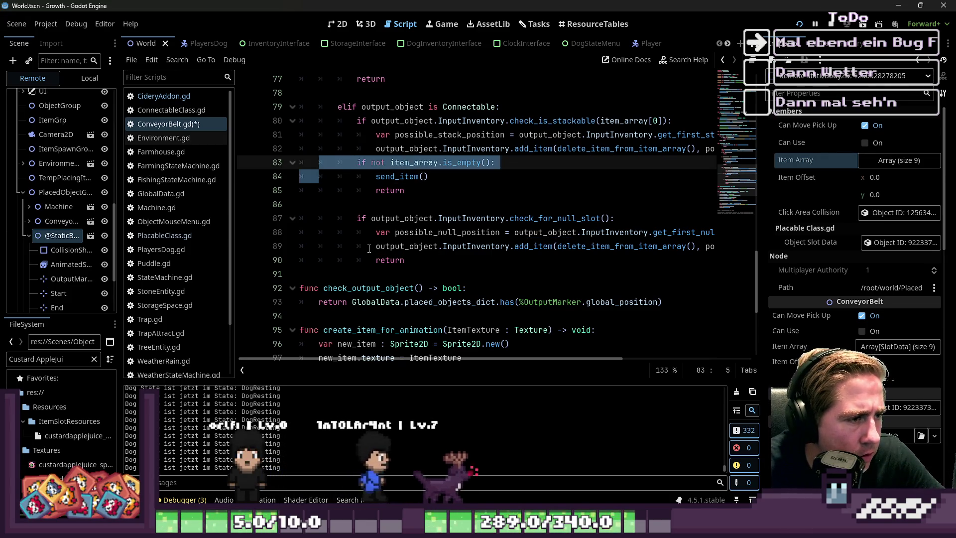
# Paste the re-send check above the free-slot return and indent it under that branch.
pyautogui.press('Down')
pyautogui.press('Down')
pyautogui.press('Down')
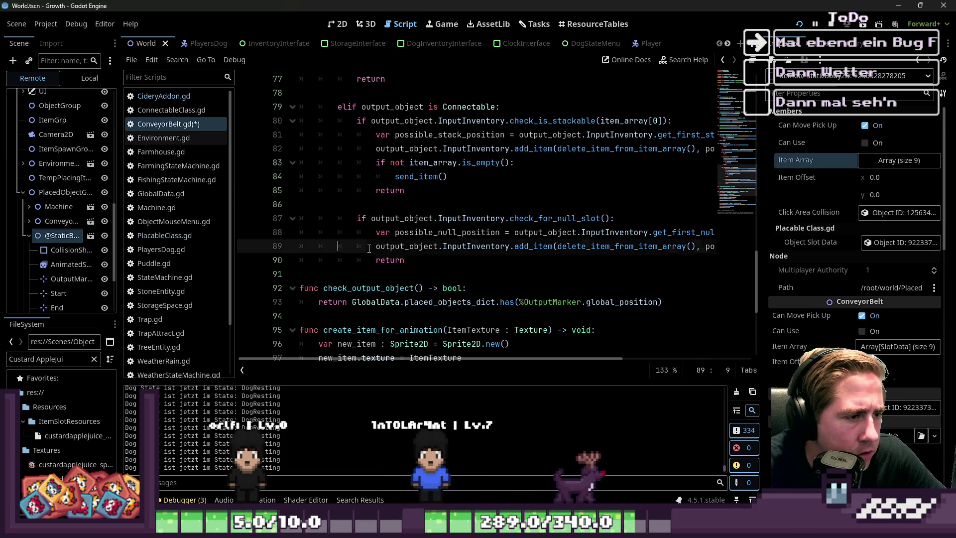
pyautogui.press('Return')
pyautogui.press('Up')
pyautogui.press('Up')
pyautogui.press('Down')
pyautogui.hotkey('ctrl', 'v')
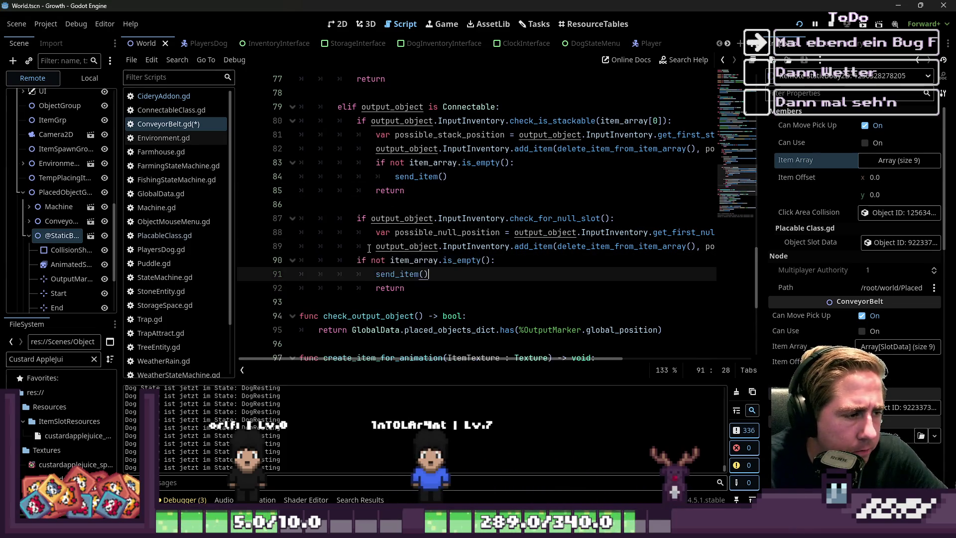
pyautogui.press('Up')
pyautogui.press('Down')
pyautogui.hotkey('shift', 'Up')
pyautogui.press('Tab')
pyautogui.click(370, 248)
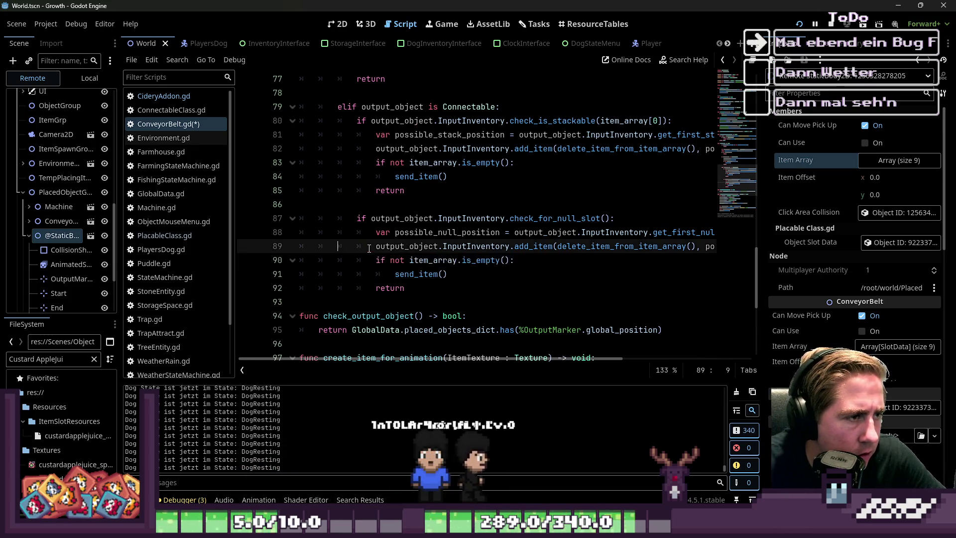
# Review the edited send_item and launch the game with Run Project to test it.
pyautogui.scroll(2, 366, 259)
pyautogui.scroll(1, 345, 242)
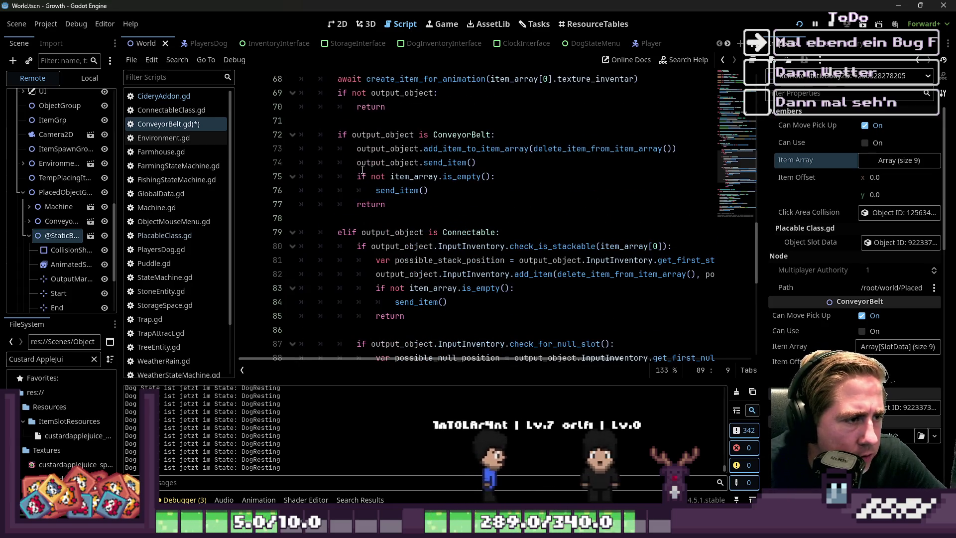
pyautogui.moveTo(357, 162); pyautogui.dragTo(404, 176)
pyautogui.scroll(-2, 405, 176)
pyautogui.click(806, 26)
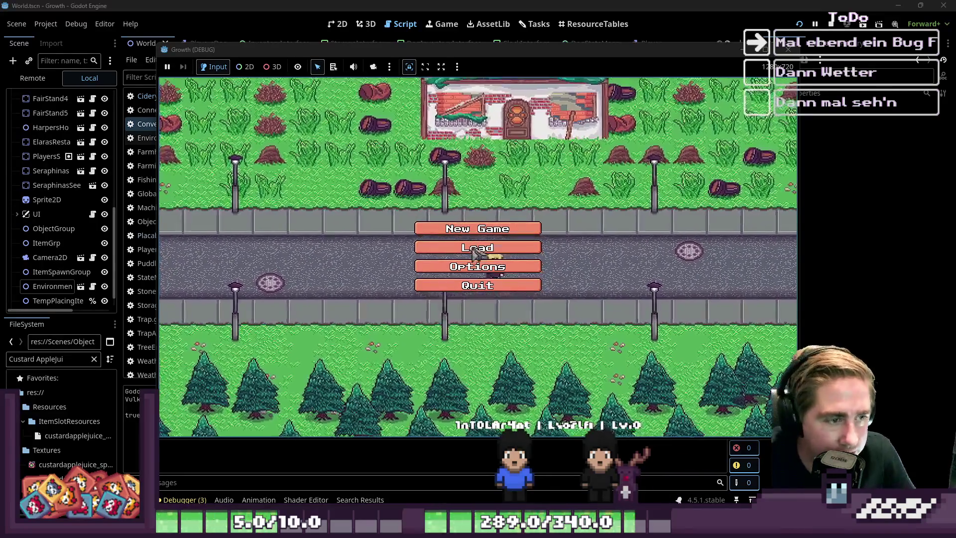
# Start a new game in the debug run with a character named 'ewq'.
pyautogui.click(476, 249)
pyautogui.click(512, 205)
pyautogui.click(476, 271)
pyautogui.click(474, 226)
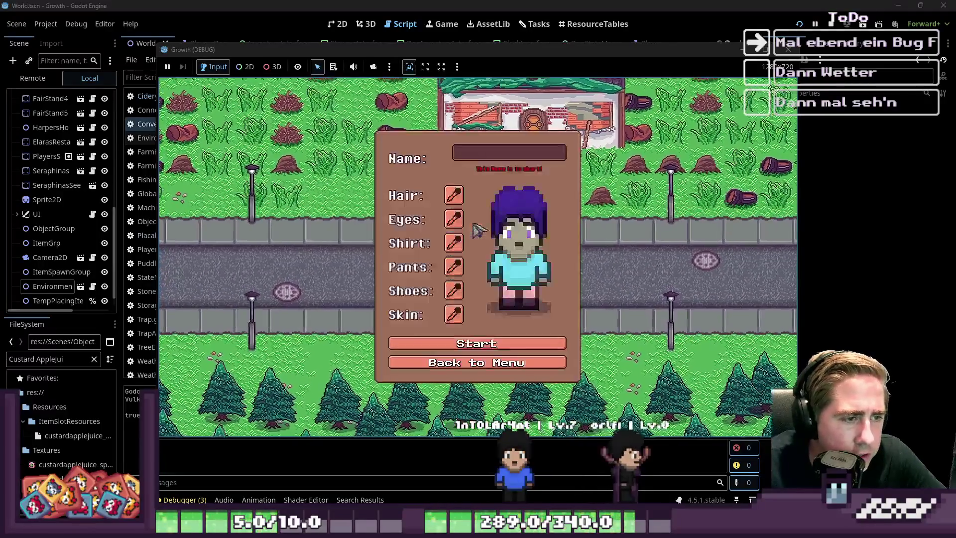
pyautogui.click(486, 158)
pyautogui.write('ewq')
pyautogui.click(477, 338)
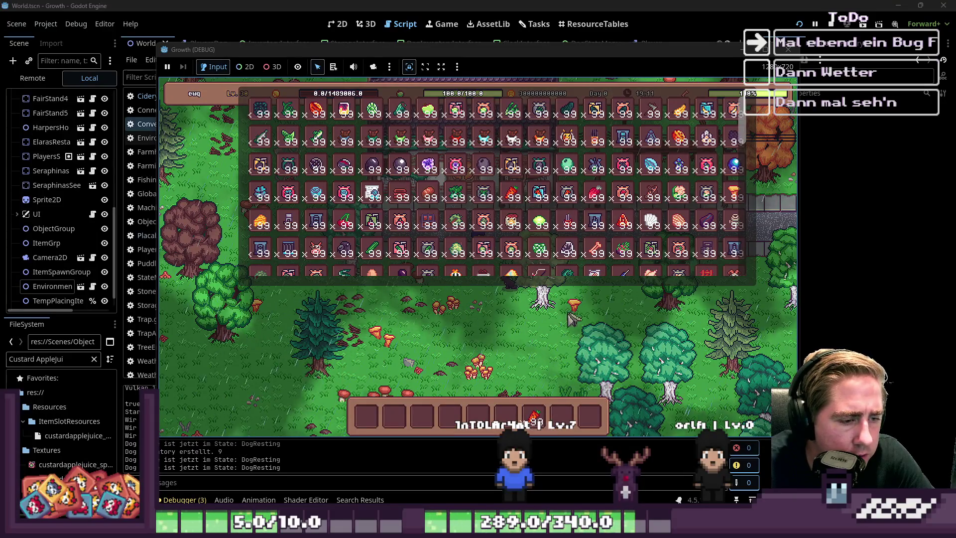
# Place a Cidery and a conveyor belt piece leading to it, then load carrots into the Cidery.
pyautogui.press('a')
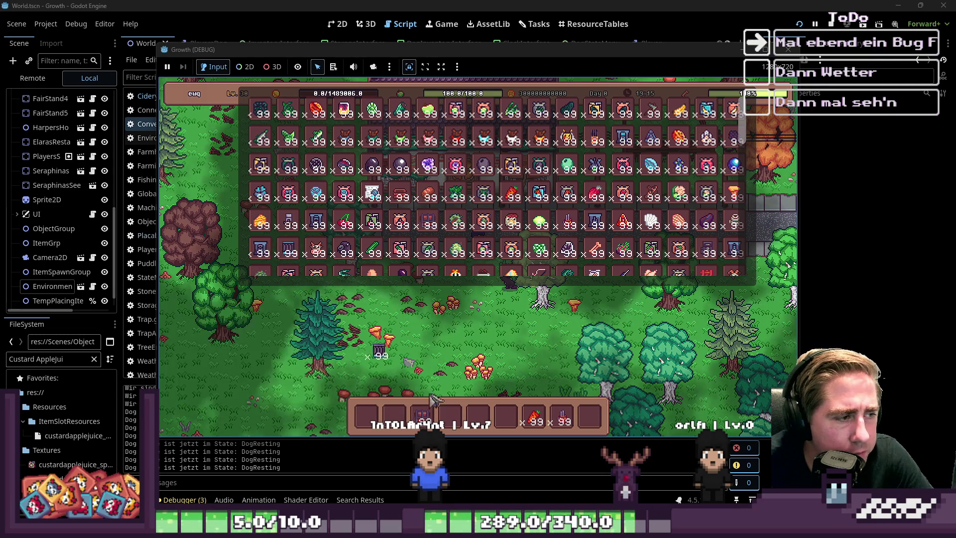
pyautogui.press('i')
pyautogui.scroll(-5, 517, 298)
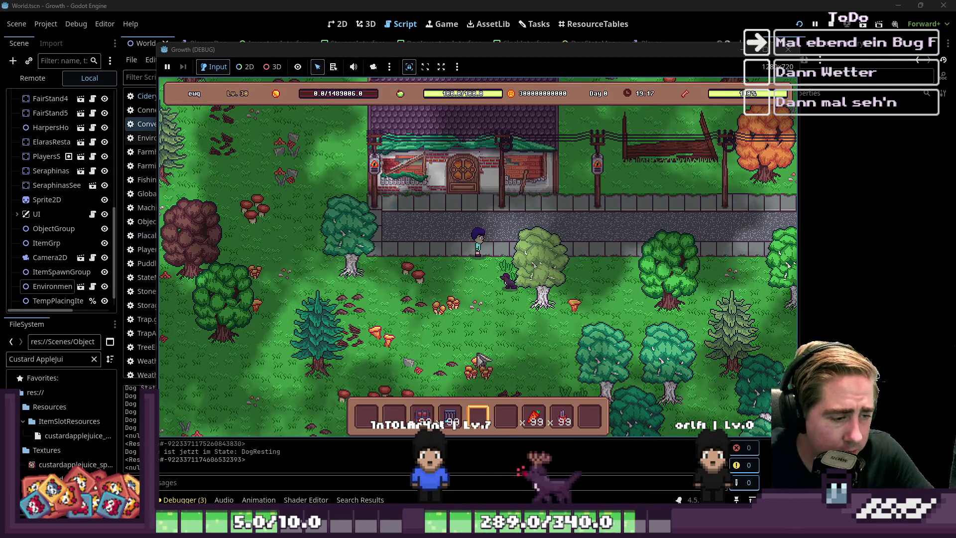
pyautogui.click(566, 331)
pyautogui.scroll(4, 551, 352)
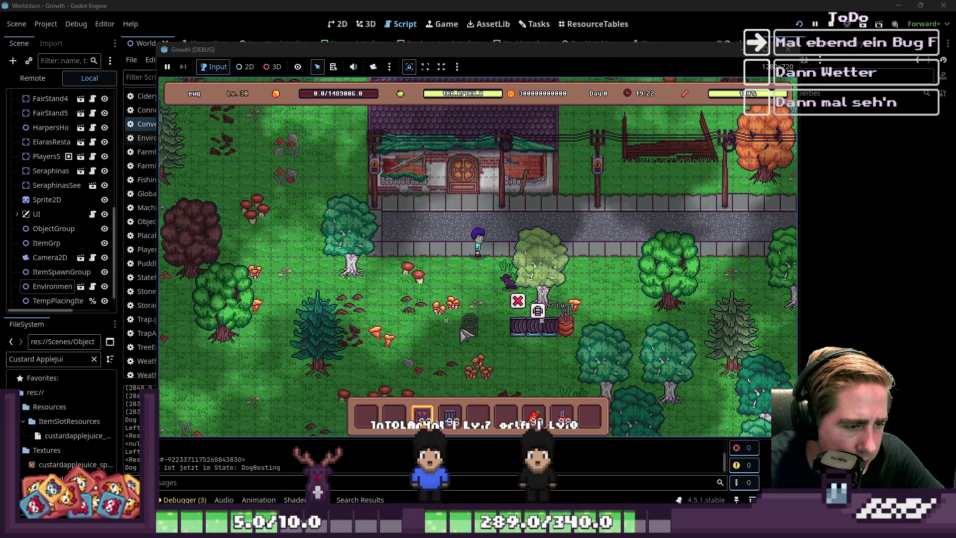
pyautogui.moveTo(454, 415)
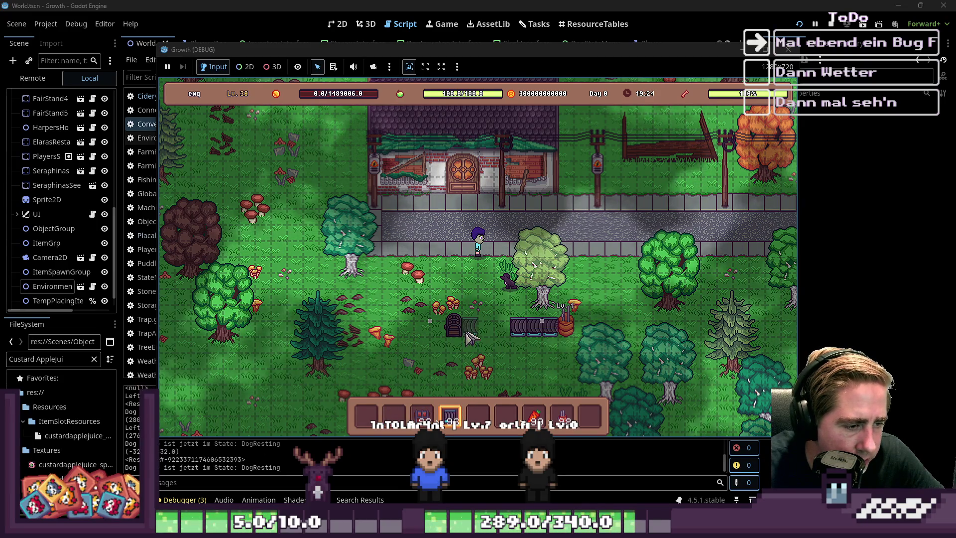
pyautogui.click(471, 326)
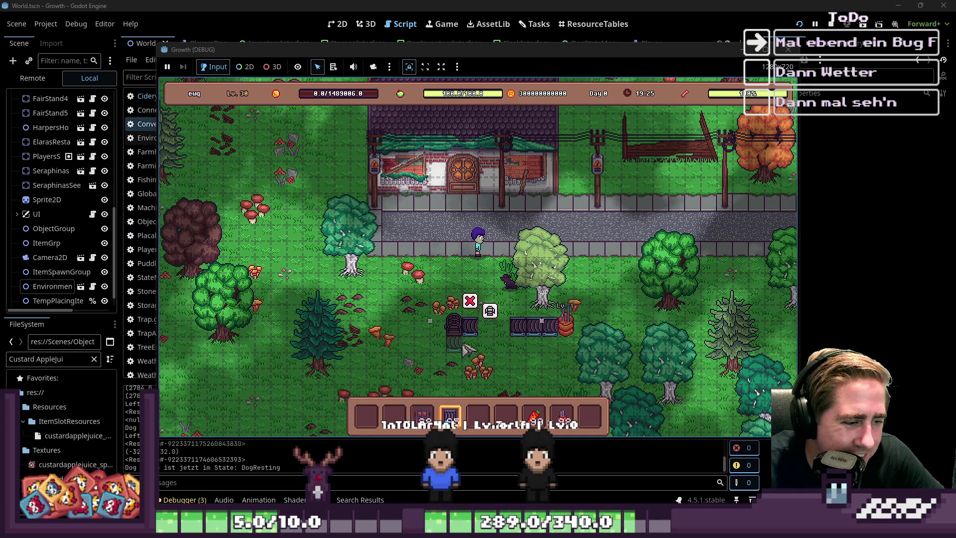
pyautogui.click(570, 328)
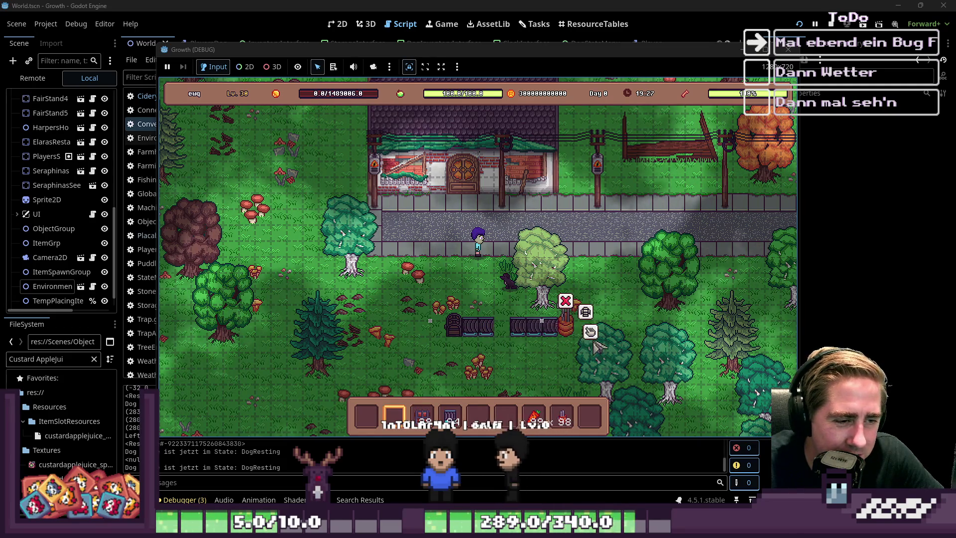
pyautogui.click(590, 332)
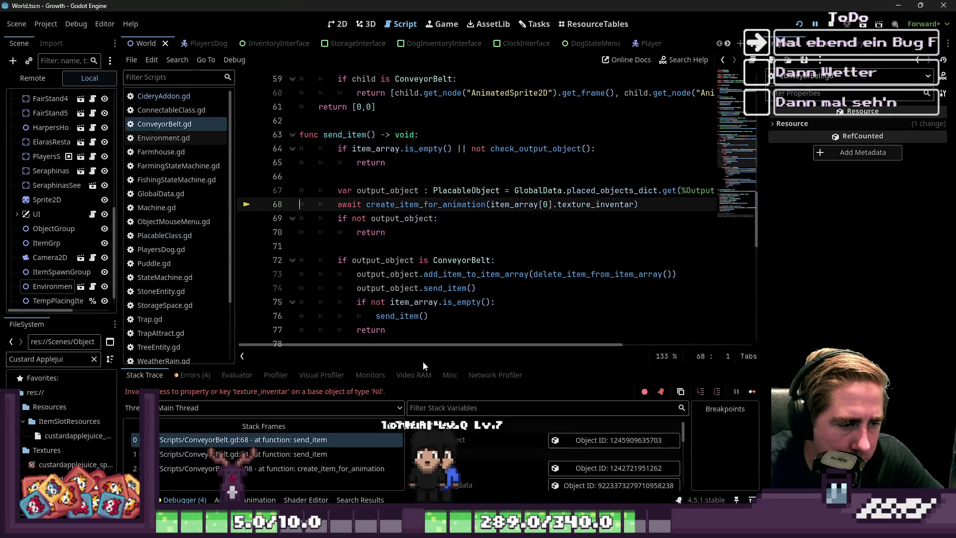
# Inspect the failing create_item_for_animation call on line 68 of send_item.
pyautogui.click(387, 245)
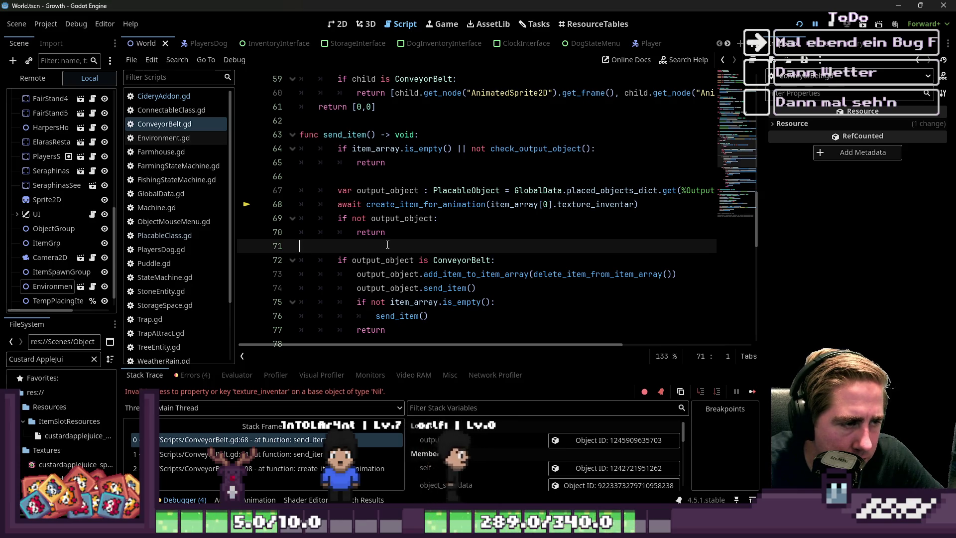
pyautogui.doubleClick(394, 209)
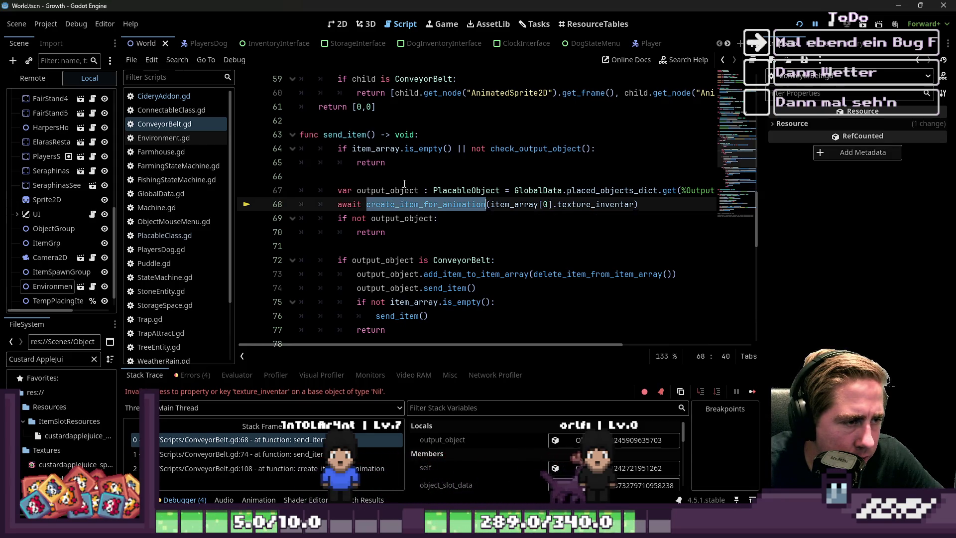
pyautogui.click(405, 183)
pyautogui.doubleClick(394, 204)
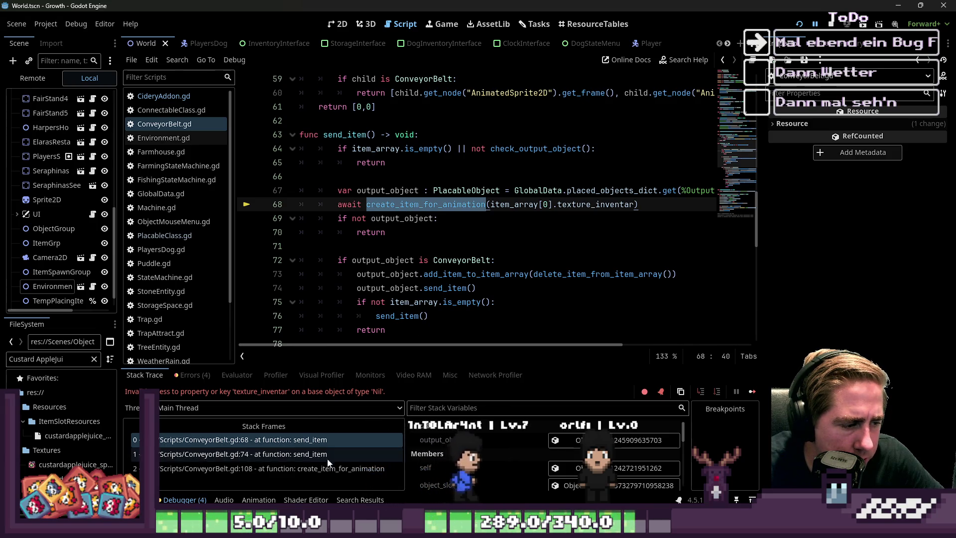
# Step through the debugger's stack frames (lines 68, 108, 74), ending on send_item's call at line 74.
pyautogui.click(338, 454)
pyautogui.click(285, 439)
pyautogui.click(287, 468)
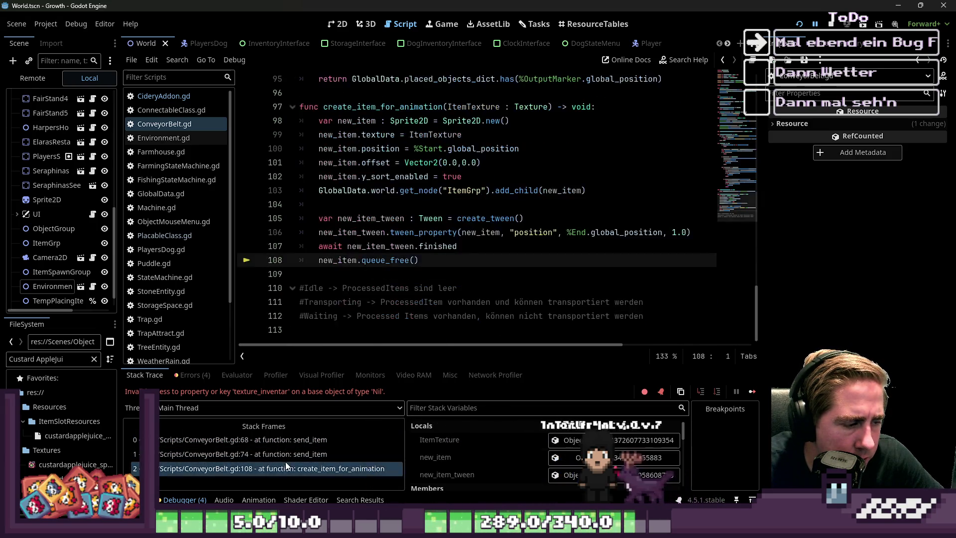
pyautogui.click(286, 456)
pyautogui.press('Up')
pyautogui.click(289, 455)
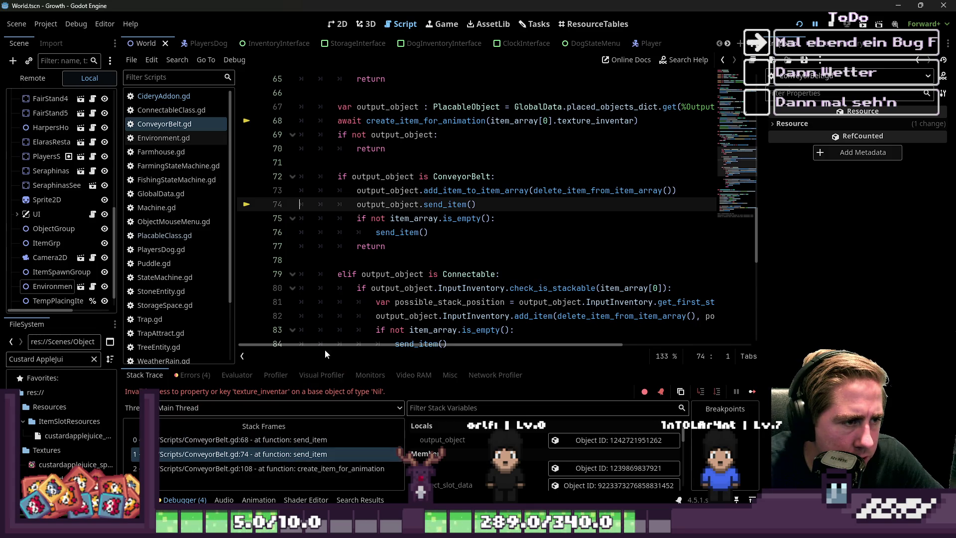
pyautogui.click(392, 246)
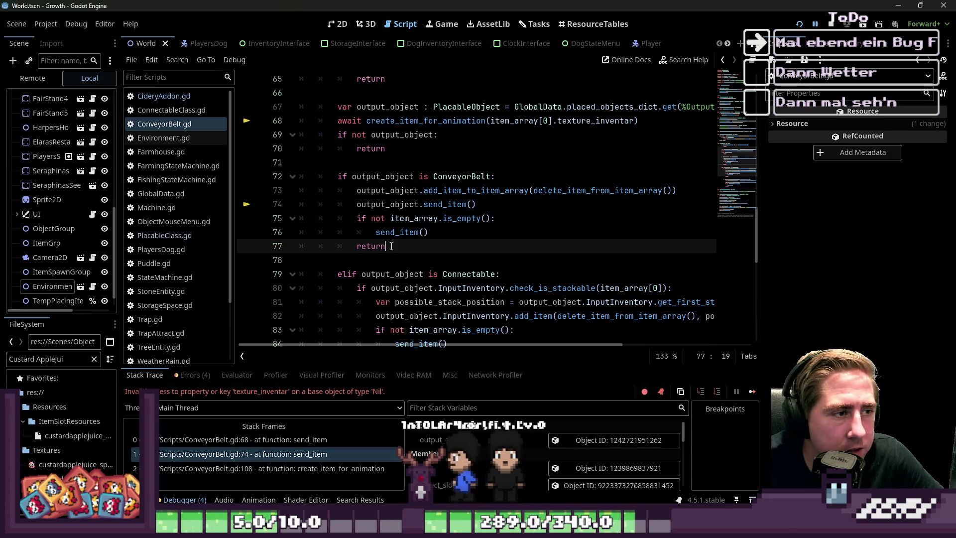
# Delete the 'if not item_array.is_empty(): send_item()' blocks and the leftover blank line.
pyautogui.scroll(1, 391, 246)
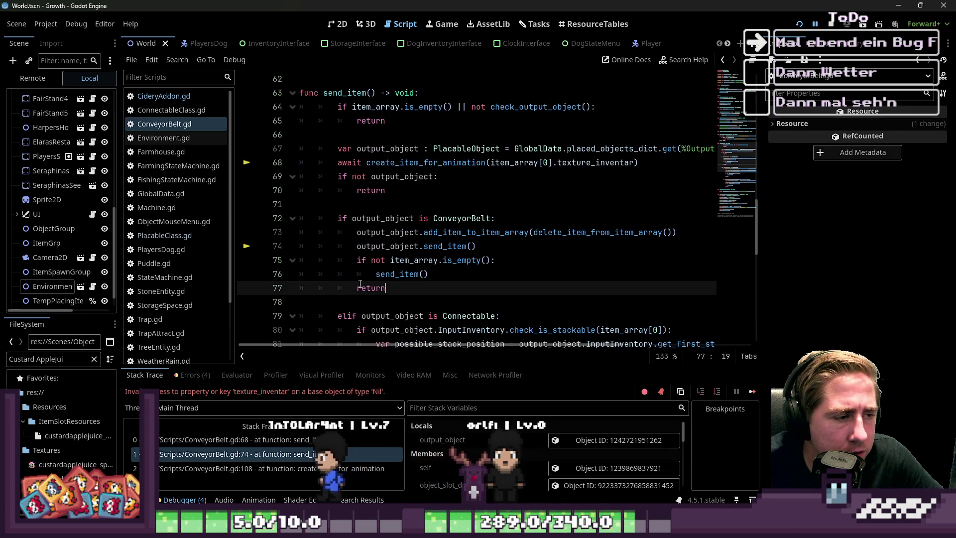
pyautogui.scroll(-3, 359, 289)
pyautogui.moveTo(319, 246); pyautogui.dragTo(318, 232)
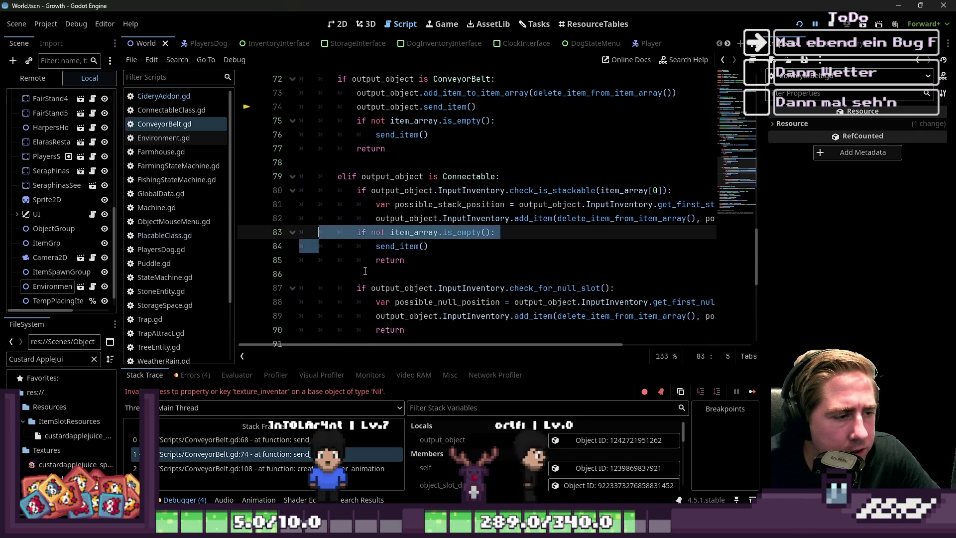
pyautogui.hotkey('ctrl', 'z')
pyautogui.hotkey('ctrl', 'z')
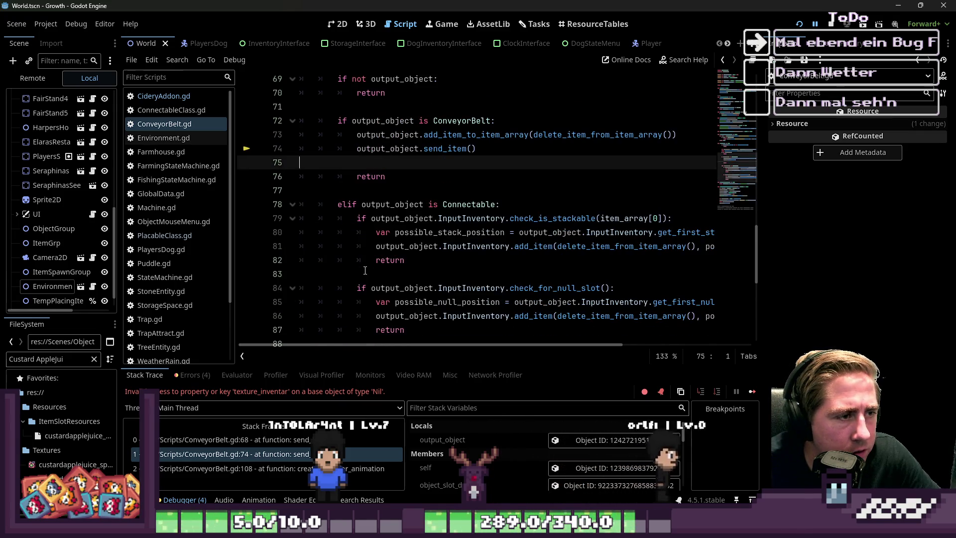
pyautogui.press('BackSpace')
# Delete the output_object.send_item() line from the ConveyorBelt branch.
pyautogui.scroll(2, 388, 249)
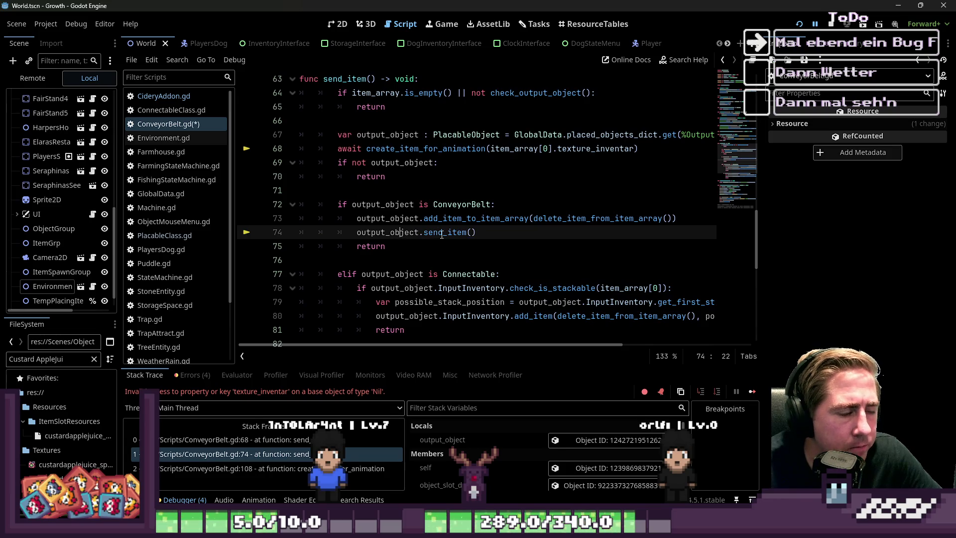
pyautogui.click(443, 232)
pyautogui.moveTo(486, 233); pyautogui.dragTo(260, 237)
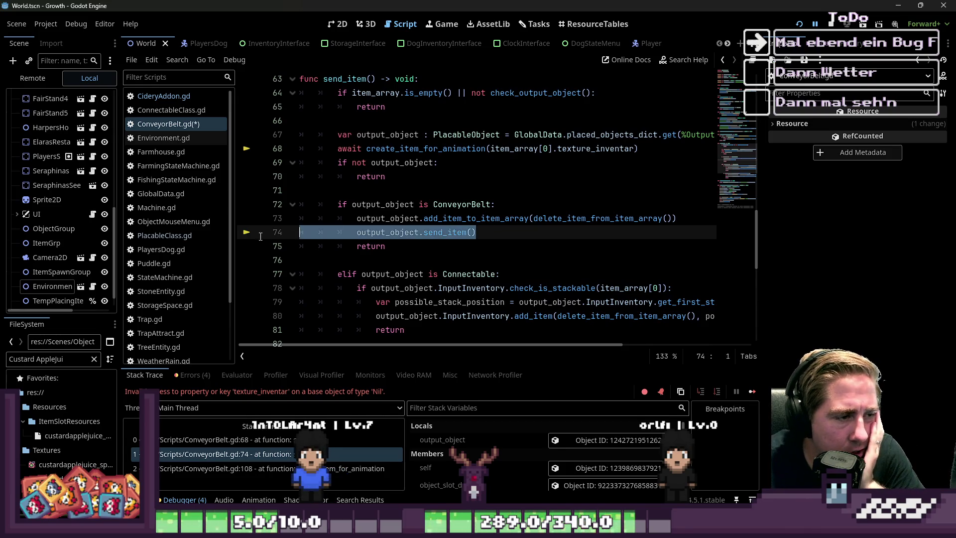
pyautogui.press('BackSpace')
pyautogui.press('BackSpace')
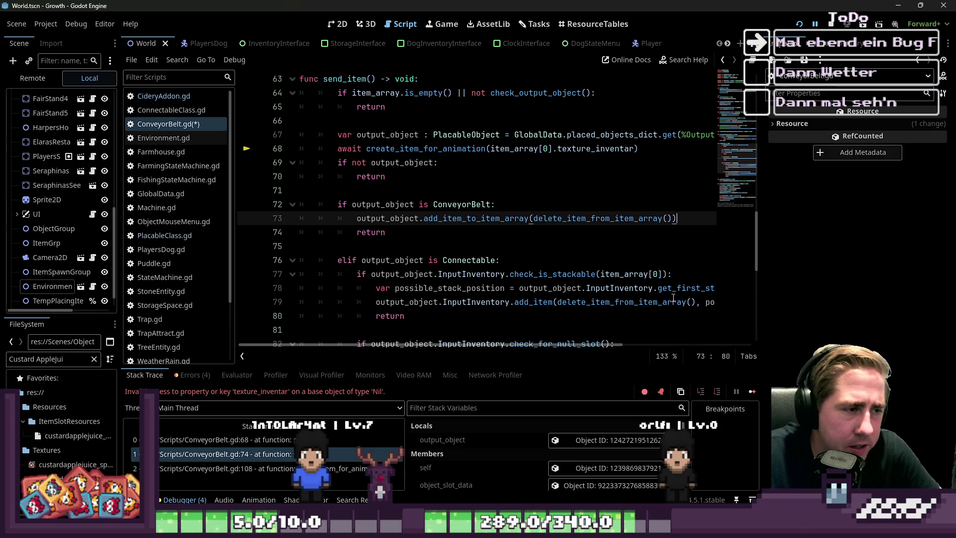
pyautogui.scroll(8, 506, 263)
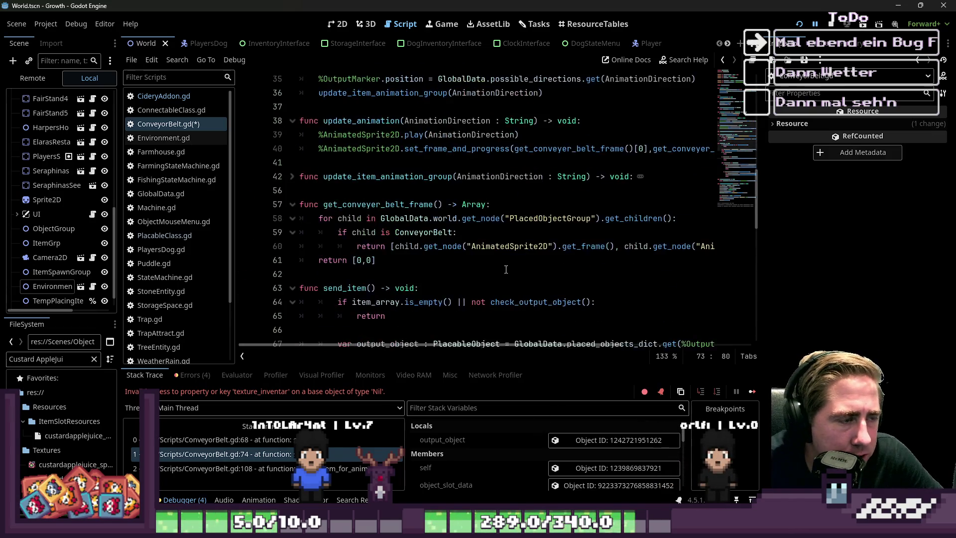
# Scroll through the top of ConveyorBelt.gd and save the script.
pyautogui.scroll(1, 507, 262)
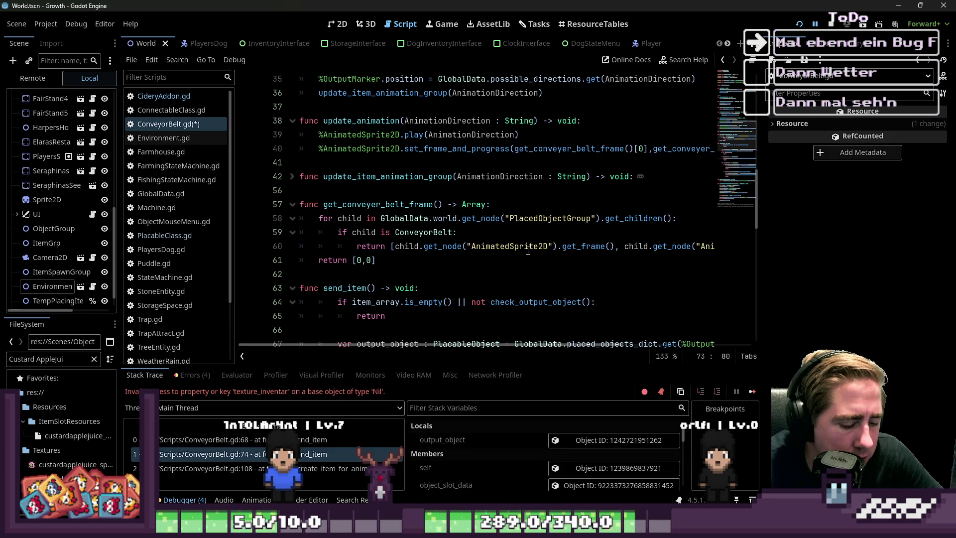
pyautogui.moveTo(528, 250)
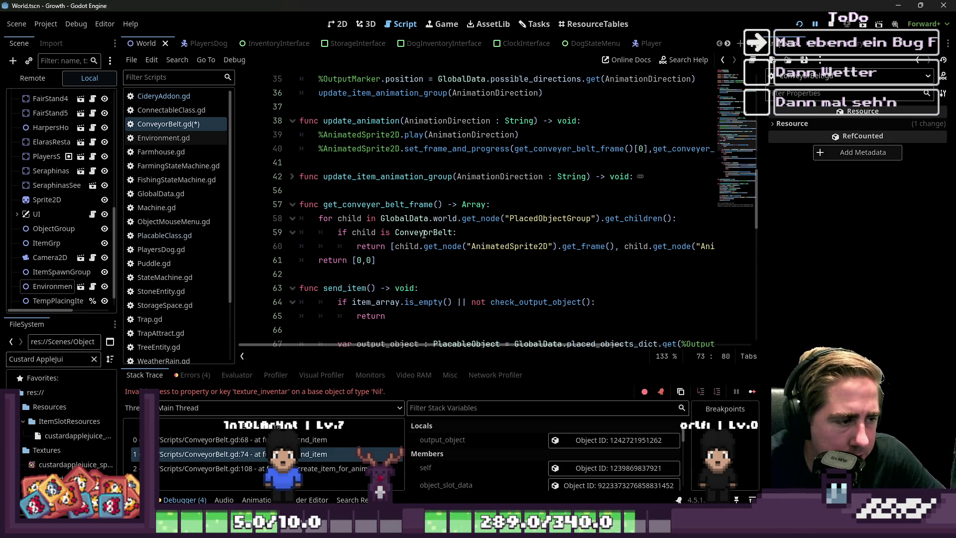
pyautogui.scroll(-1, 417, 237)
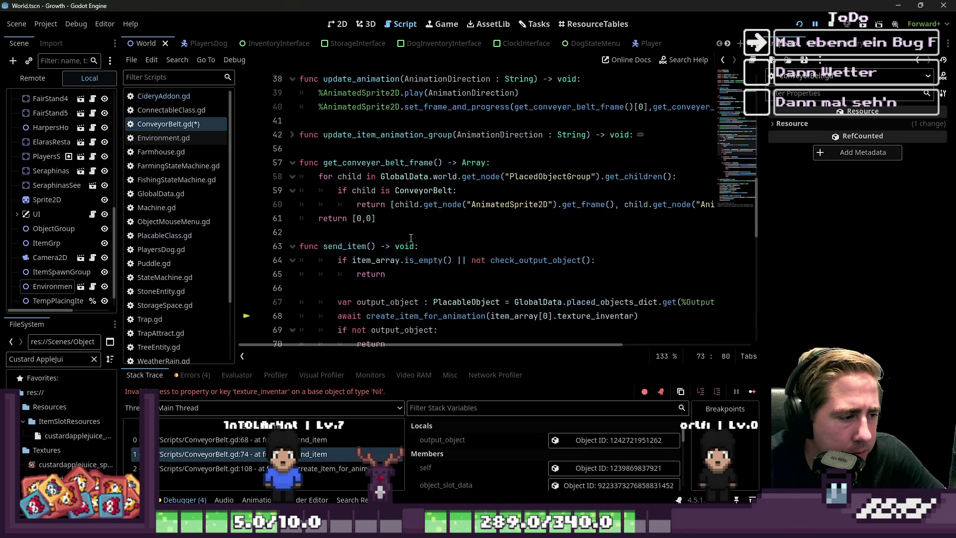
pyautogui.scroll(1, 411, 238)
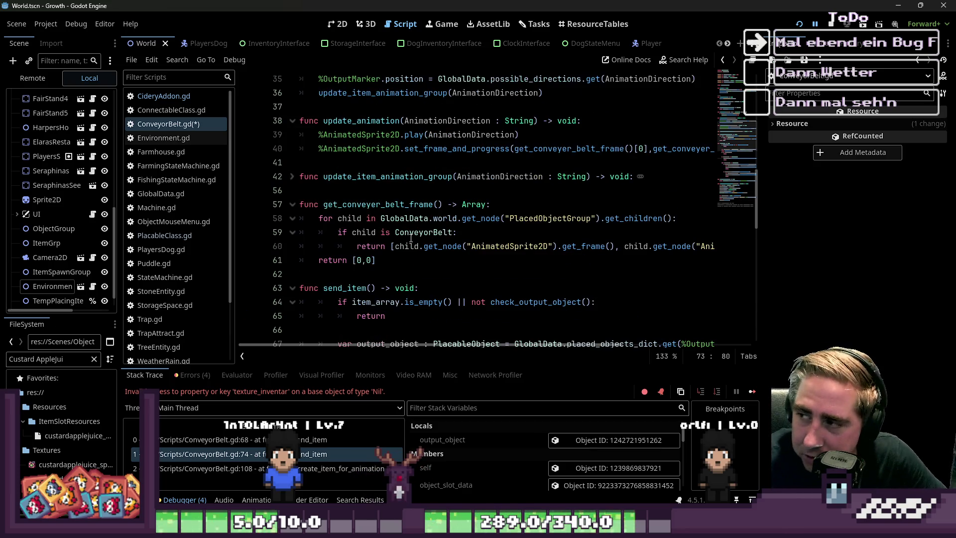
pyautogui.scroll(4, 411, 238)
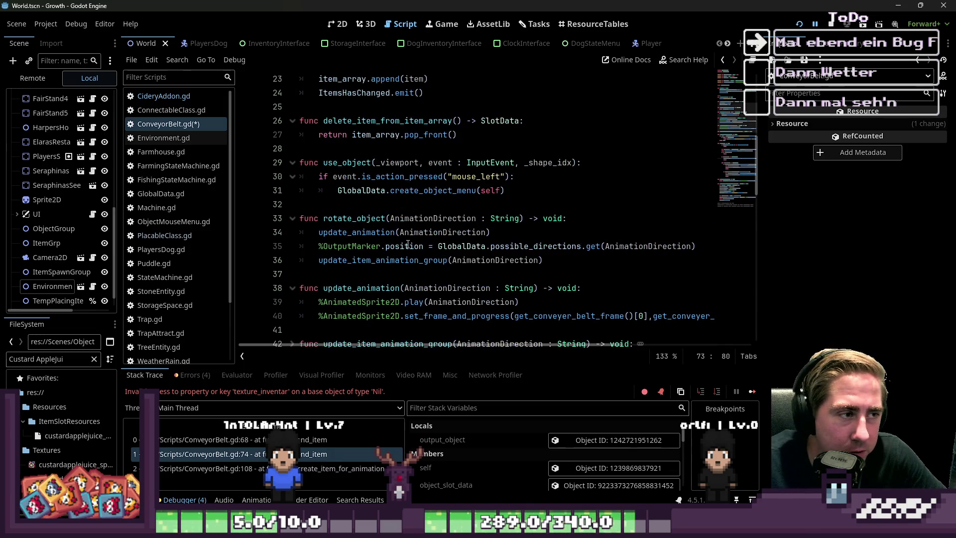
pyautogui.scroll(3, 422, 202)
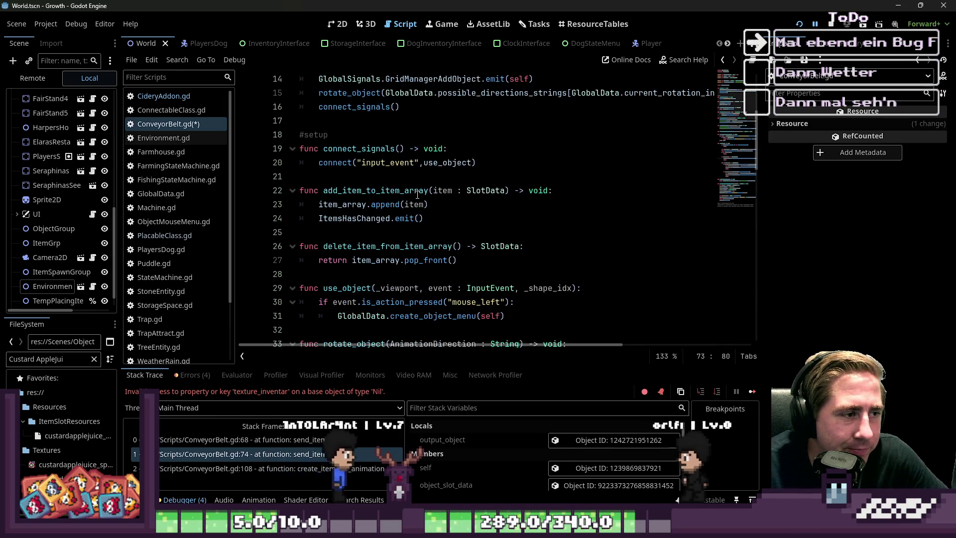
pyautogui.scroll(2, 415, 193)
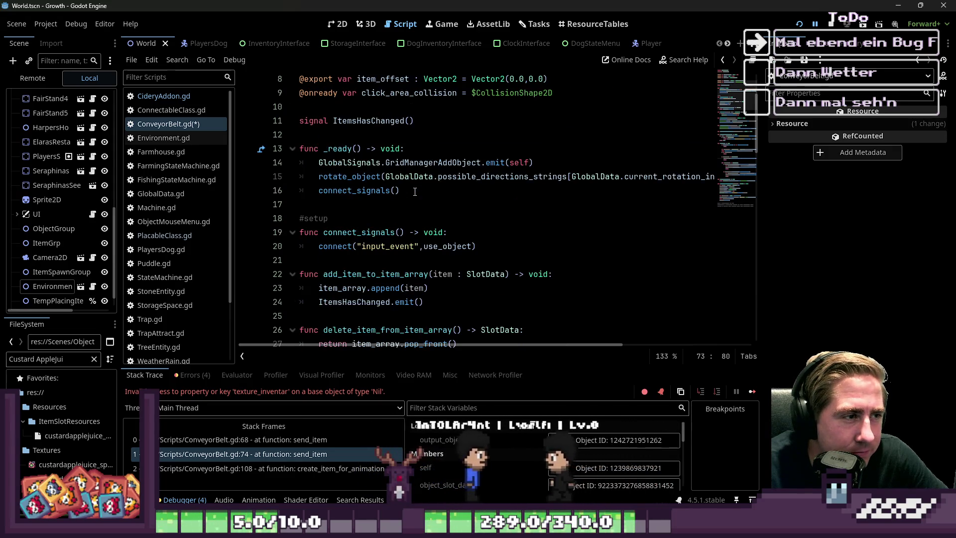
pyautogui.scroll(-4, 415, 193)
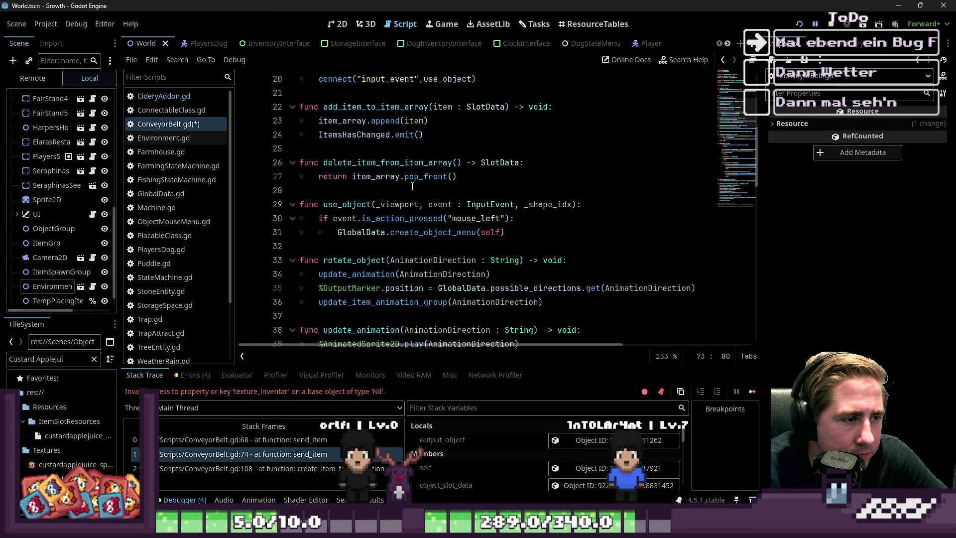
pyautogui.scroll(-1, 413, 186)
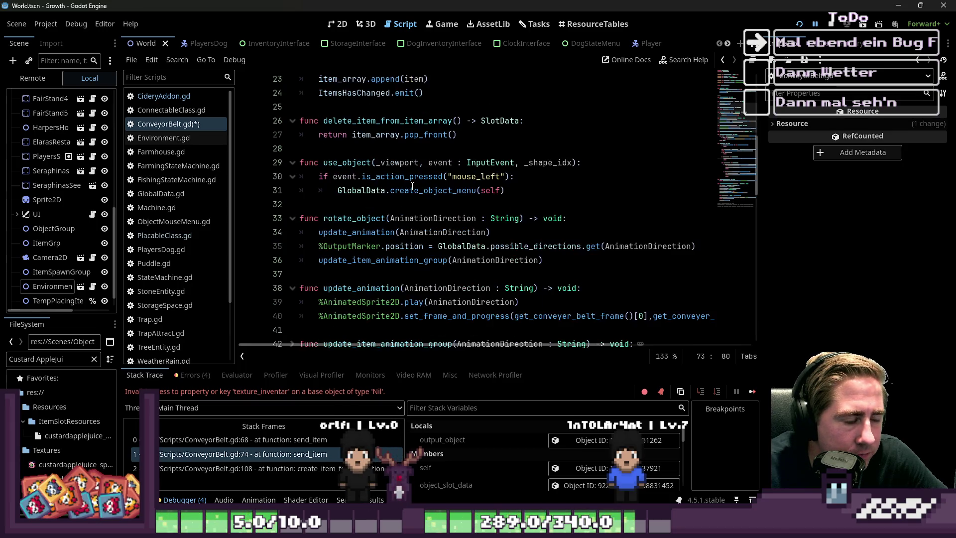
pyautogui.click(357, 205)
pyautogui.hotkey('ctrl', 's')
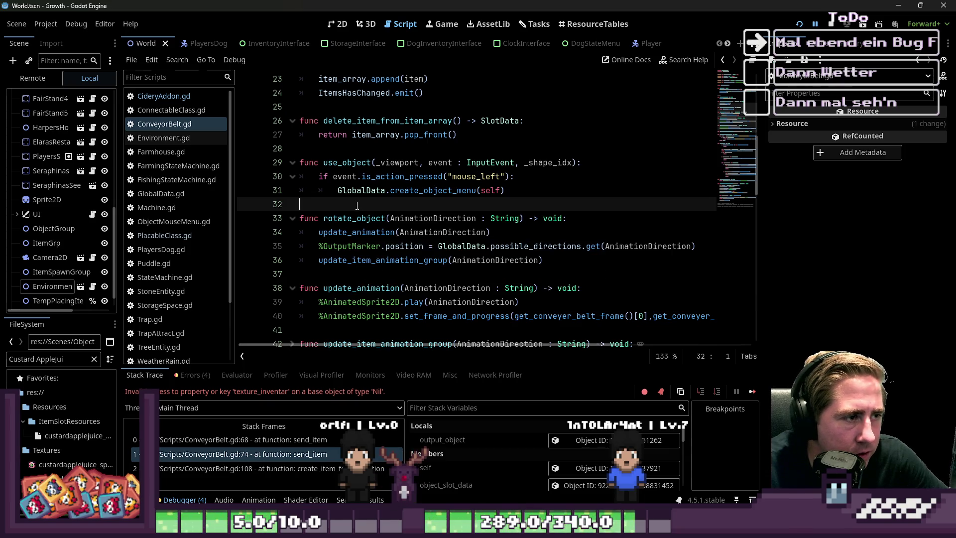
# Review the simplified send_item function body from line 63 in ConveyorBelt.gd.
pyautogui.scroll(-6, 357, 205)
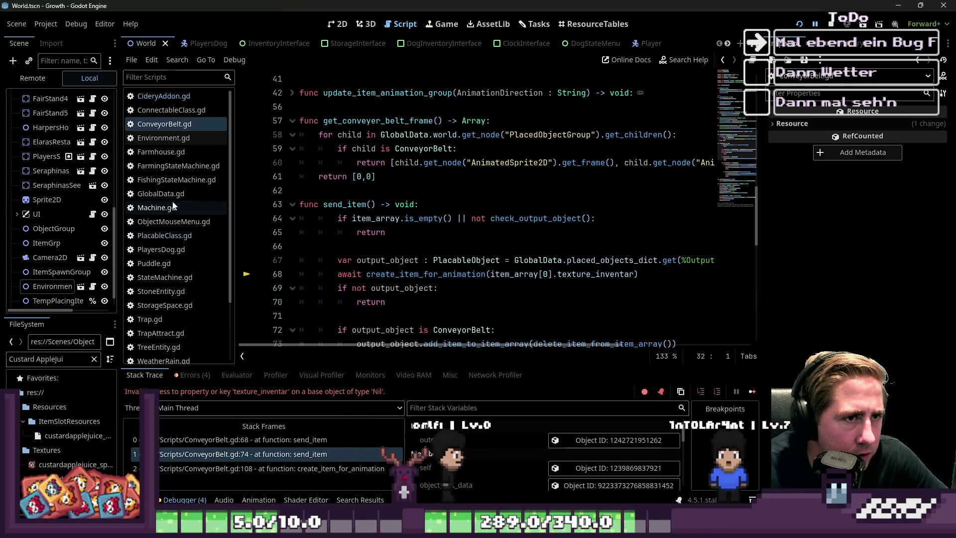
pyautogui.scroll(-5, 526, 43)
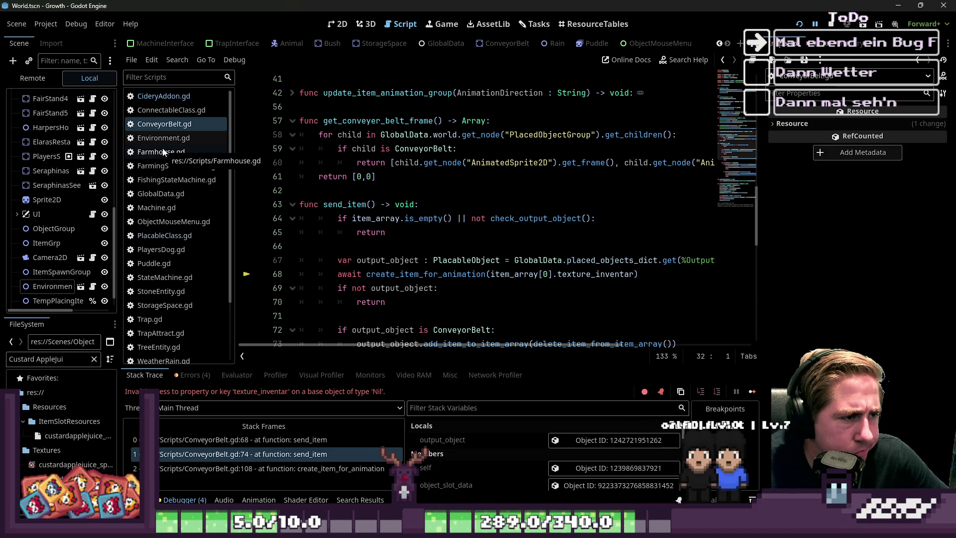
pyautogui.scroll(-3, 165, 199)
pyautogui.scroll(-7, 312, 232)
pyautogui.scroll(1, 324, 152)
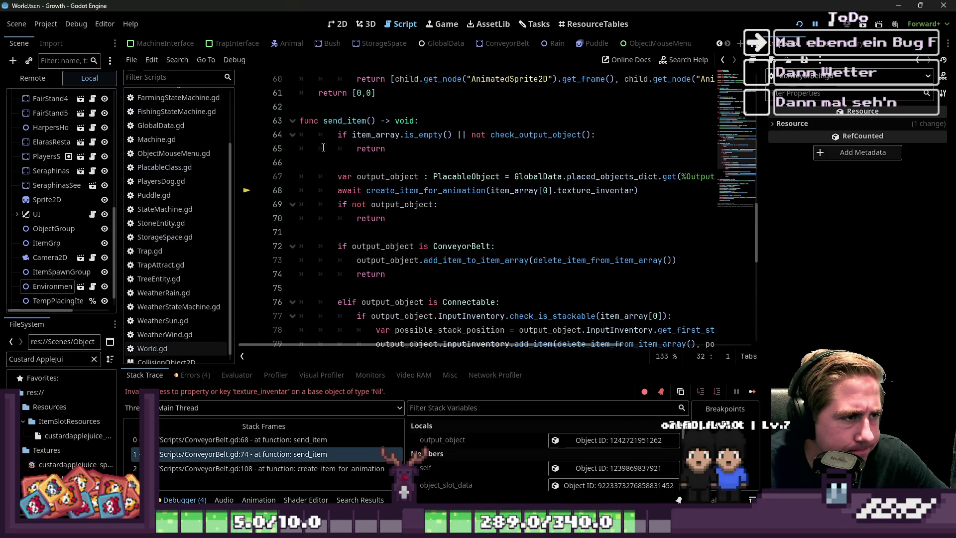
pyautogui.moveTo(298, 121); pyautogui.dragTo(301, 82)
pyautogui.click(304, 144)
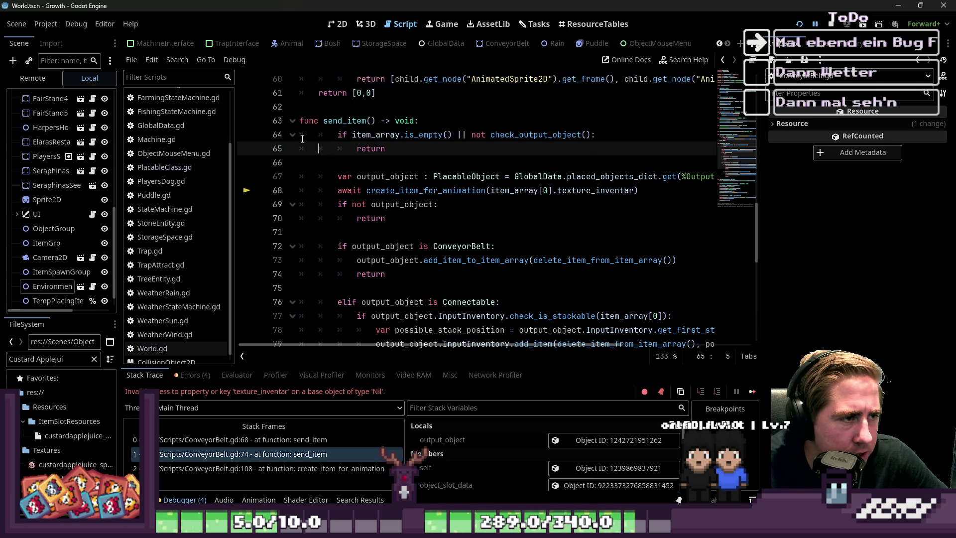
pyautogui.moveTo(298, 121)
pyautogui.mouseDown()
pyautogui.moveTo(378, 219)
pyautogui.moveTo(551, 231)
pyautogui.moveTo(411, 260)
pyautogui.mouseUp()
pyautogui.scroll(5, 490, 245)
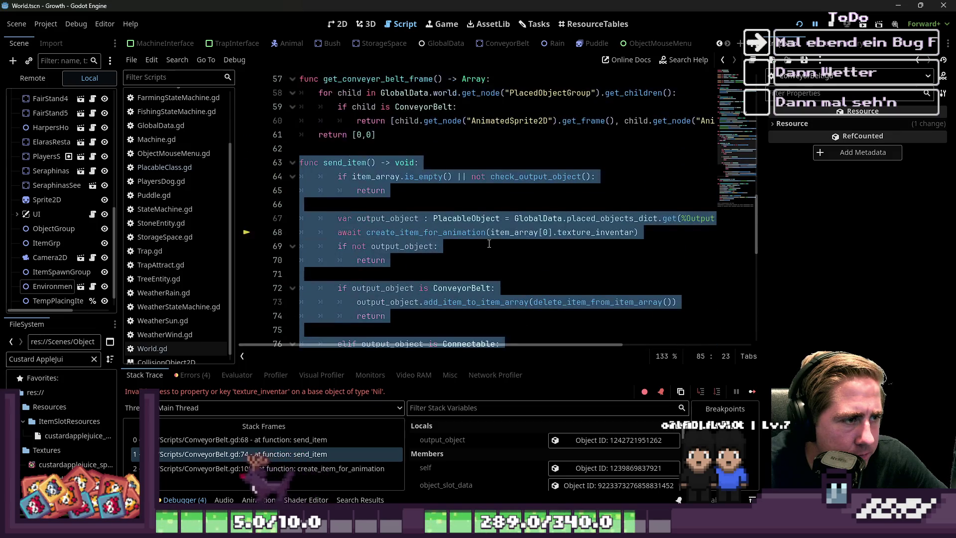
pyautogui.click(395, 200)
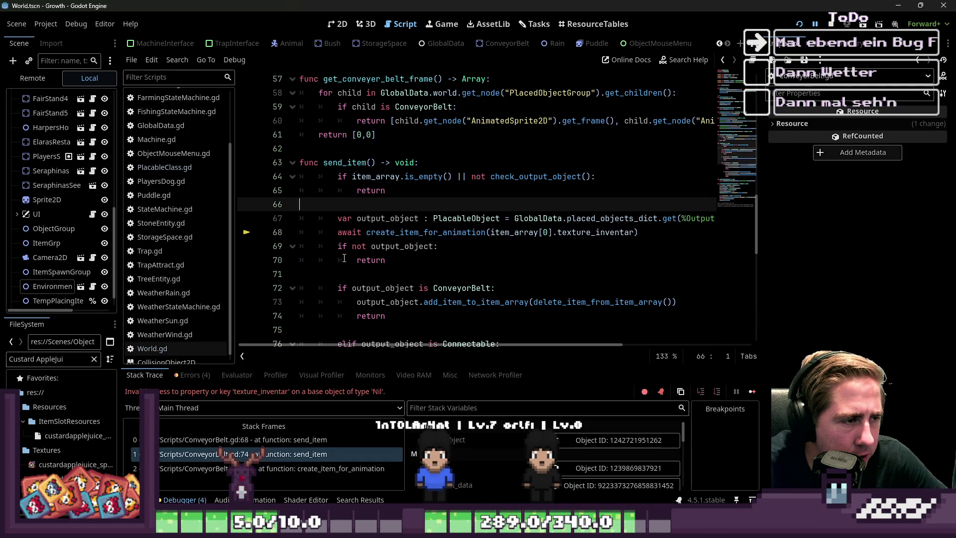
pyautogui.scroll(-1, 361, 212)
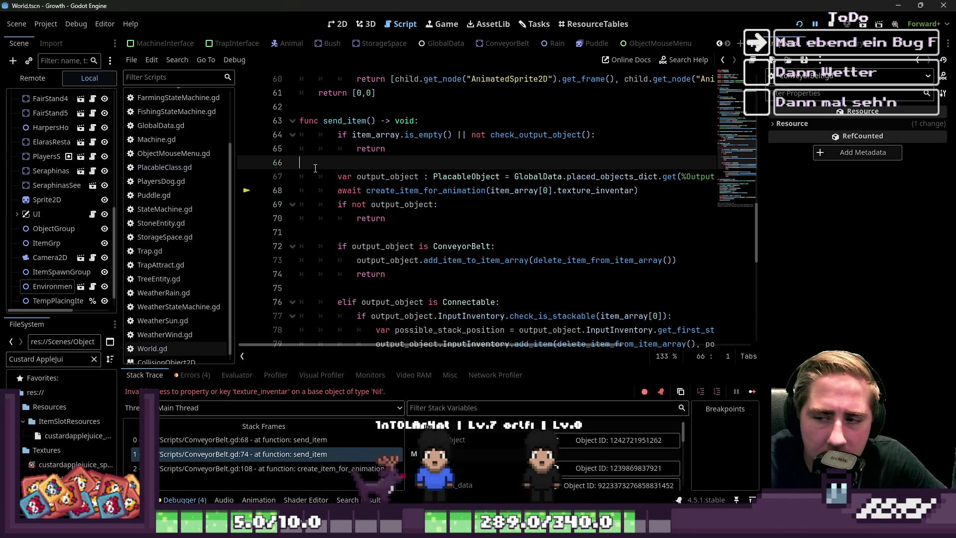
pyautogui.scroll(2, 442, 202)
pyautogui.scroll(14, 441, 198)
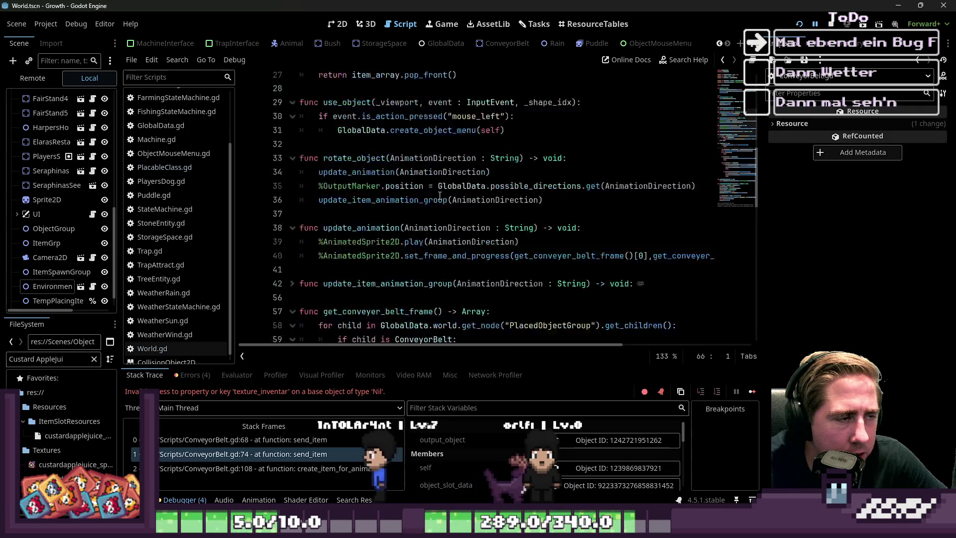
pyautogui.scroll(4, 440, 196)
pyautogui.scroll(-10, 395, 218)
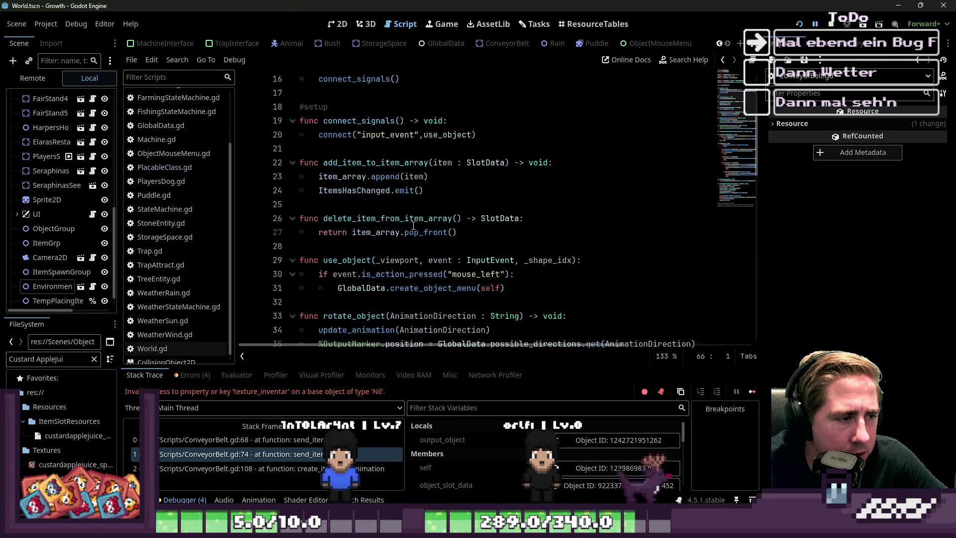
pyautogui.scroll(3, 202, 187)
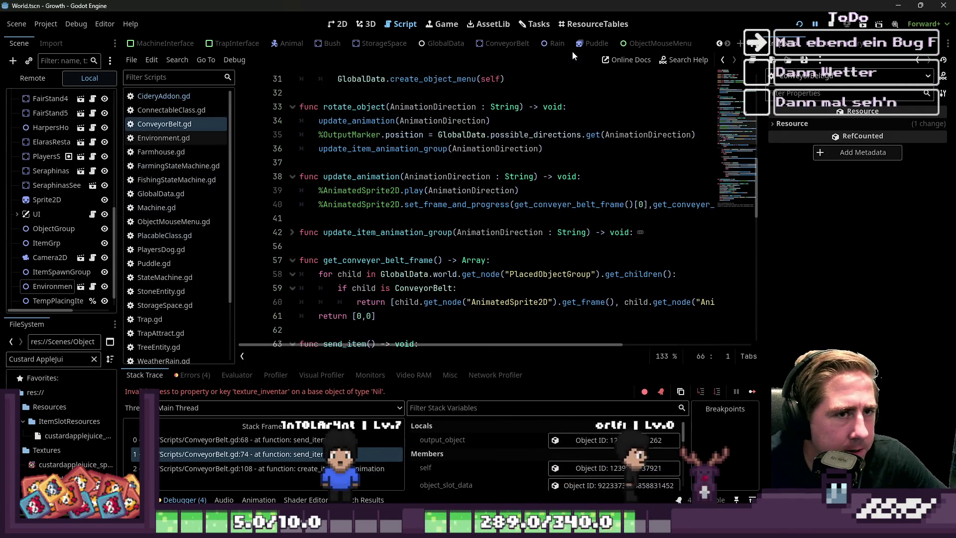
# In the ConveyorBelt scene, try adding a StateMachine child node, then undo it.
pyautogui.click(497, 46)
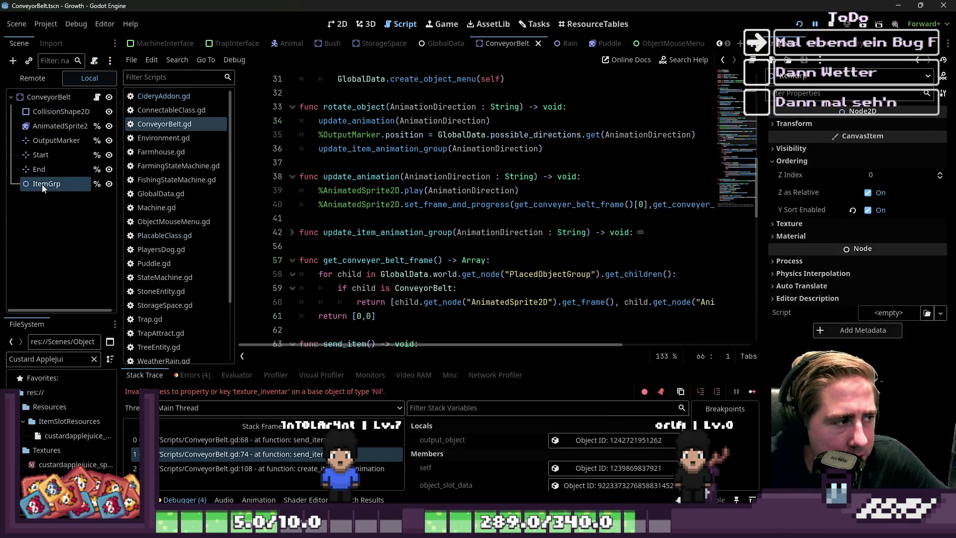
pyautogui.click(31, 98)
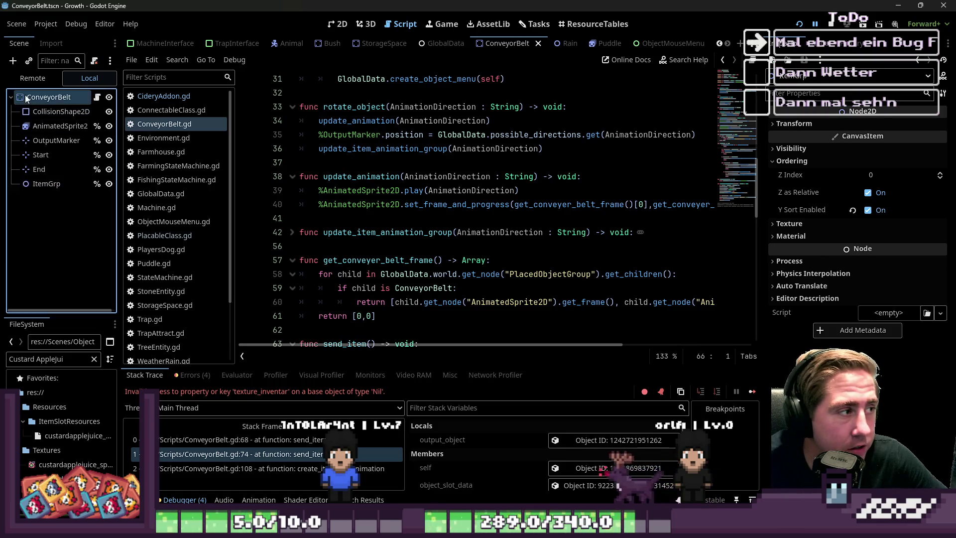
pyautogui.hotkey('ctrl', 'a')
pyautogui.write('State')
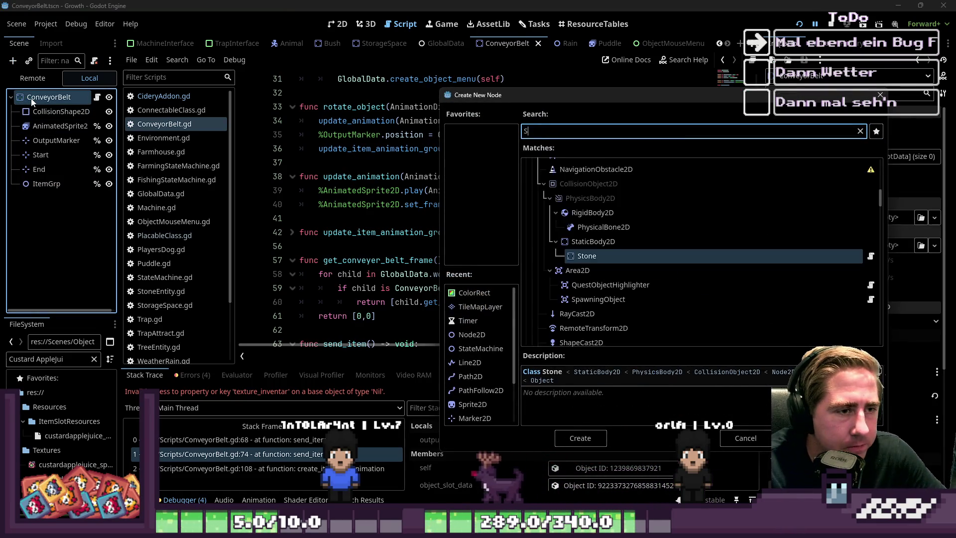
pyautogui.press('Return')
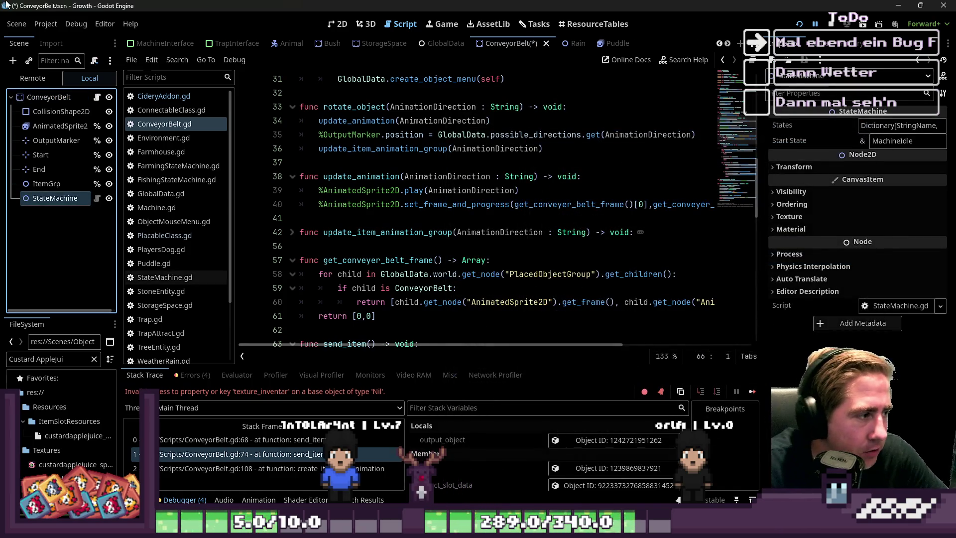
pyautogui.hotkey('ctrl', 'z')
# Add a Node2D child named ConveyorBeltStateMachine and filter the FileSystem to 'StateMachine'.
pyautogui.click(21, 96)
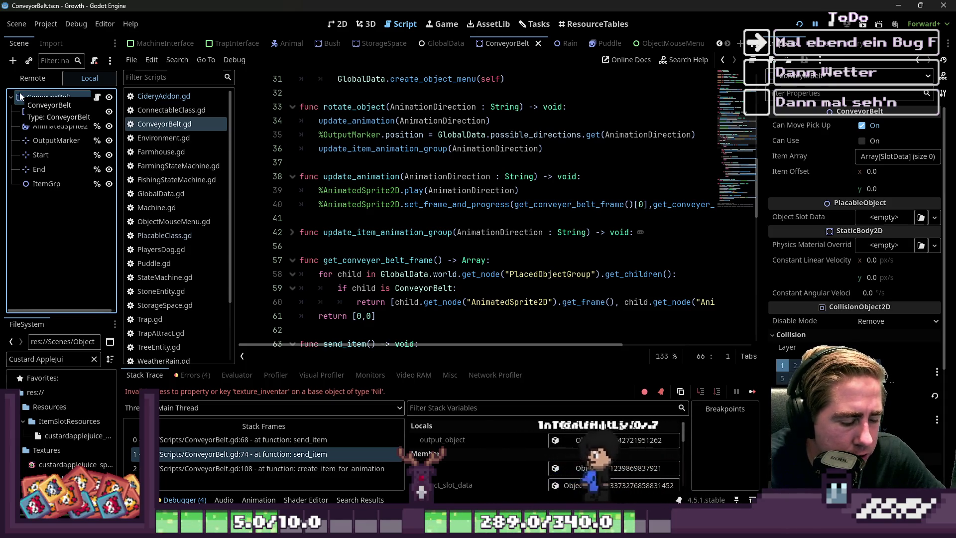
pyautogui.rightClick(20, 96)
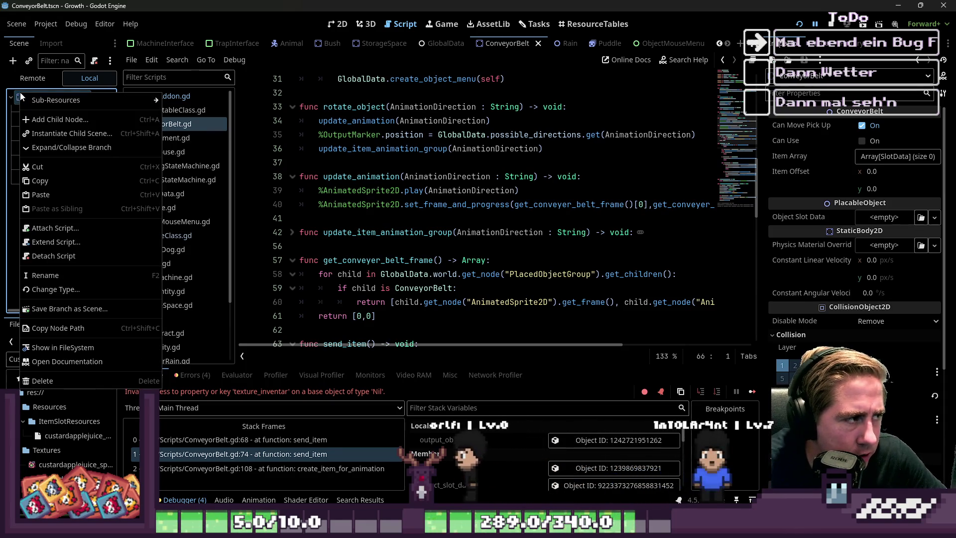
pyautogui.hotkey('ctrl', 'a')
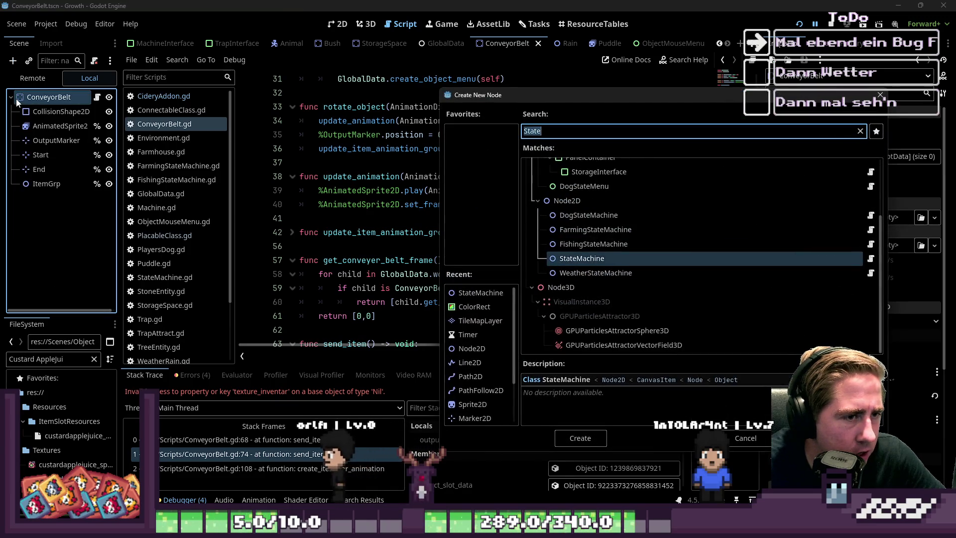
pyautogui.write('Node2D')
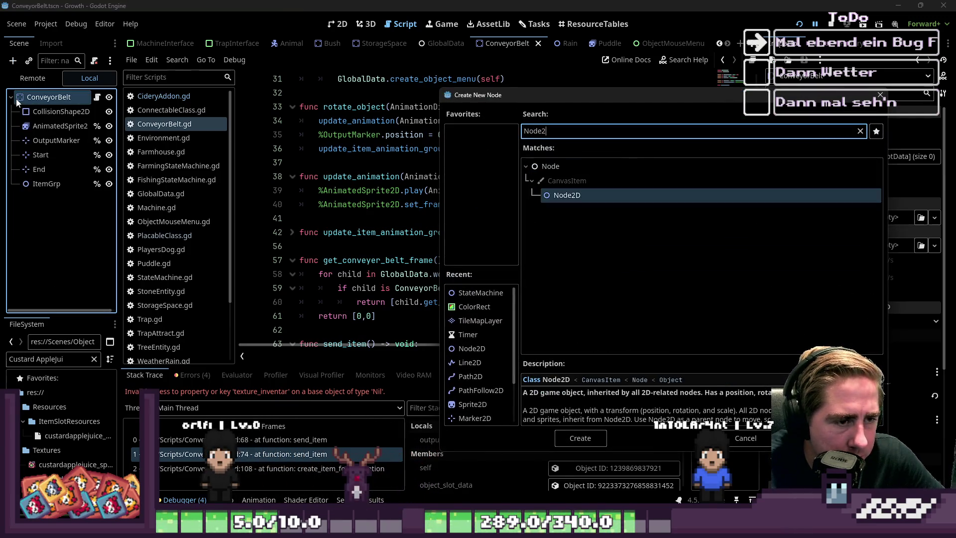
pyautogui.press('Return')
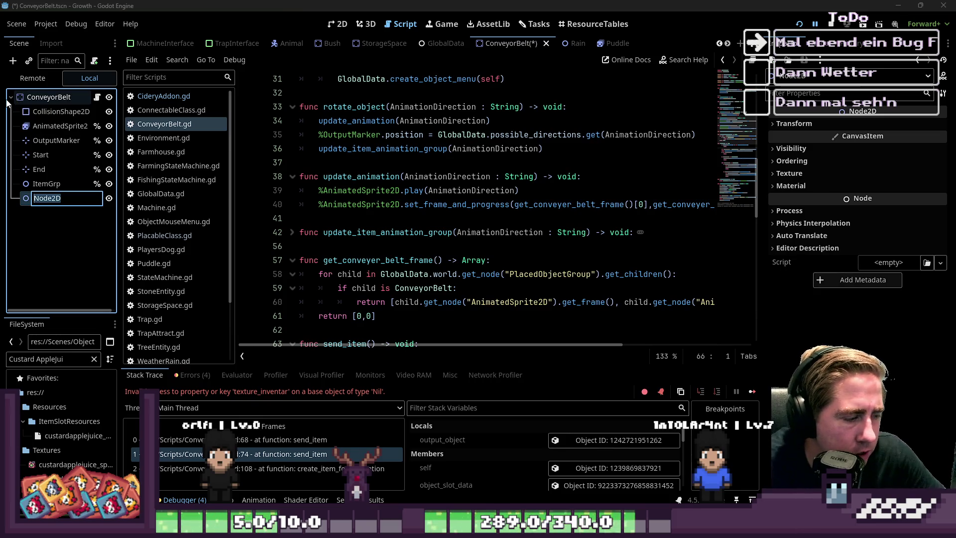
pyautogui.write('Co')
pyautogui.press('BackSpace')
pyautogui.write('veyorBeltStat')
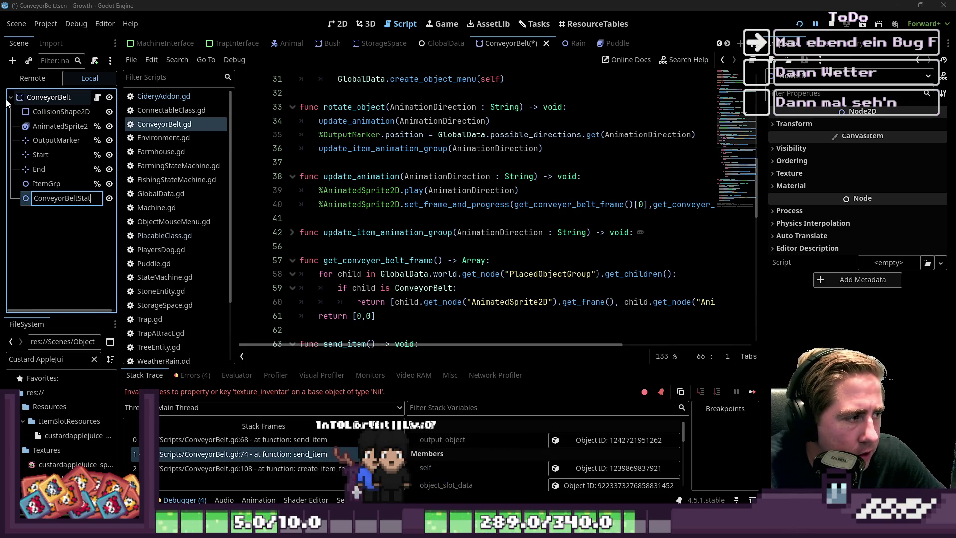
pyautogui.press('Return')
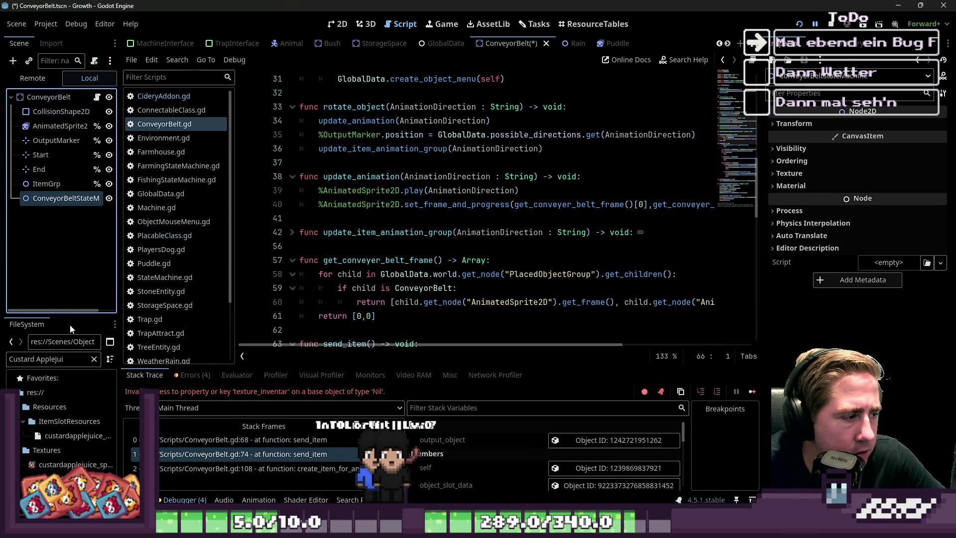
pyautogui.tripleClick(48, 358)
pyautogui.write('Stat')
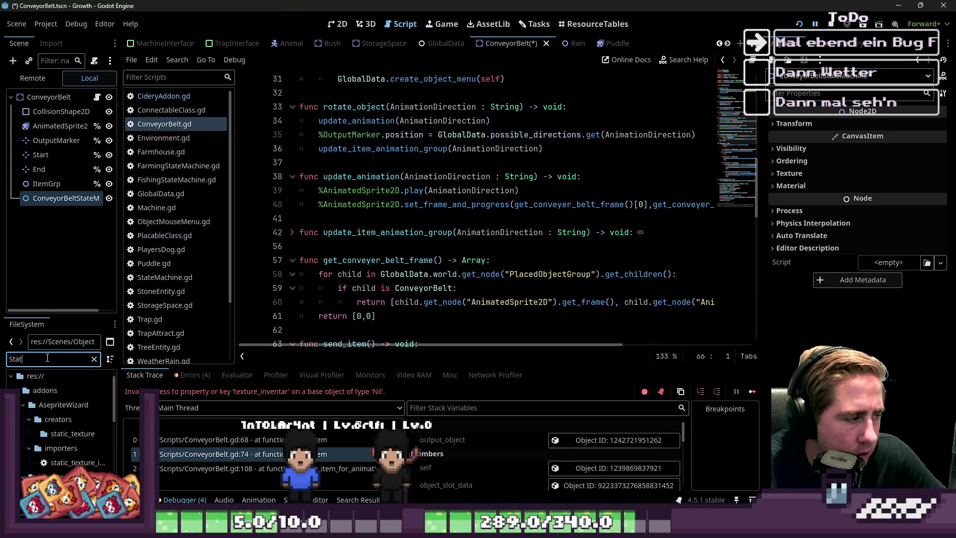
pyautogui.write('eMachine')
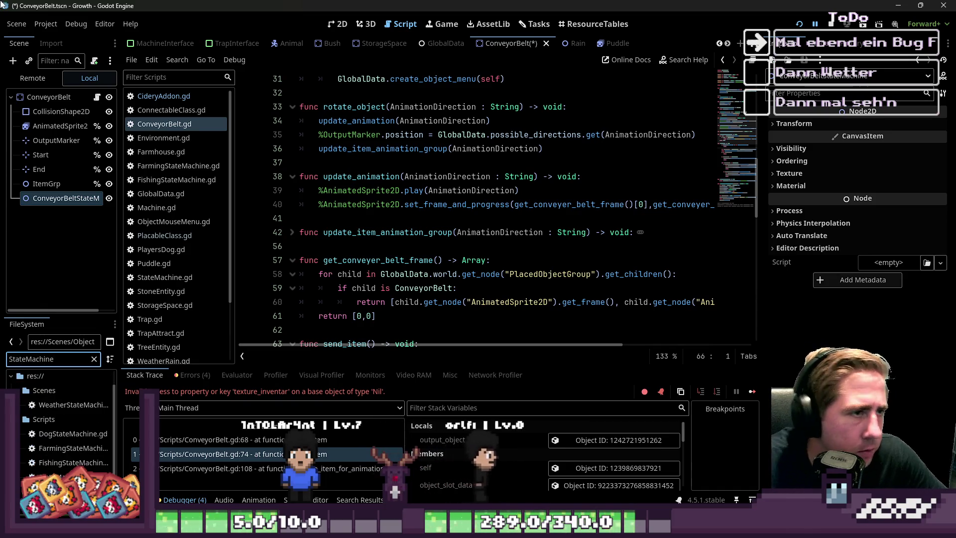
# Browse the Rain, StorageSpace, Machine and Trap scenes, inspecting their state machine nodes.
pyautogui.click(573, 45)
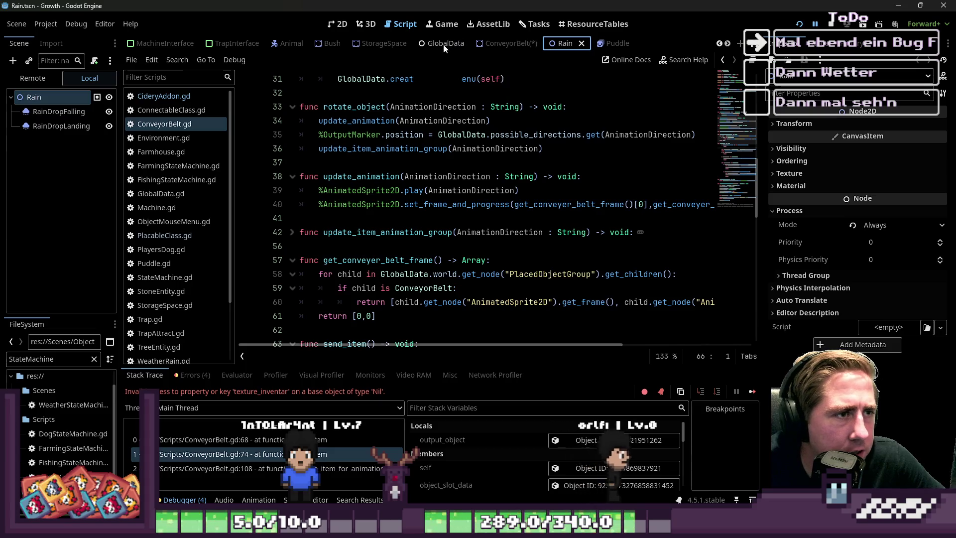
pyautogui.click(393, 46)
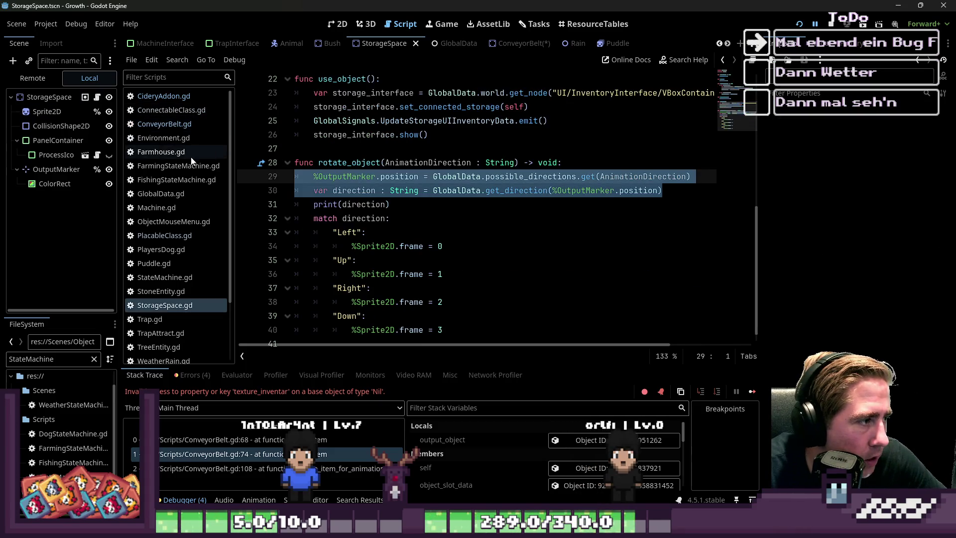
pyautogui.scroll(6, 279, 44)
pyautogui.click(307, 44)
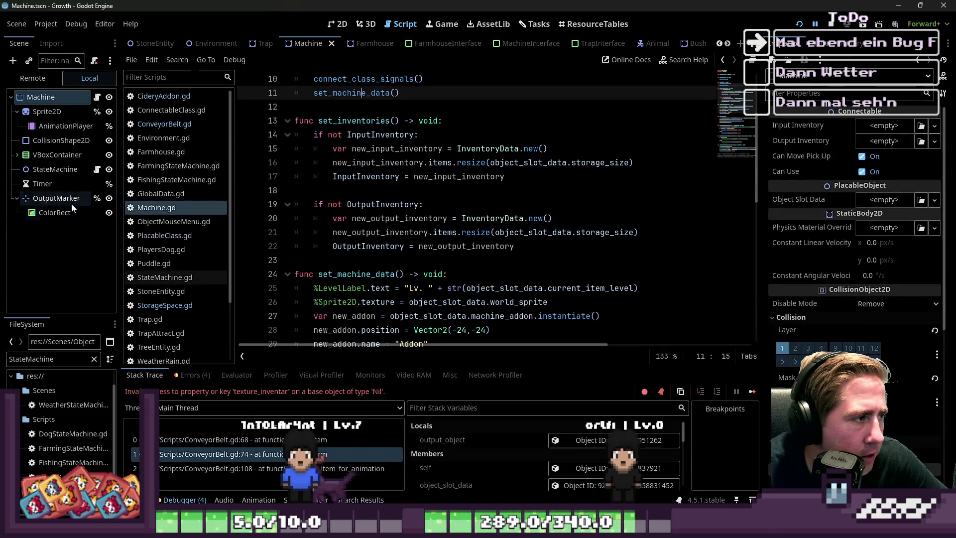
pyautogui.click(59, 170)
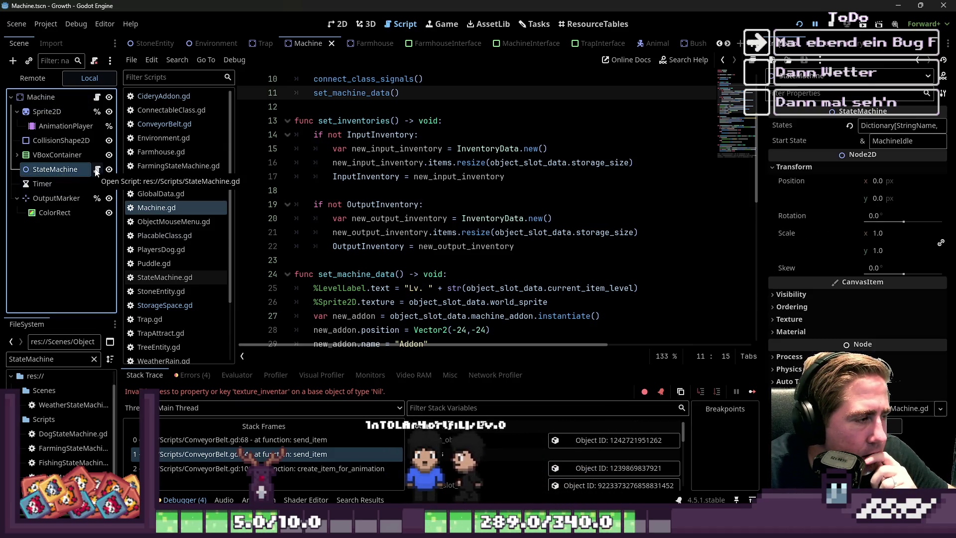
pyautogui.click(263, 43)
pyautogui.click(81, 154)
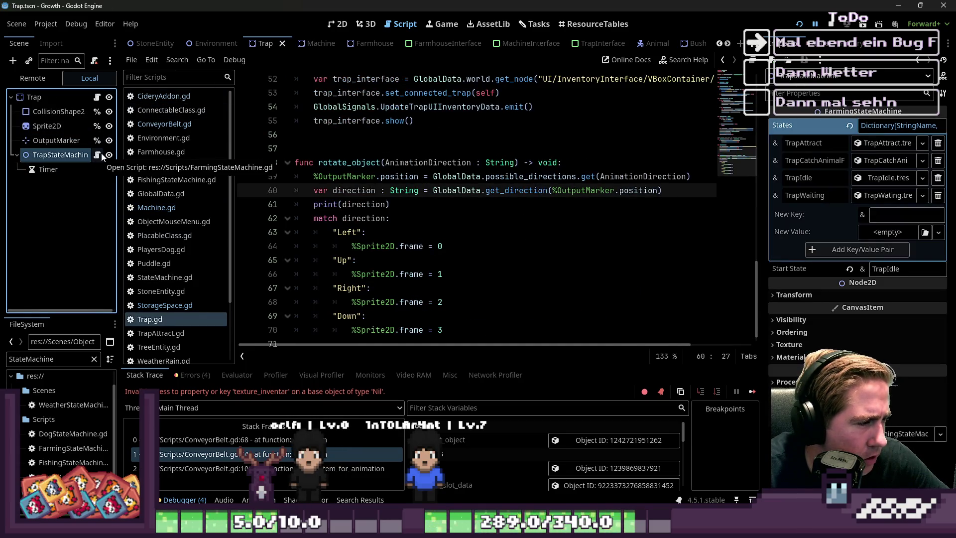
# Open TrapStateMachine's script FarmingStateMachine.gd and read through how it manages states.
pyautogui.click(97, 155)
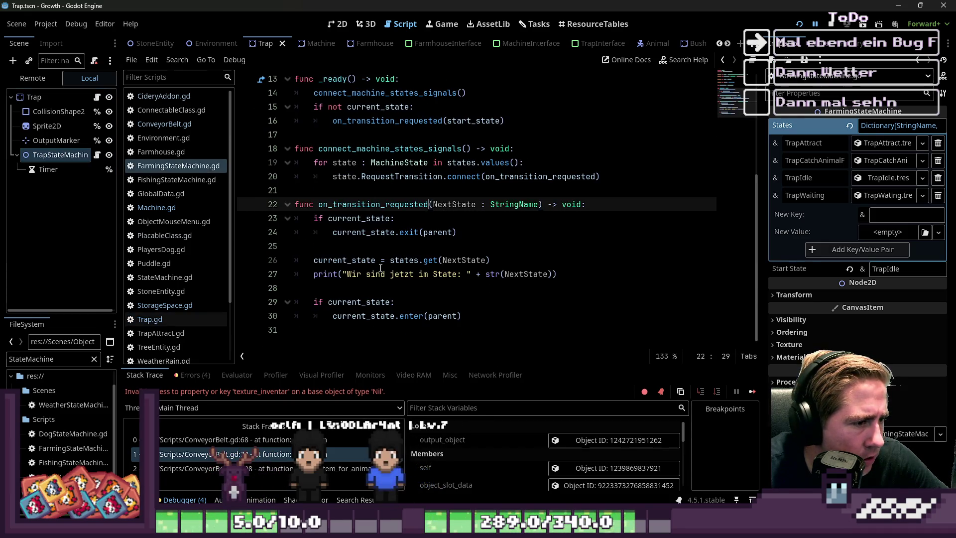
pyautogui.scroll(2, 386, 245)
pyautogui.scroll(3, 383, 174)
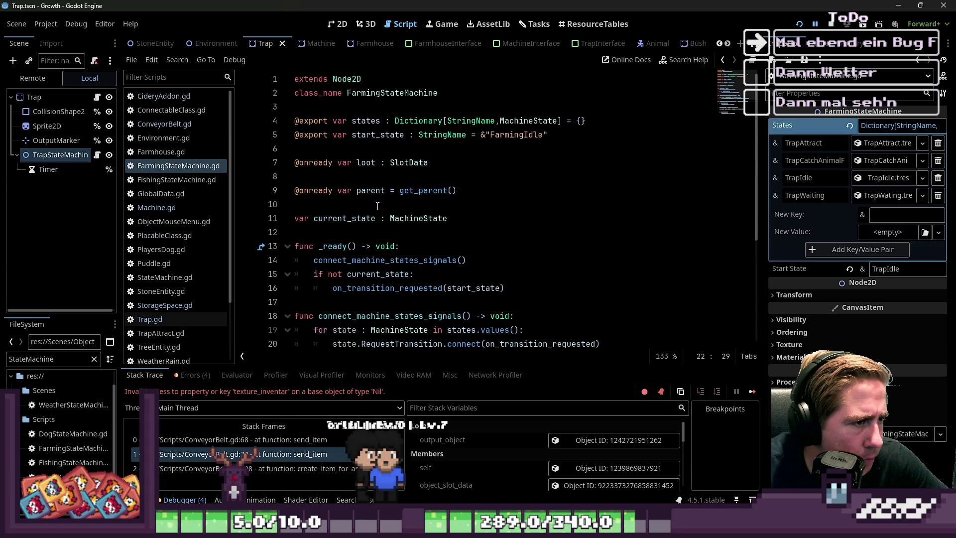
pyautogui.doubleClick(373, 163)
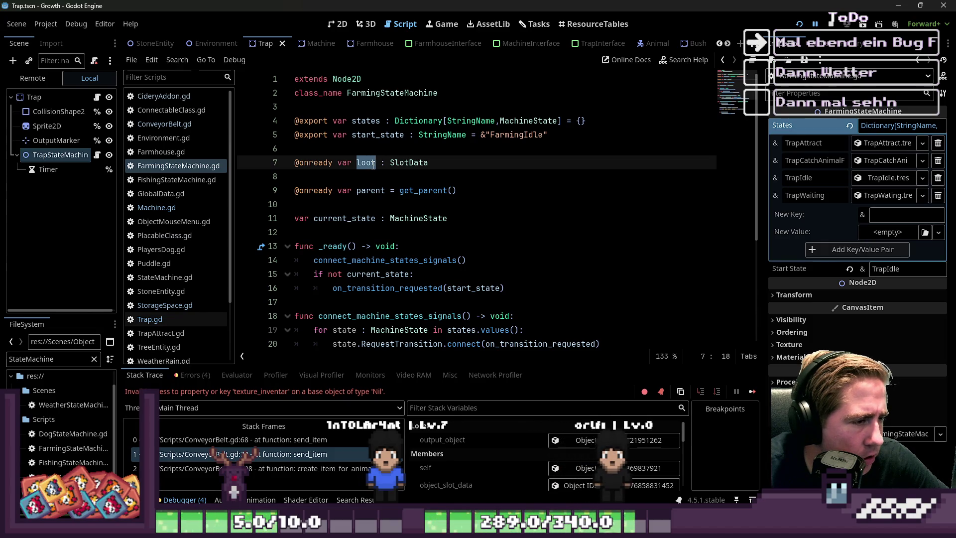
pyautogui.scroll(-3, 384, 175)
pyautogui.scroll(2, 384, 174)
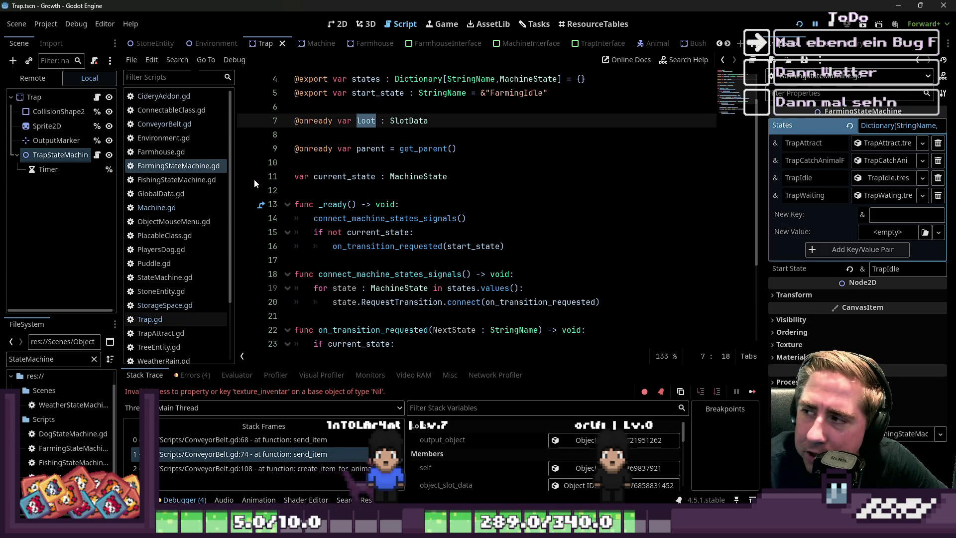
pyautogui.scroll(-6, 510, 49)
pyautogui.scroll(-2, 389, 135)
pyautogui.scroll(3, 389, 135)
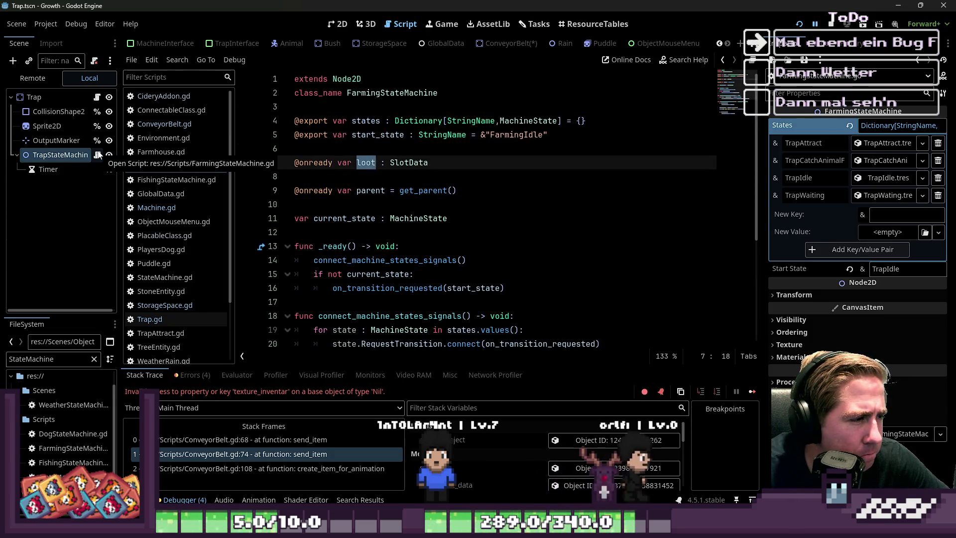
pyautogui.click(498, 45)
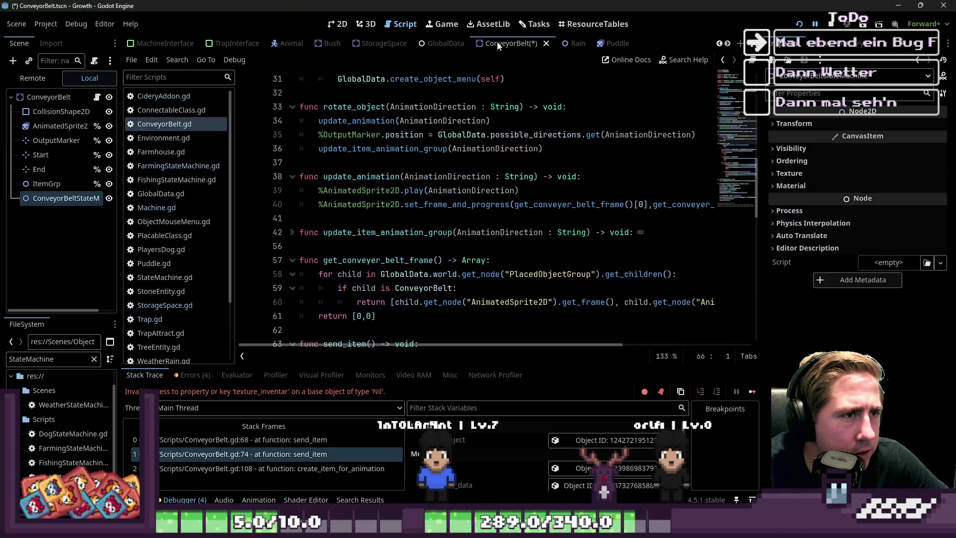
# Start attaching a new script to the ConveyorBeltStateMachine node.
pyautogui.rightClick(59, 199)
pyautogui.click(79, 138)
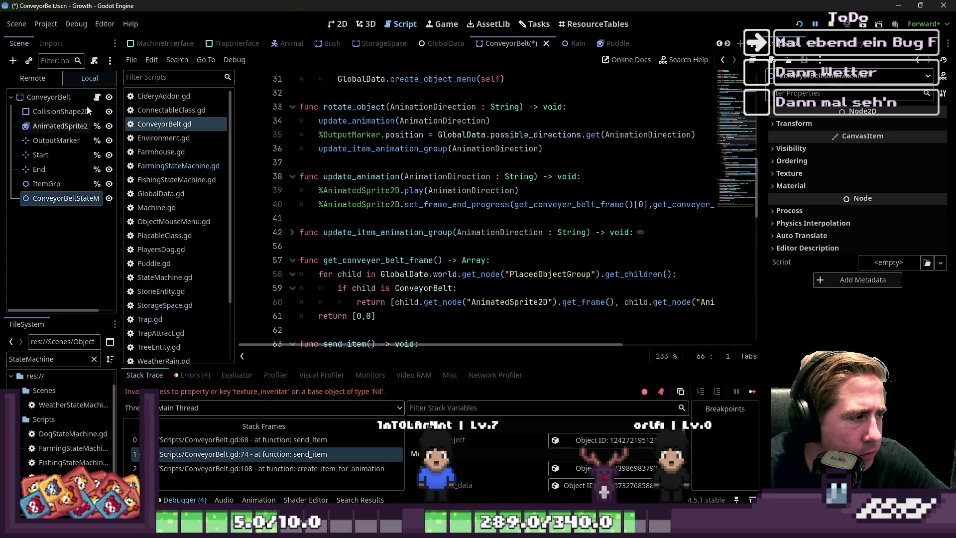
pyautogui.click(100, 64)
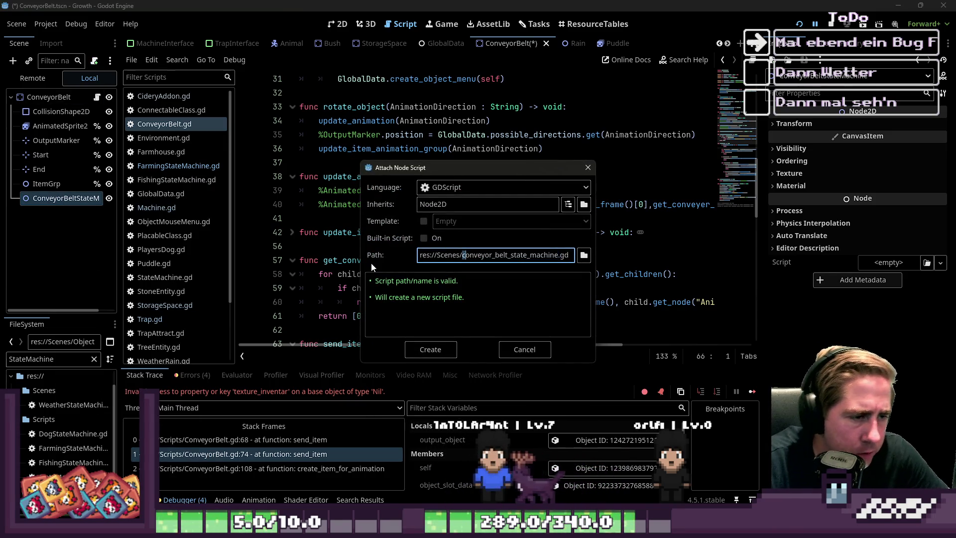
# Set the script path to res://Scripts/ConveyorBeltStateMachine.gd and create it.
pyautogui.press('BackSpace')
pyautogui.press('Delete')
pyautogui.press('Delete')
pyautogui.press('Delete')
pyautogui.write('Belt')
pyautogui.press('Delete')
pyautogui.press('Delete')
pyautogui.write('S')
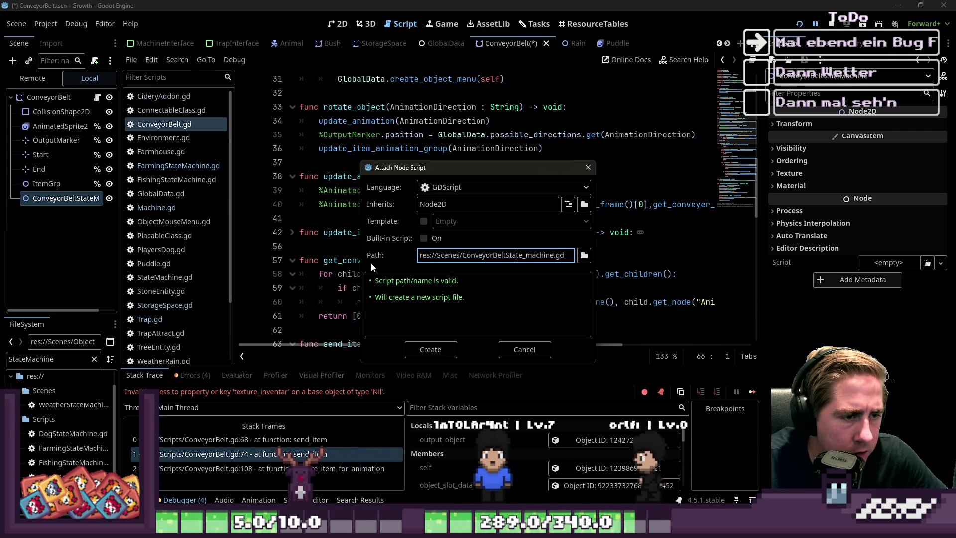
pyautogui.press('Right')
pyautogui.press('Right')
pyautogui.press('Right')
pyautogui.press('Delete')
pyautogui.press('Delete')
pyautogui.write('M')
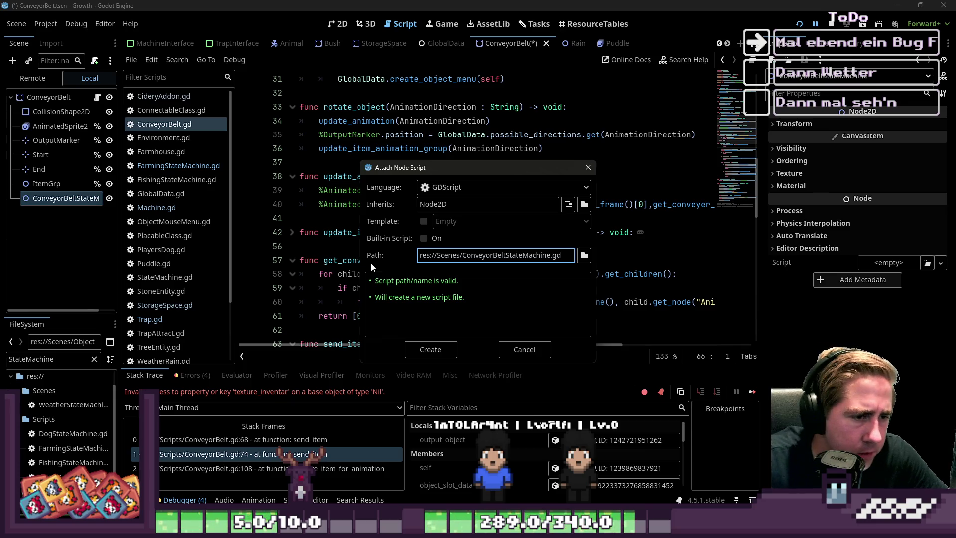
pyautogui.hotkey('shift', 'Right')
pyautogui.hotkey('shift', 'Right')
pyautogui.hotkey('shift', 'Right')
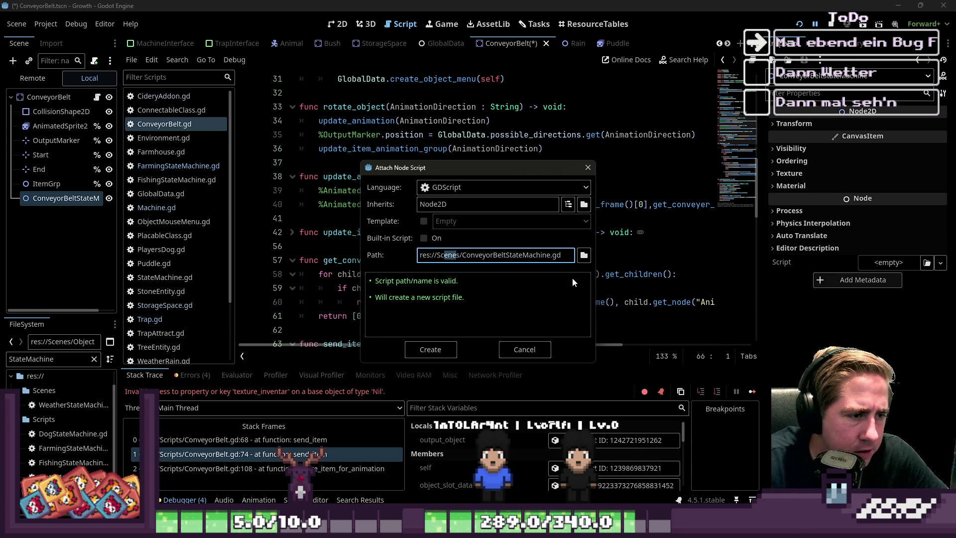
pyautogui.write('ript')
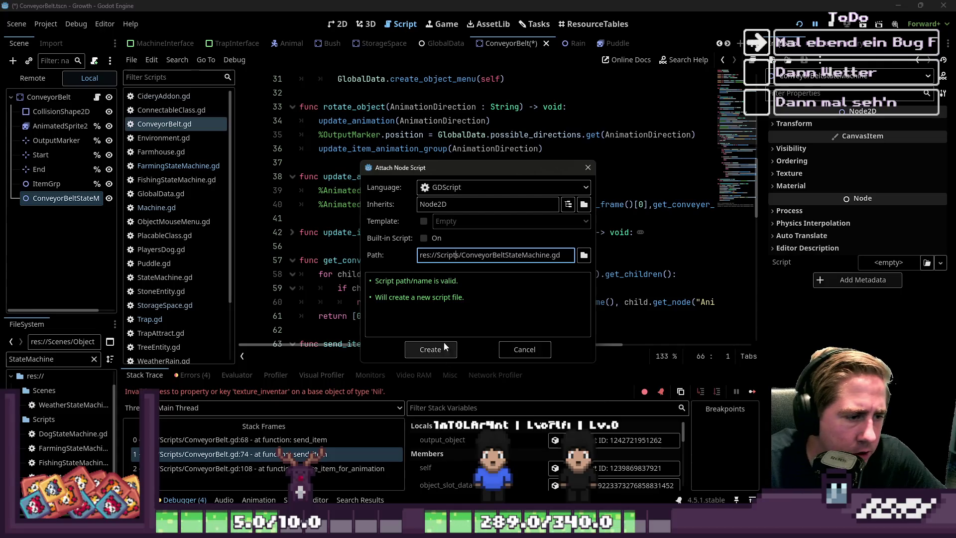
pyautogui.click(445, 349)
pyautogui.click(428, 184)
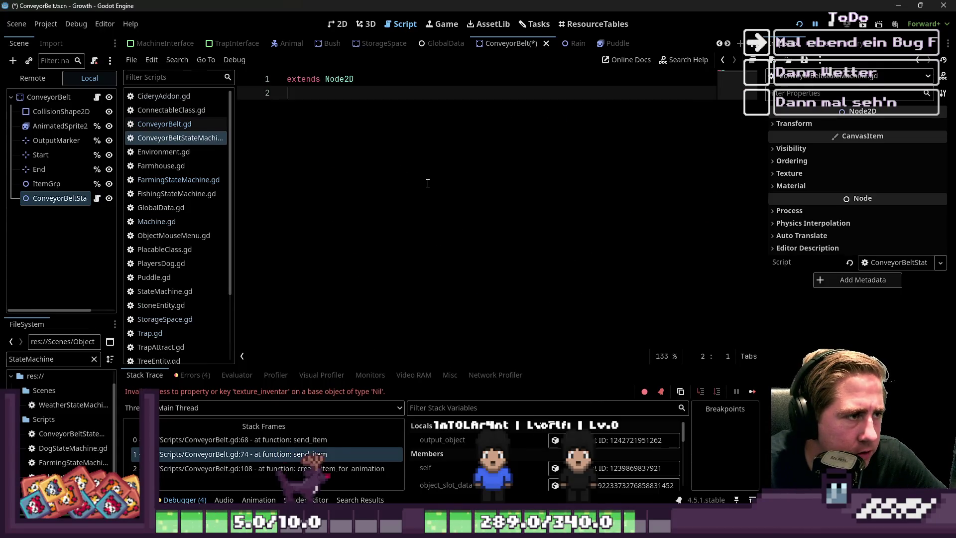
# Add class_name ConveyorBeltStateMachine to the new script and save.
pyautogui.write('class_name Conveyo')
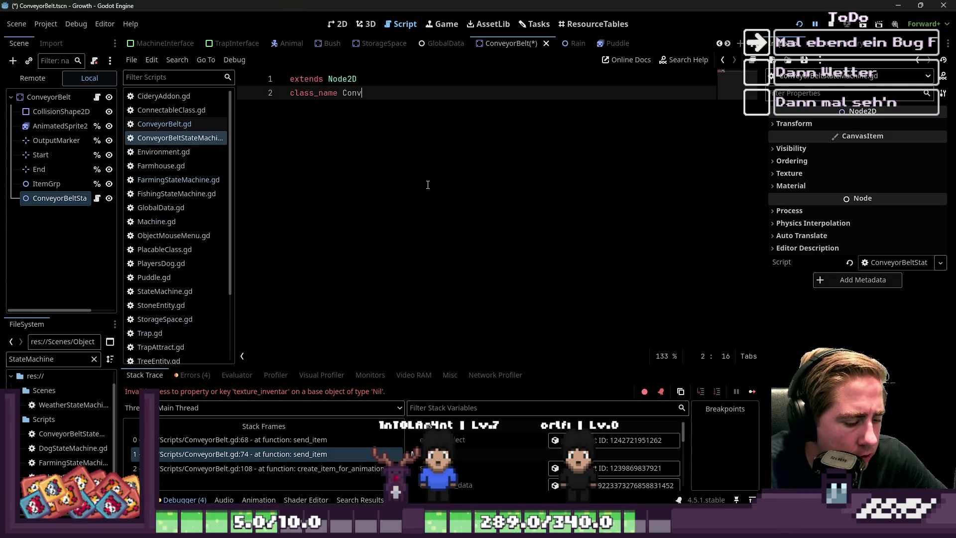
pyautogui.write('rBo')
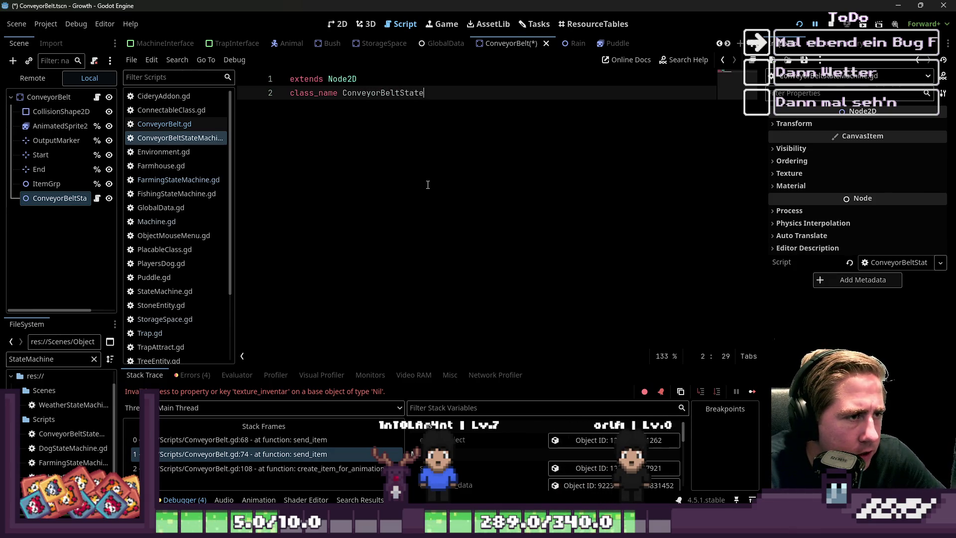
pyautogui.hotkey('ctrl', 's')
pyautogui.press('Return')
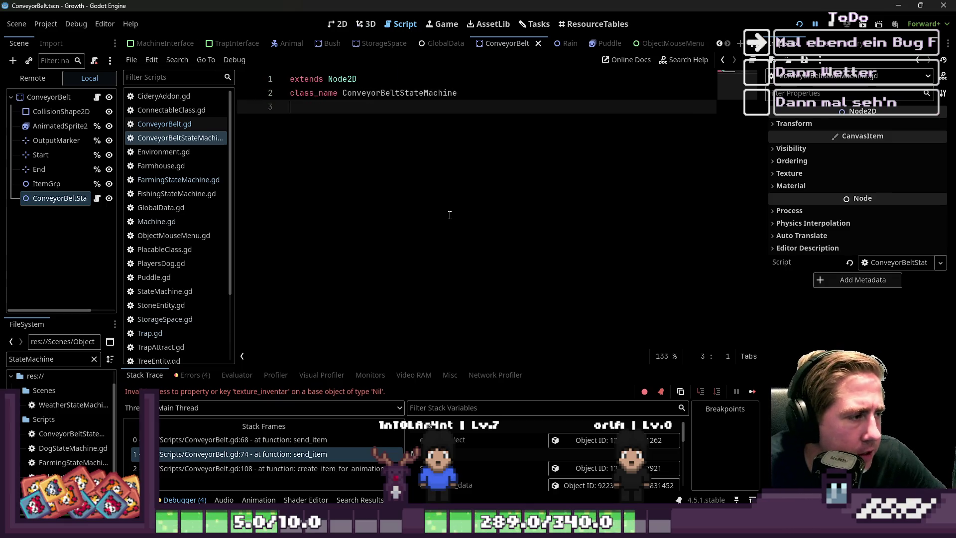
# Copy the state-machine code from line 3 onward in FarmingStateMachine.gd.
pyautogui.click(141, 222)
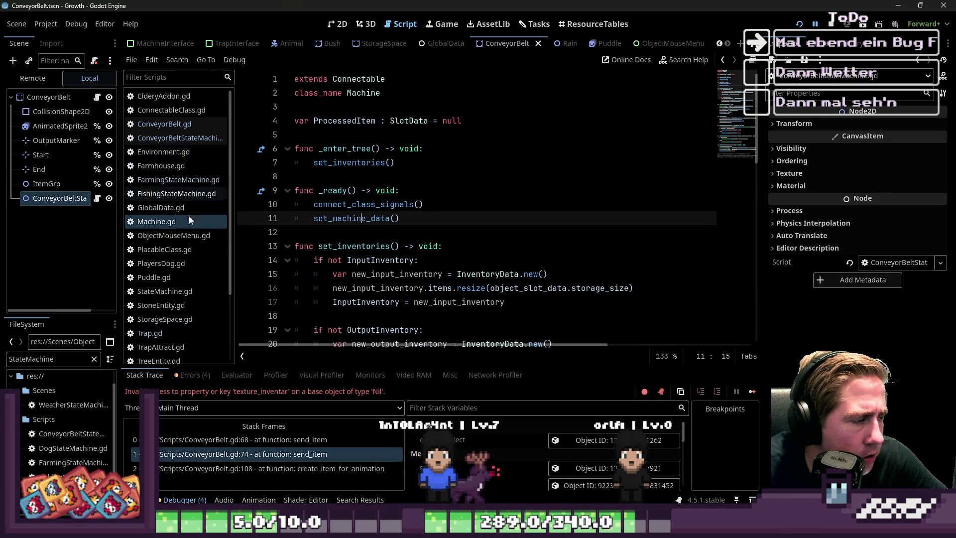
pyautogui.scroll(-3, 169, 186)
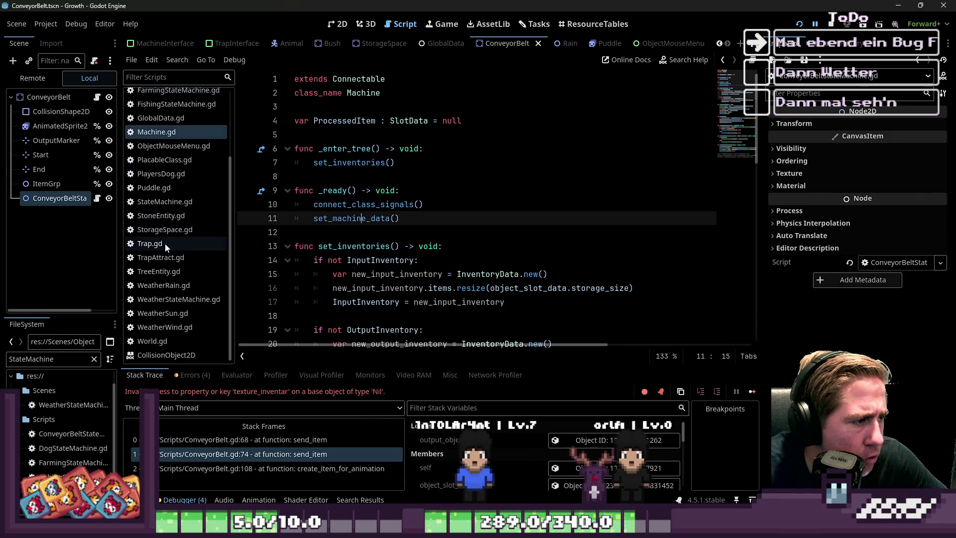
pyautogui.click(166, 243)
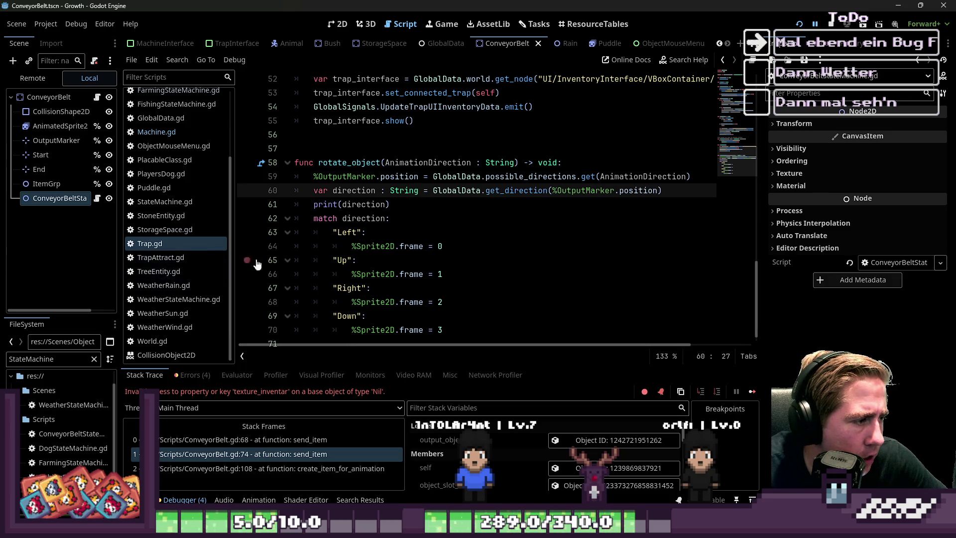
pyautogui.scroll(3, 199, 164)
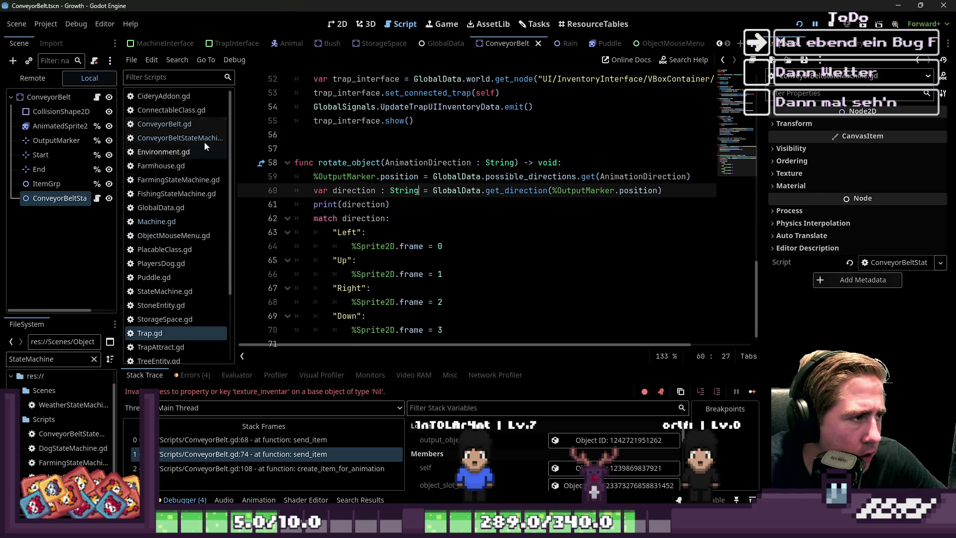
pyautogui.click(195, 182)
pyautogui.click(342, 191)
pyautogui.click(311, 110)
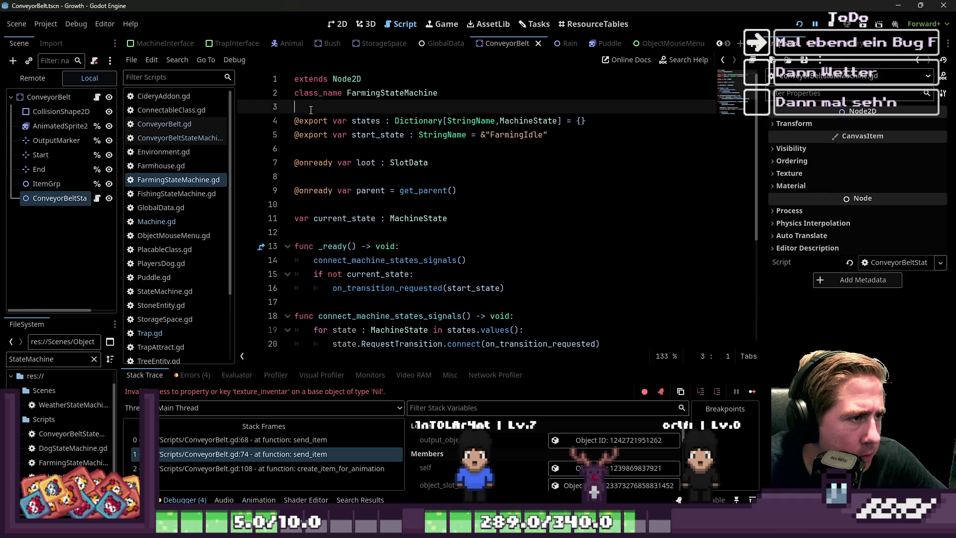
pyautogui.moveTo(297, 107)
pyautogui.mouseDown()
pyautogui.moveTo(449, 219)
pyautogui.moveTo(573, 348)
pyautogui.moveTo(619, 357)
pyautogui.mouseUp()
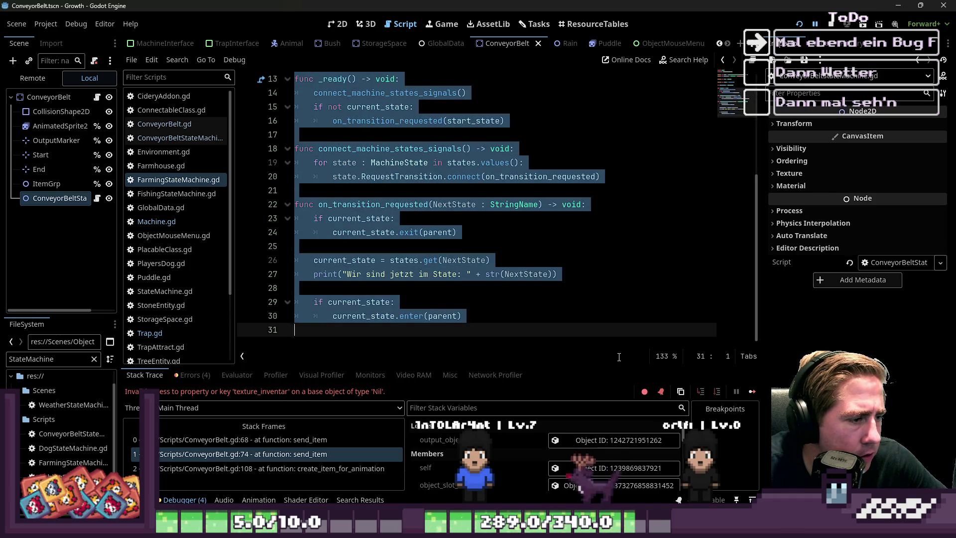
pyautogui.scroll(-2, 182, 180)
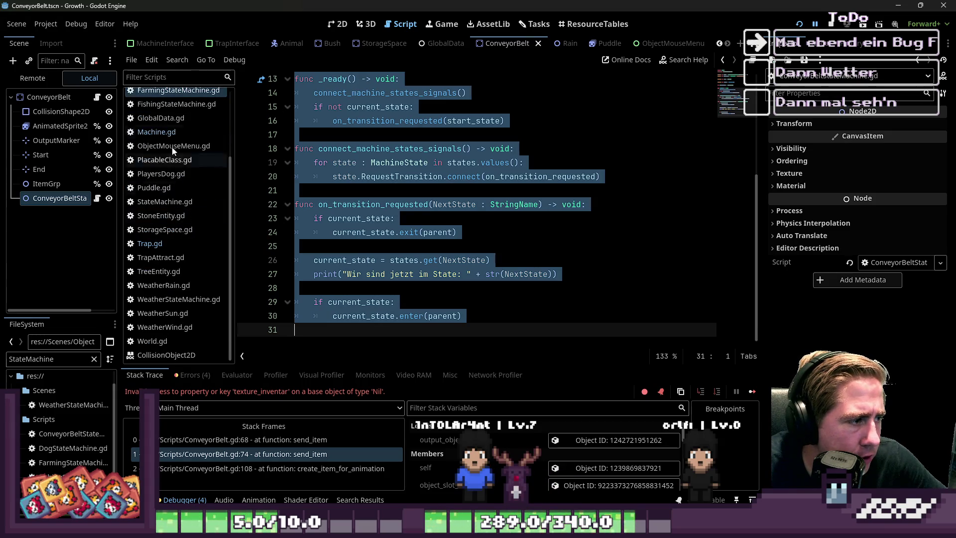
pyautogui.scroll(-5, 164, 164)
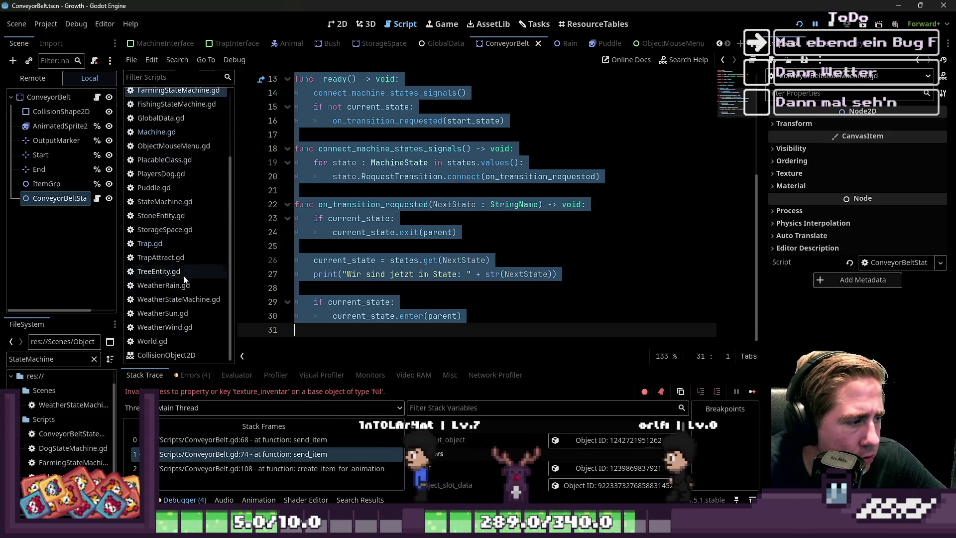
pyautogui.scroll(6, 169, 188)
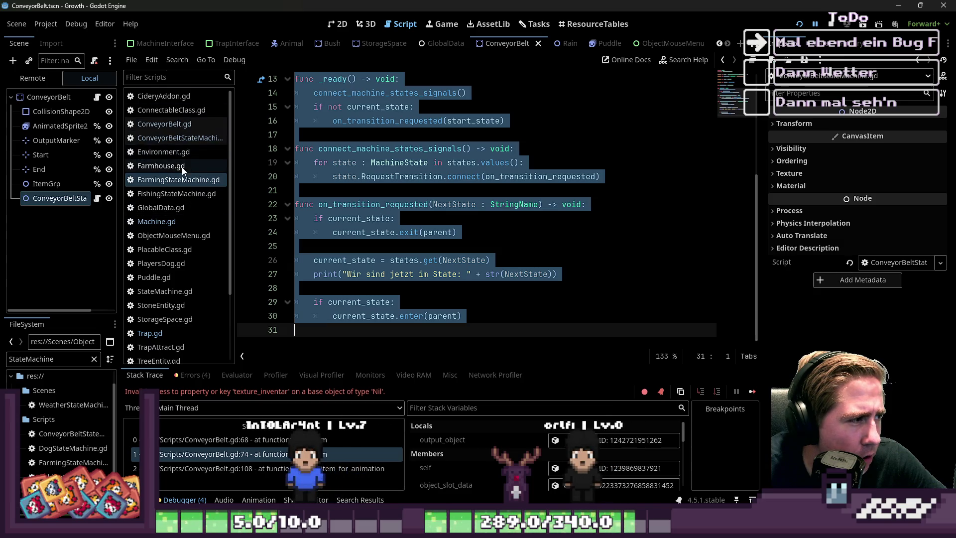
# Paste the code into ConveyorBeltStateMachine.gd and delete the loot variable line.
pyautogui.click(169, 128)
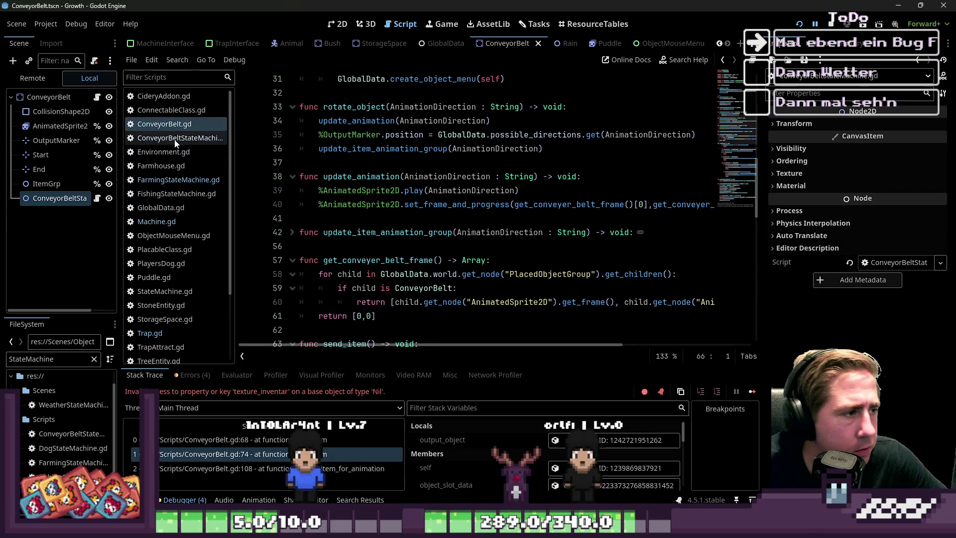
pyautogui.click(177, 139)
pyautogui.press('Return')
pyautogui.hotkey('ctrl', 'v')
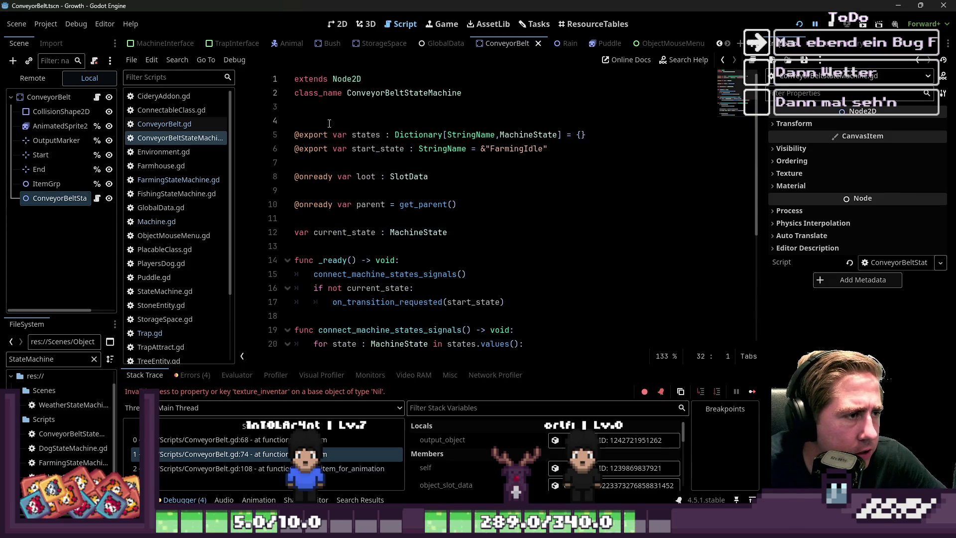
pyautogui.press('BackSpace')
pyautogui.tripleClick(420, 163)
pyautogui.press('BackSpace')
pyautogui.press('BackSpace')
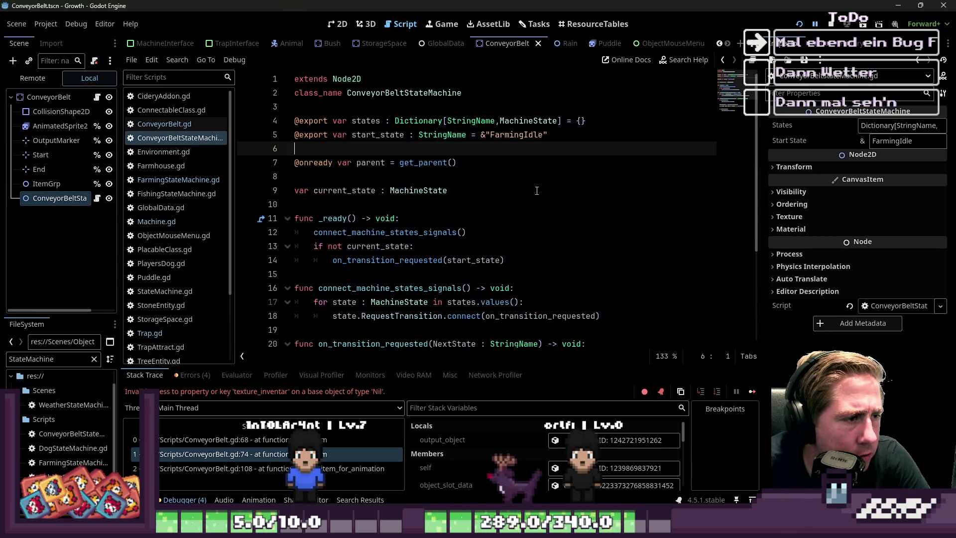
# Review the parent and current_state variables and the node's States dictionary property.
pyautogui.click(498, 178)
pyautogui.doubleClick(371, 162)
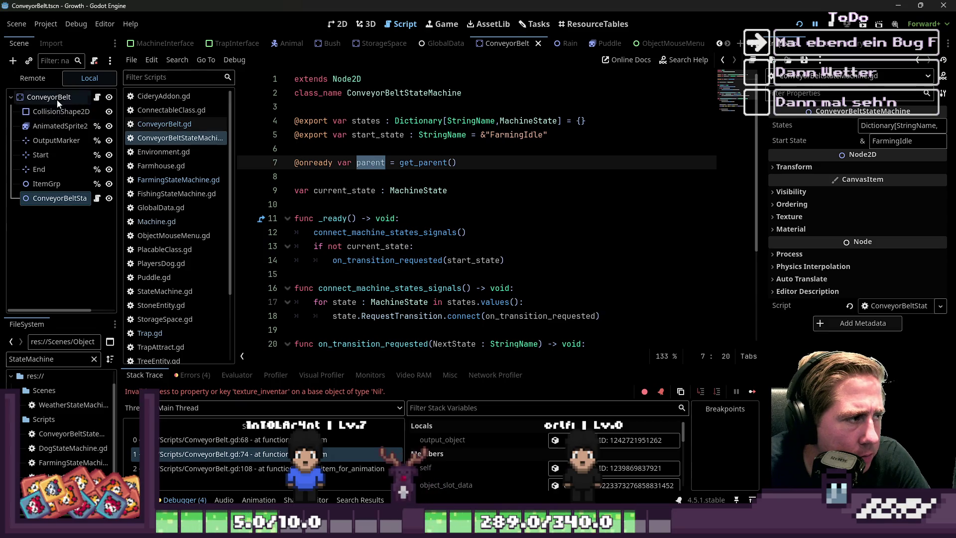
pyautogui.click(438, 177)
pyautogui.doubleClick(344, 191)
pyautogui.click(431, 191)
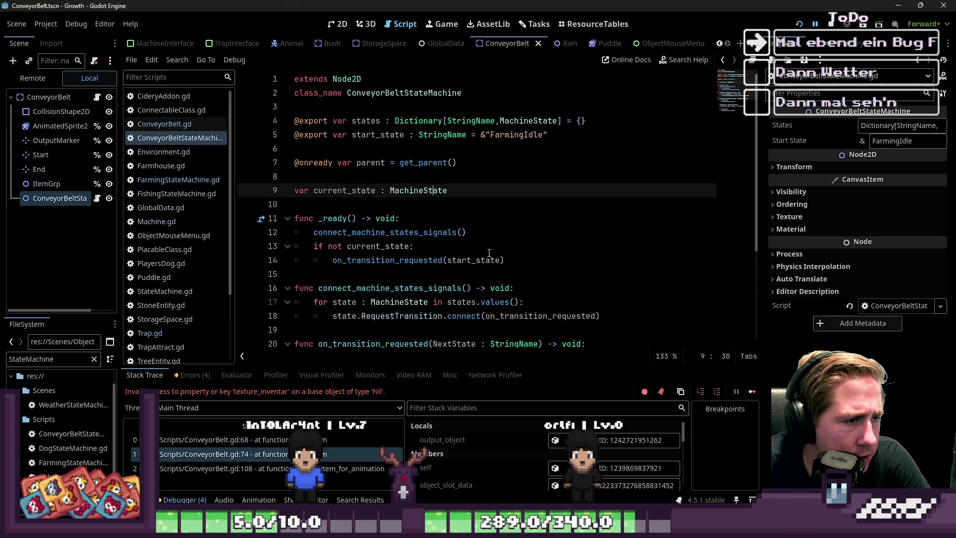
pyautogui.scroll(-1, 426, 158)
pyautogui.click(70, 198)
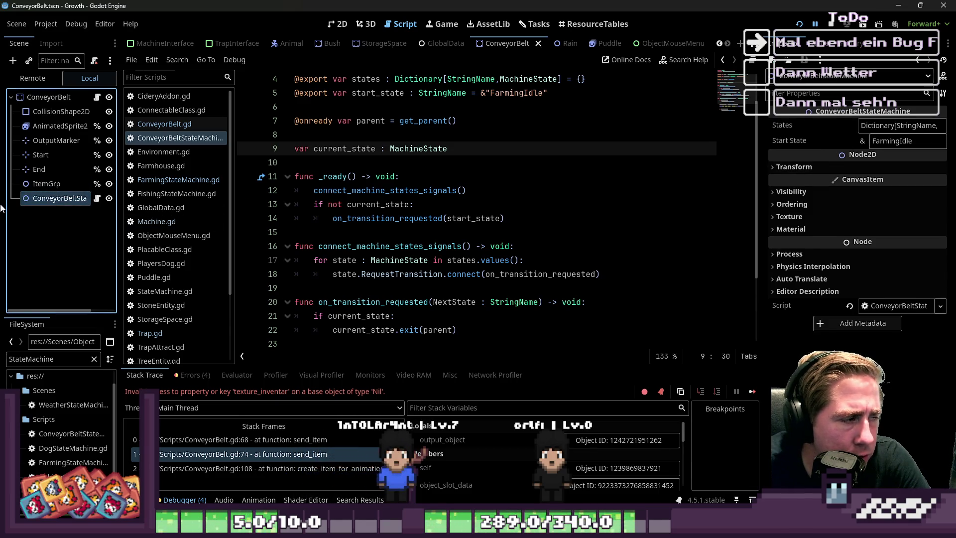
pyautogui.doubleClick(326, 154)
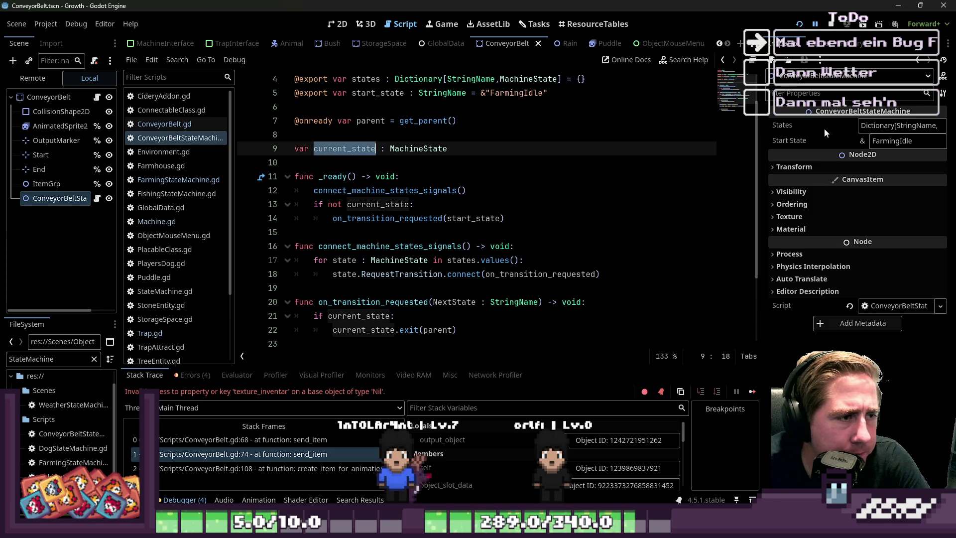
pyautogui.click(888, 128)
pyautogui.click(887, 128)
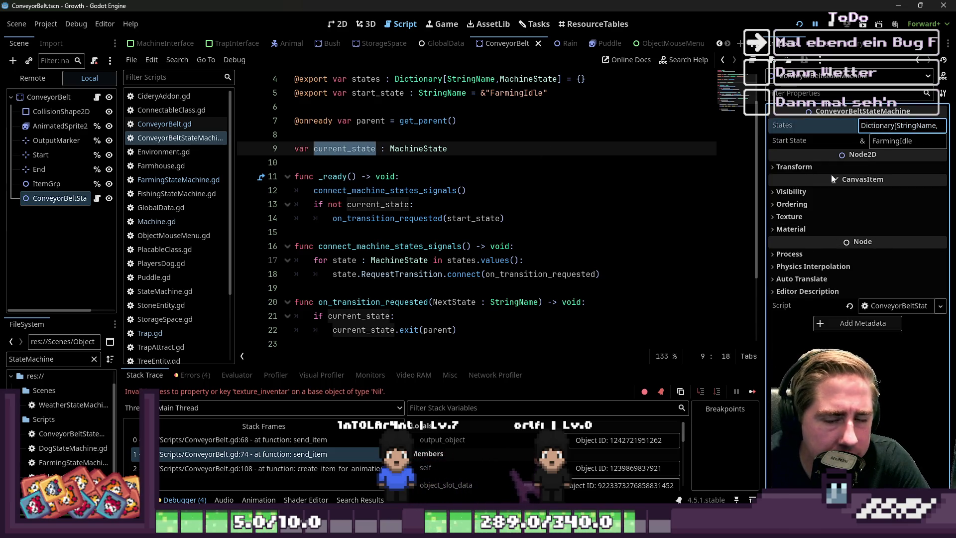
pyautogui.click(310, 162)
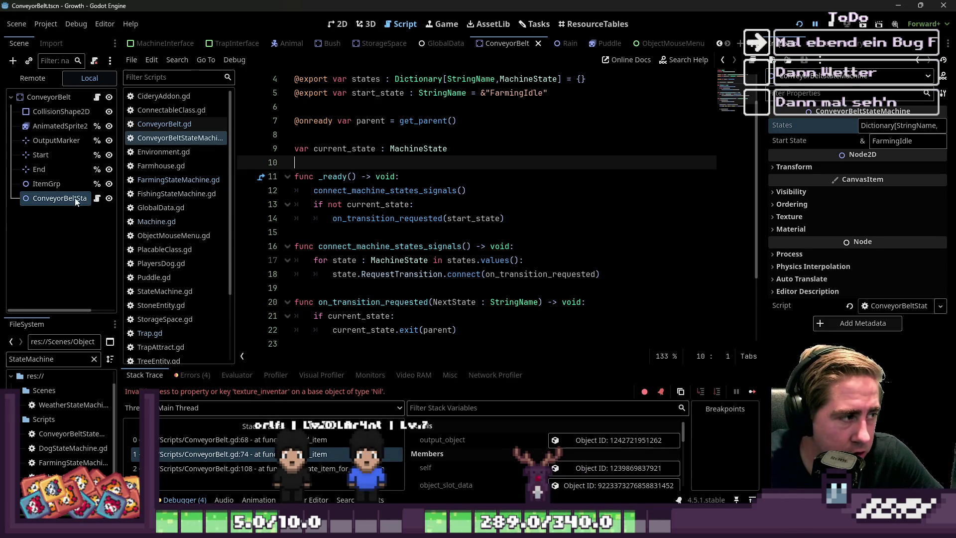
# Filter the FileSystem for ConveyorBeltSend files, then clear the filter.
pyautogui.write('C')
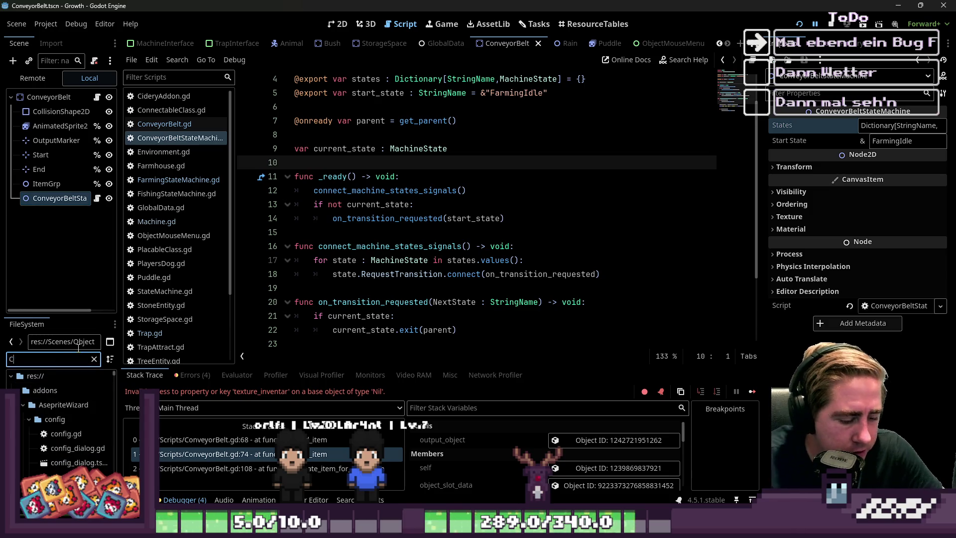
pyautogui.write('onveyor')
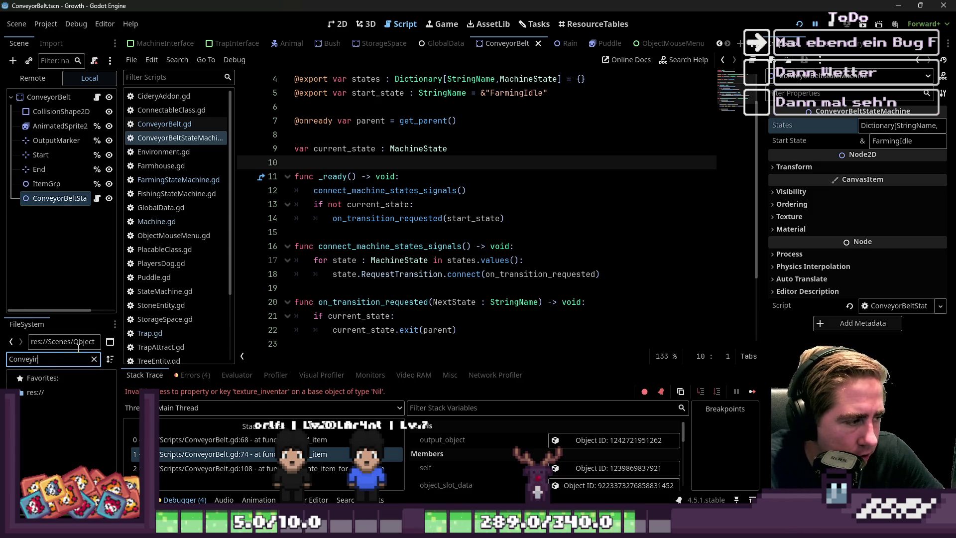
pyautogui.write('BeltSendI')
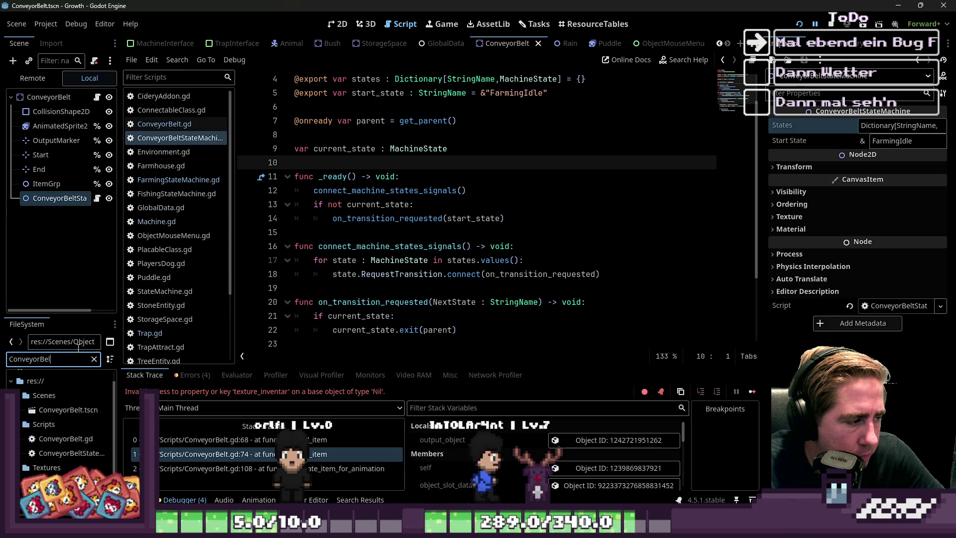
pyautogui.hotkey('ctrl', 'a')
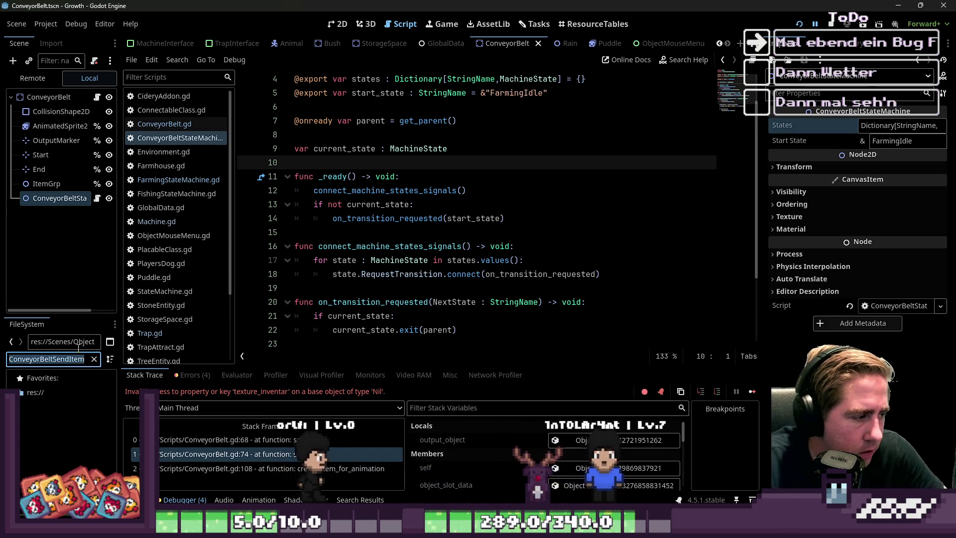
pyautogui.press('BackSpace')
pyautogui.write('SendIt')
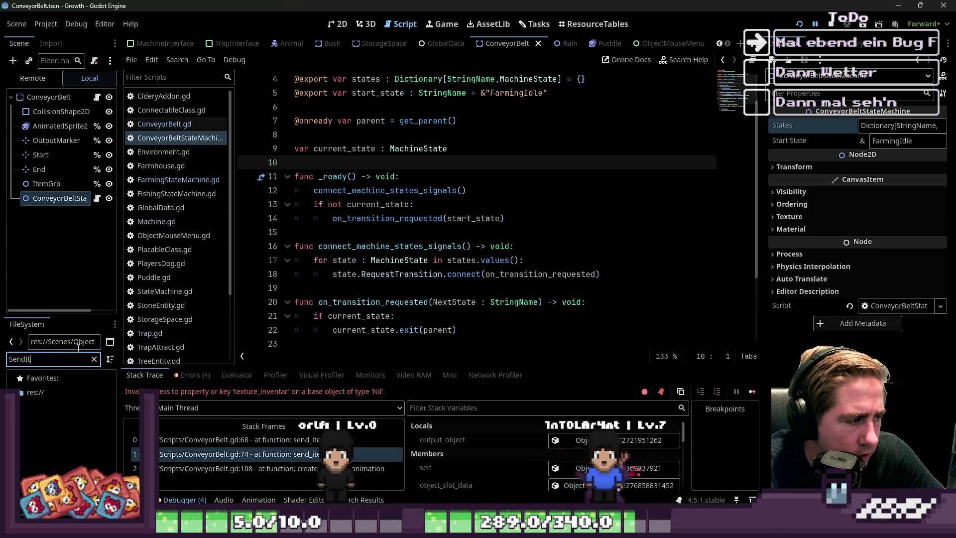
pyautogui.click(94, 359)
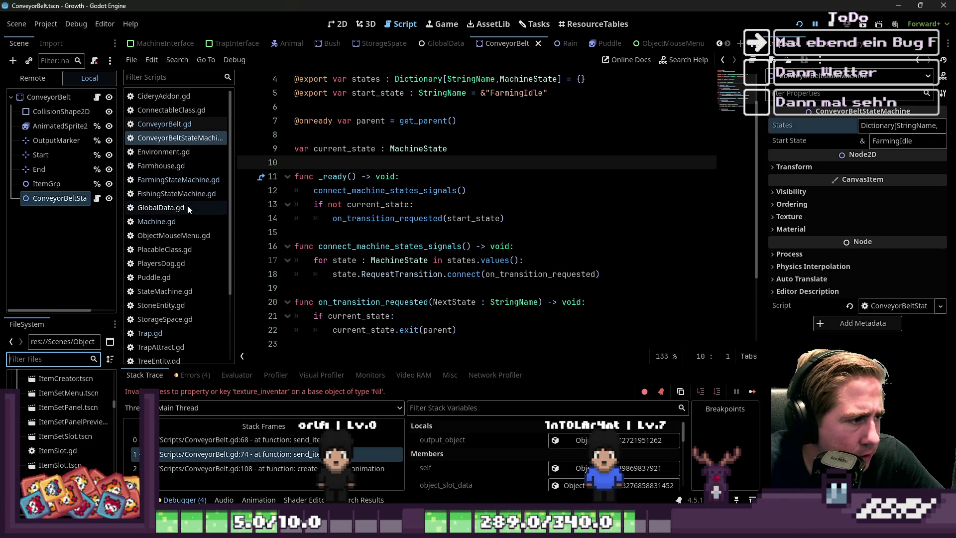
pyautogui.scroll(-3, 193, 279)
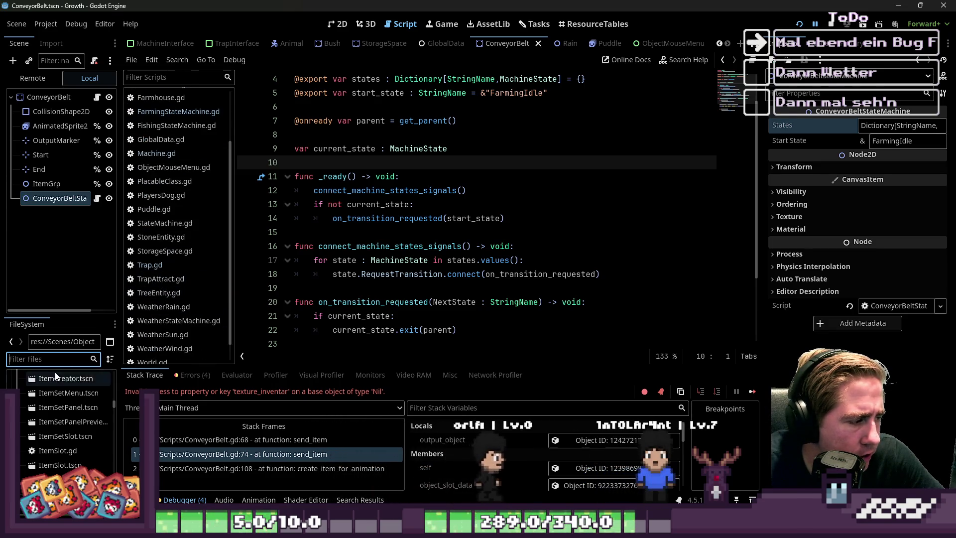
# Filter for ConveyorBeltIdle, find no match, and clear the filter text.
pyautogui.write('CVnbe')
pyautogui.press('BackSpace')
pyautogui.press('BackSpace')
pyautogui.press('BackSpace')
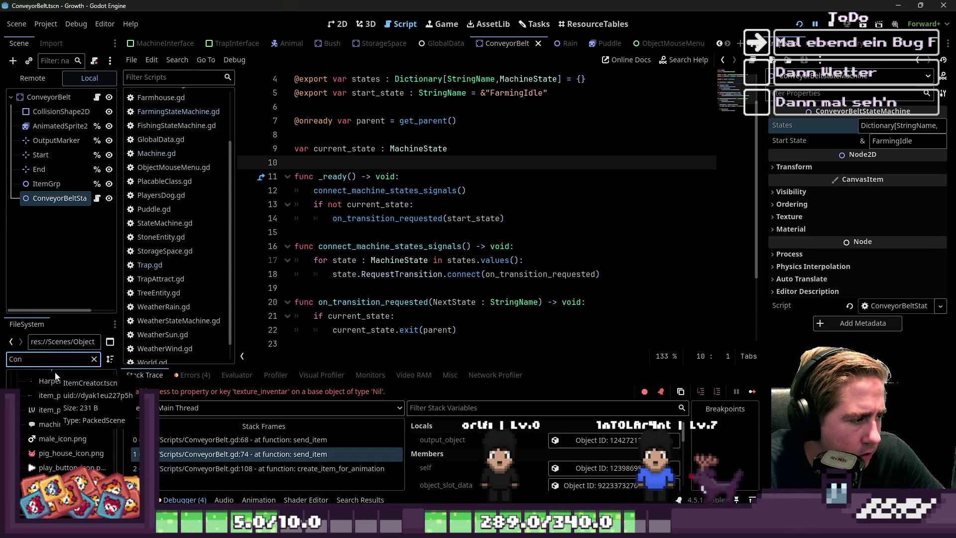
pyautogui.write('veyor')
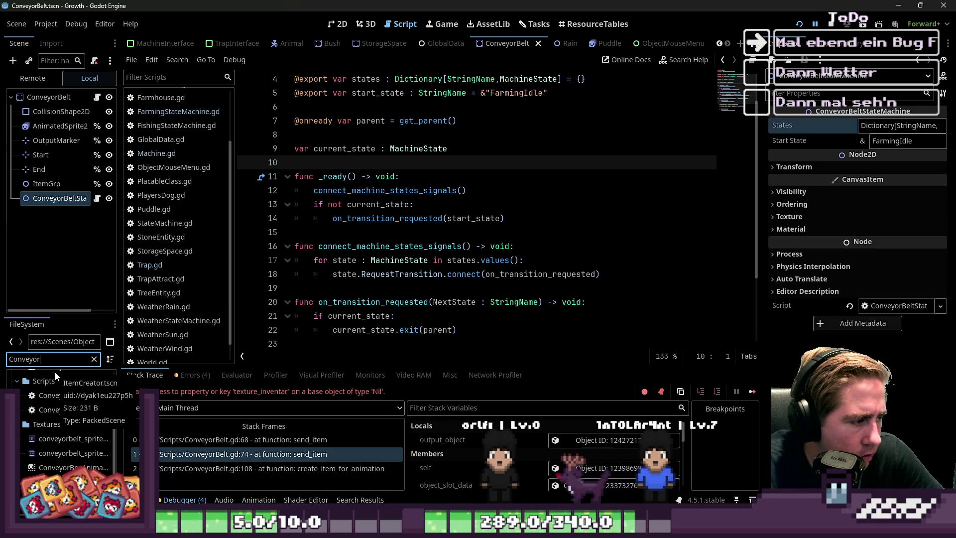
pyautogui.write('Belt')
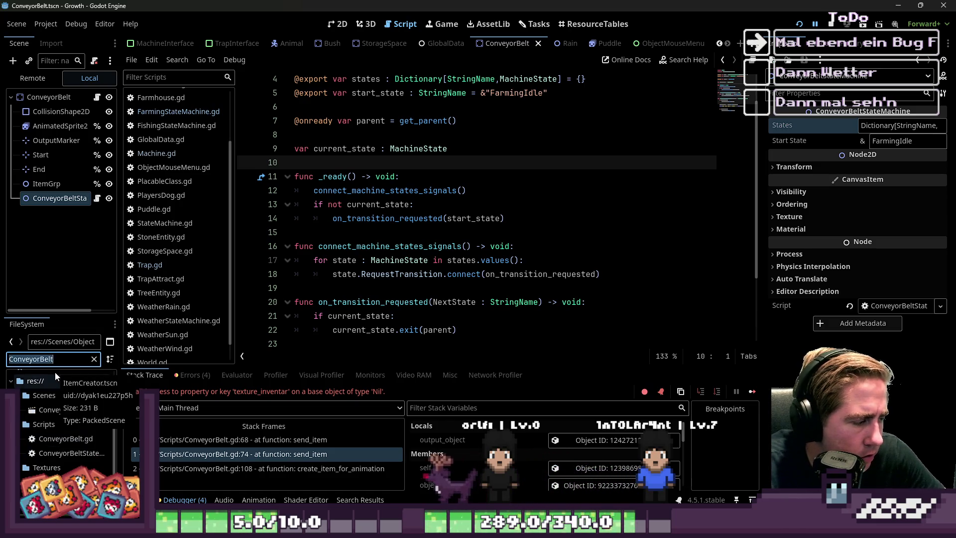
pyautogui.write('Idle')
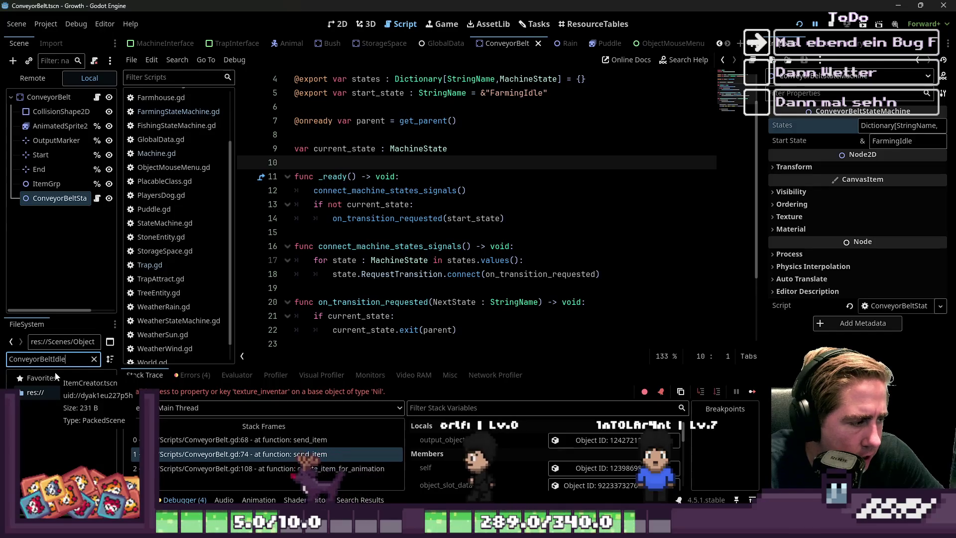
pyautogui.hotkey('ctrl', 'a')
pyautogui.hotkey('ctrl', 'c')
pyautogui.press('BackSpace')
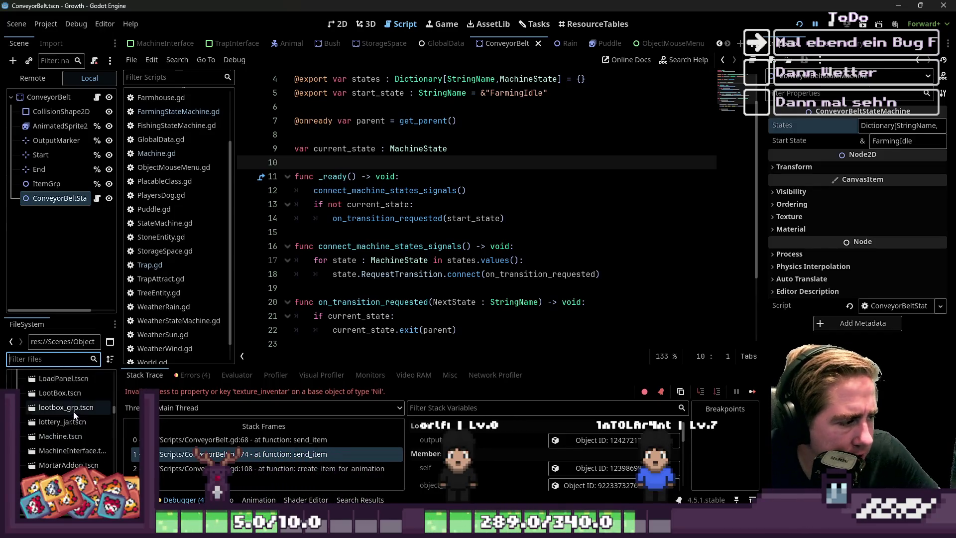
# Start a new script with the path Scripts/ConveyorBeltIdle.gd.
pyautogui.click(131, 59)
pyautogui.click(147, 74)
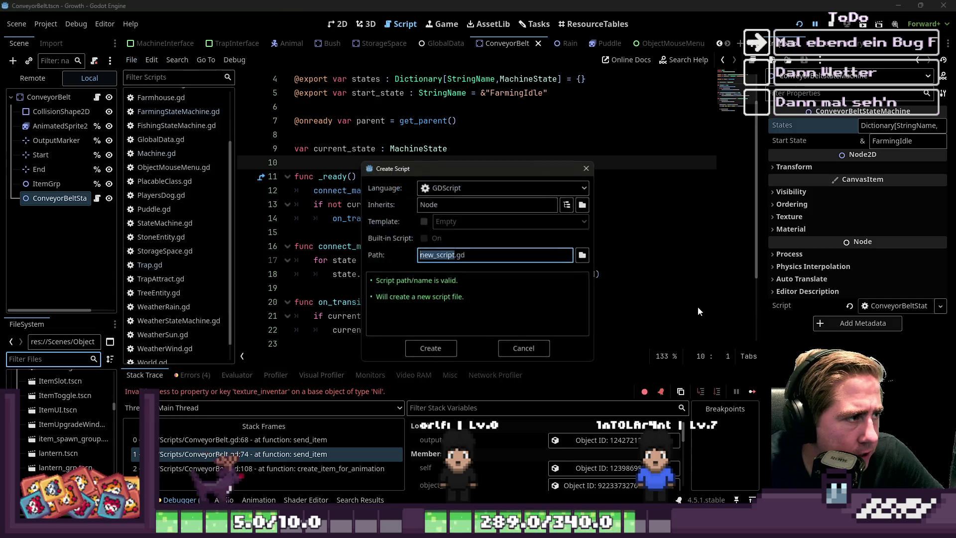
pyautogui.hotkey('ctrl', 'v')
pyautogui.press('Home')
pyautogui.write('Script')
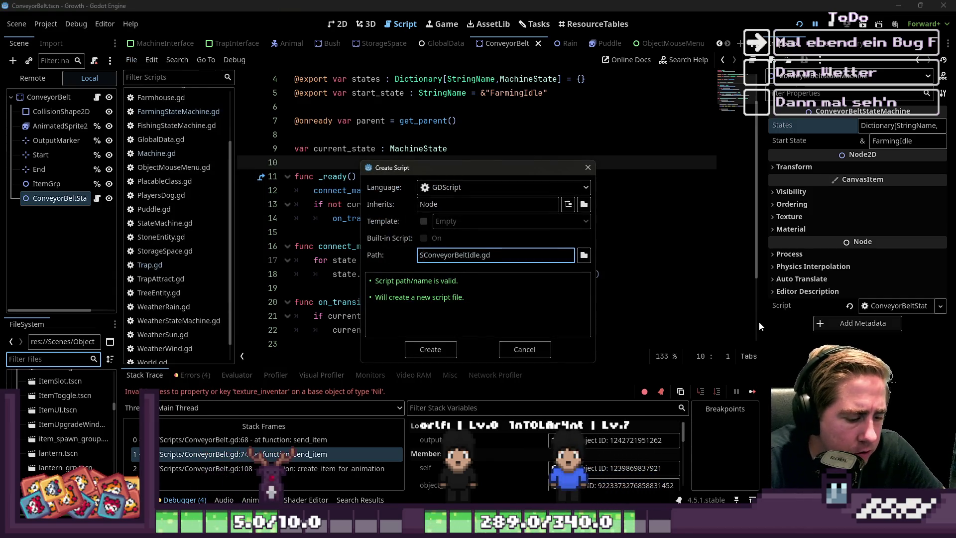
pyautogui.write('s/')
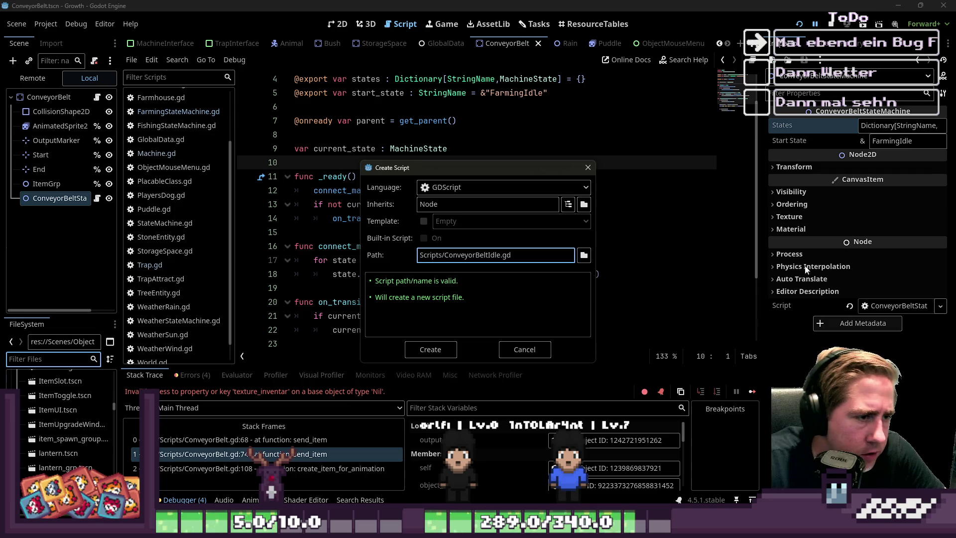
# Set Inherits to MachineState and create the ConveyorBeltIdle script.
pyautogui.click(473, 207)
pyautogui.hotkey('ctrl', 'a')
pyautogui.write('M')
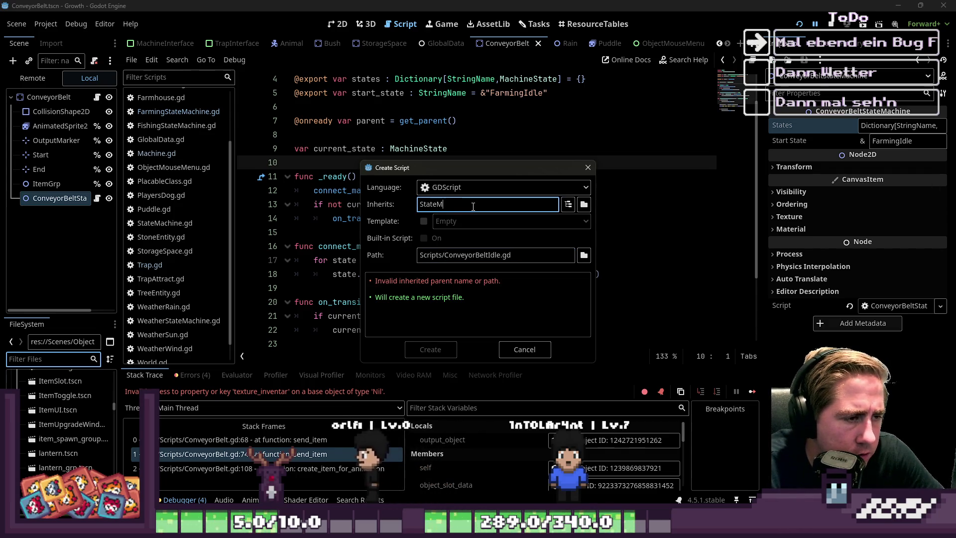
pyautogui.press('BackSpace')
pyautogui.press('BackSpace')
pyautogui.press('BackSpace')
pyautogui.write('neS')
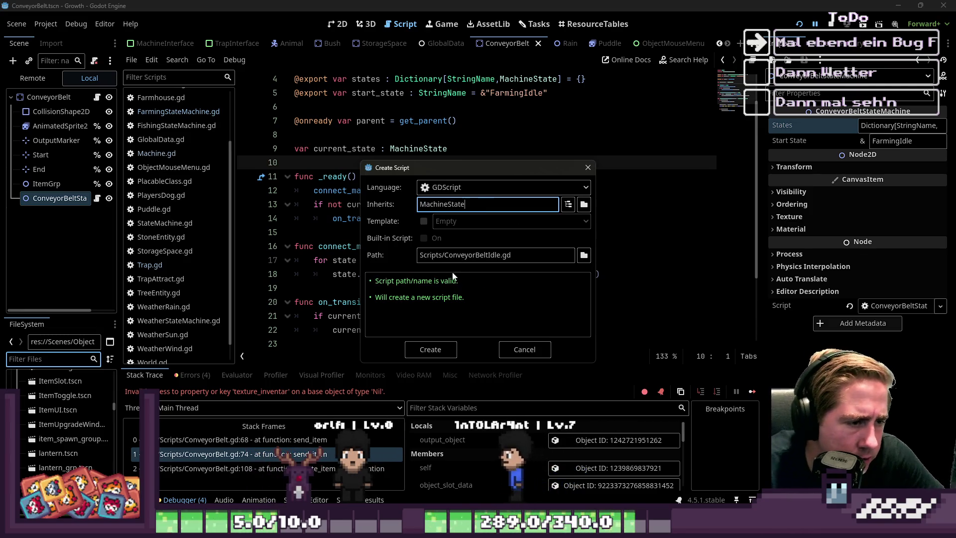
pyautogui.doubleClick(473, 255)
pyautogui.click(411, 350)
pyautogui.write('class_name ConveyorBeltIdle')
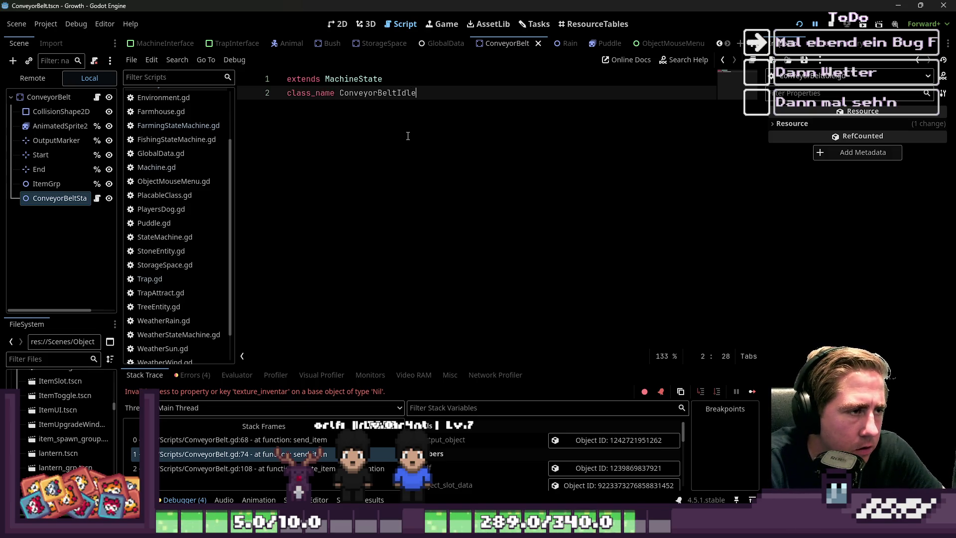
# Add the autocompleted func enter(...args : Array) -> void: declaration.
pyautogui.press('Return')
pyautogui.press('Return')
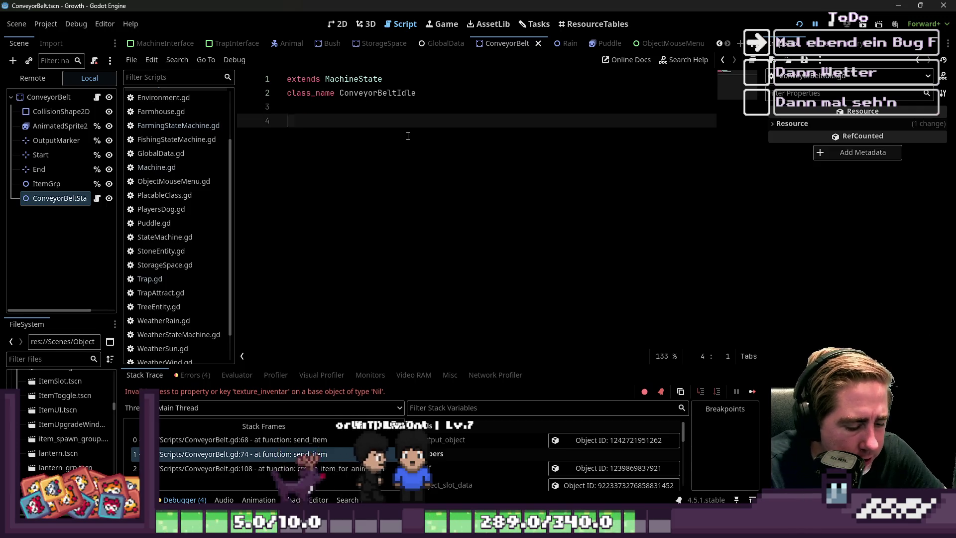
pyautogui.write('func e')
pyautogui.press('Return')
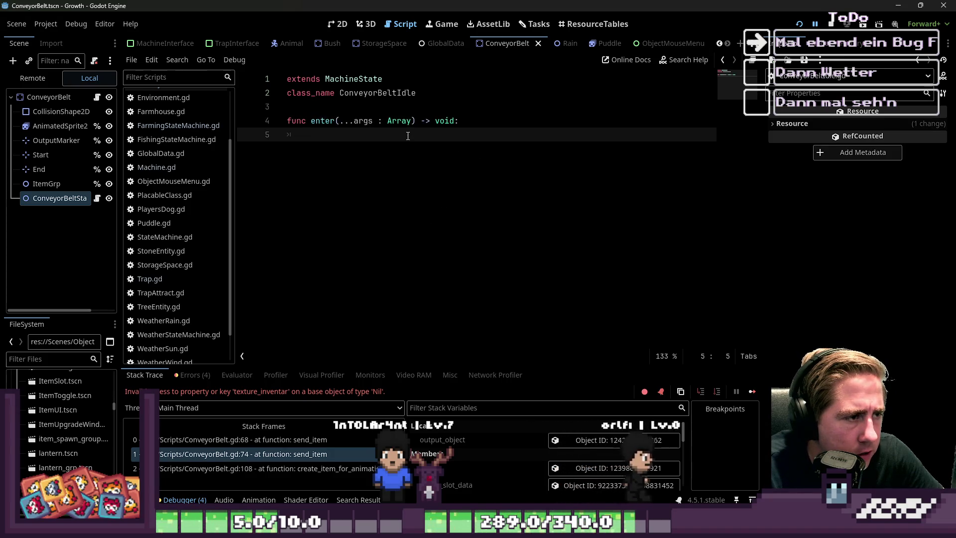
pyautogui.press('Return')
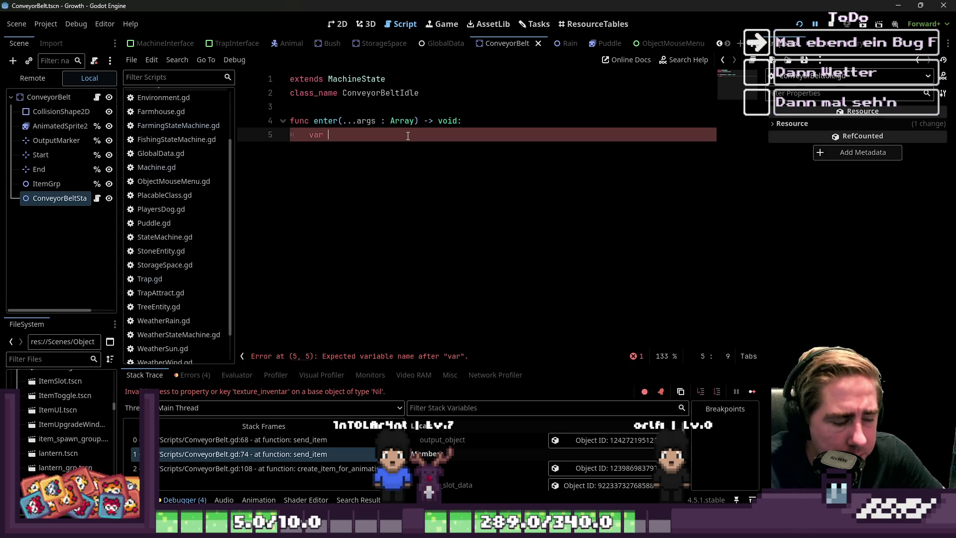
pyautogui.write('var')
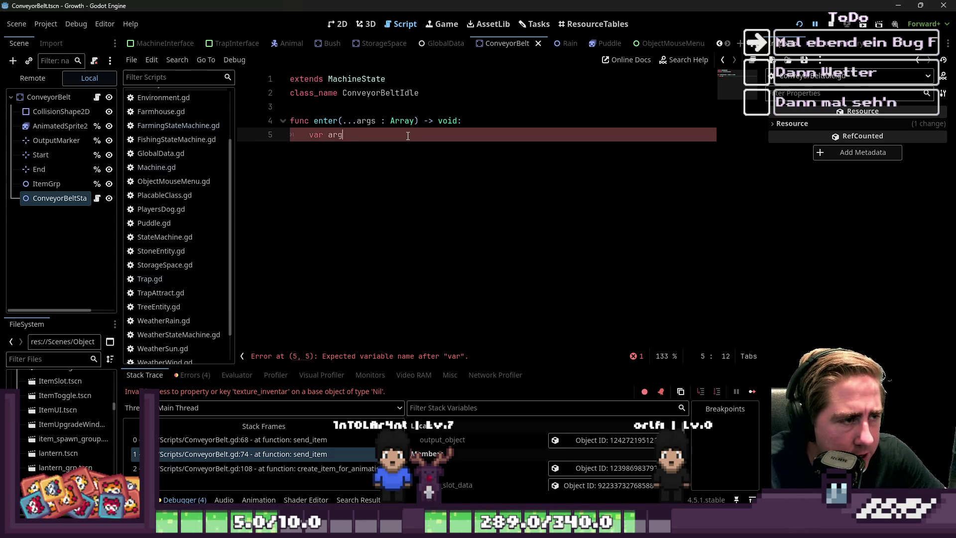
# Write var conveyor_belt : ConveyorBelt = args[0] in the enter body.
pyautogui.write('co')
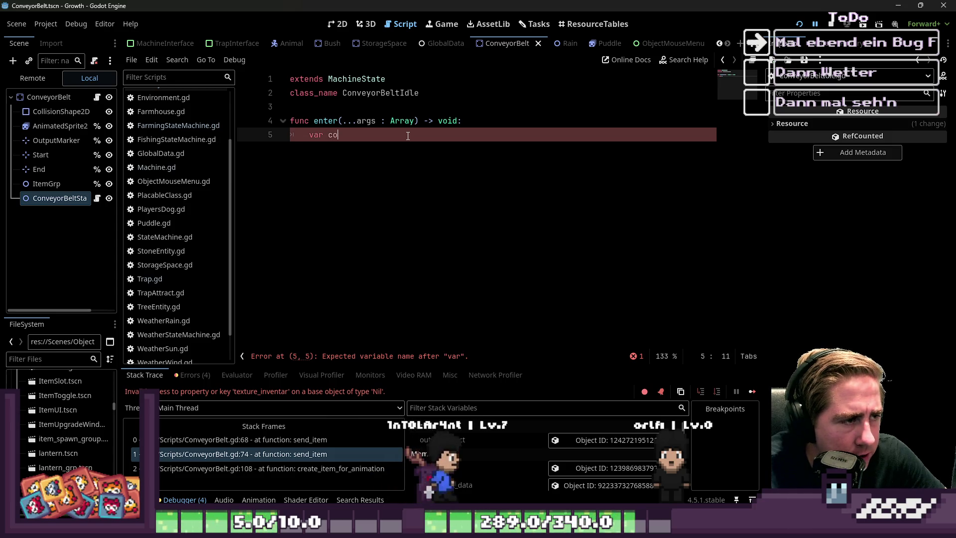
pyautogui.write('nveyor')
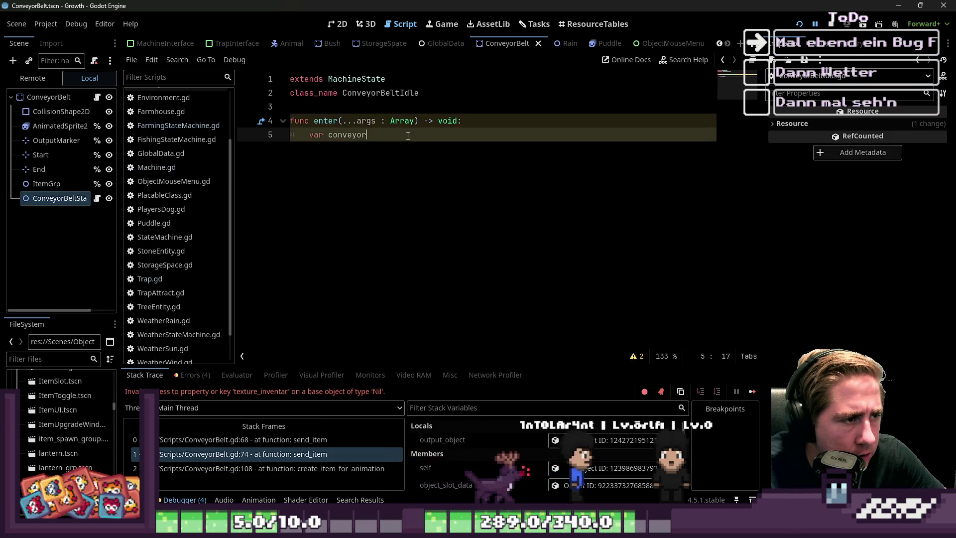
pyautogui.write('_belt : Str')
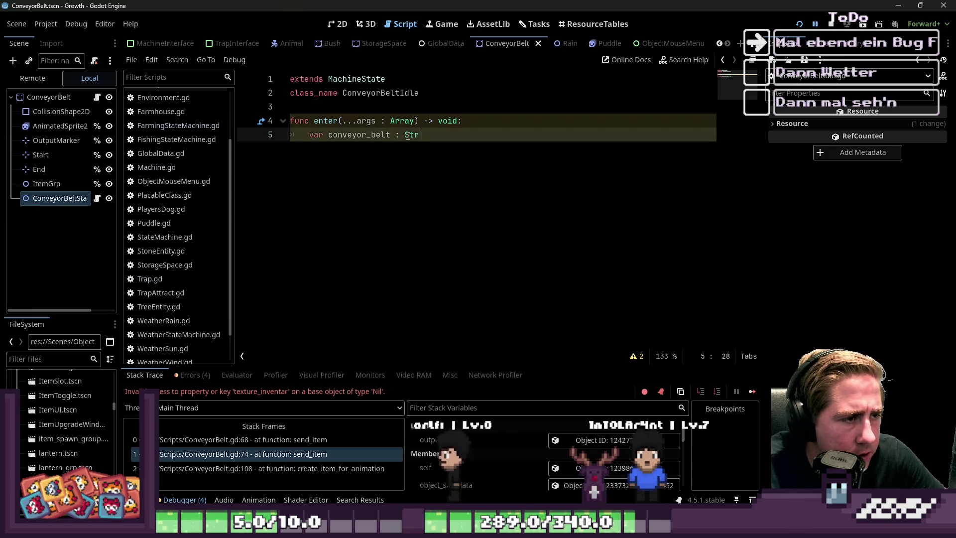
pyautogui.press('BackSpace')
pyautogui.press('BackSpace')
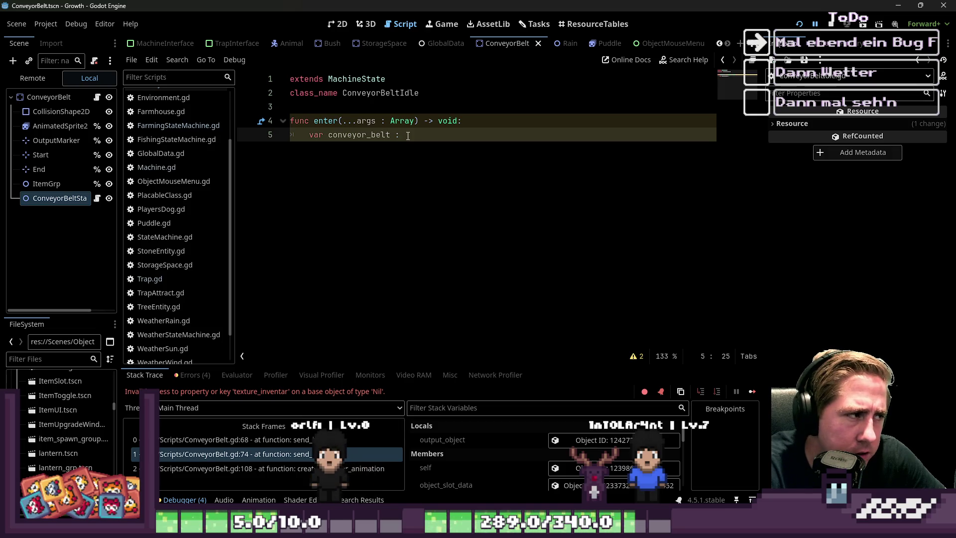
pyautogui.write('Conve')
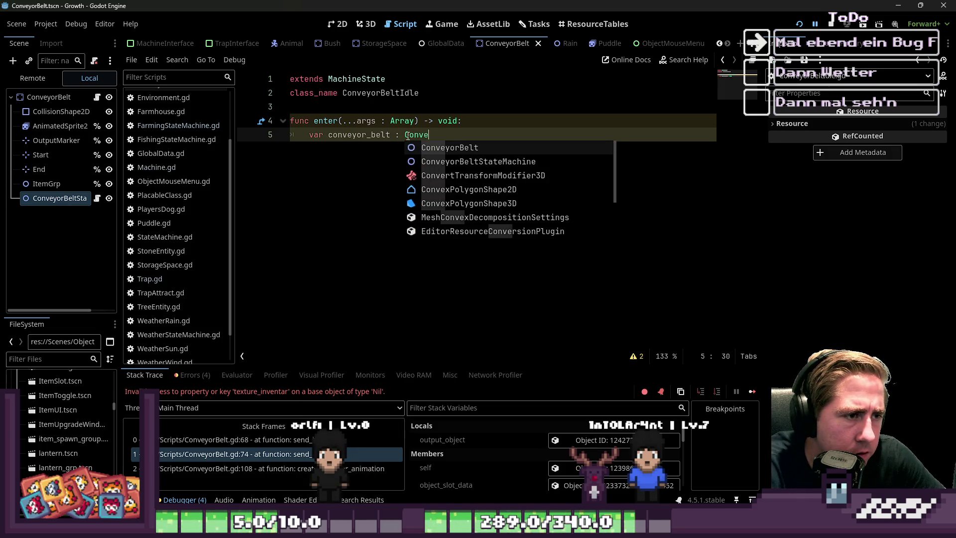
pyautogui.press('Return')
pyautogui.write('ar')
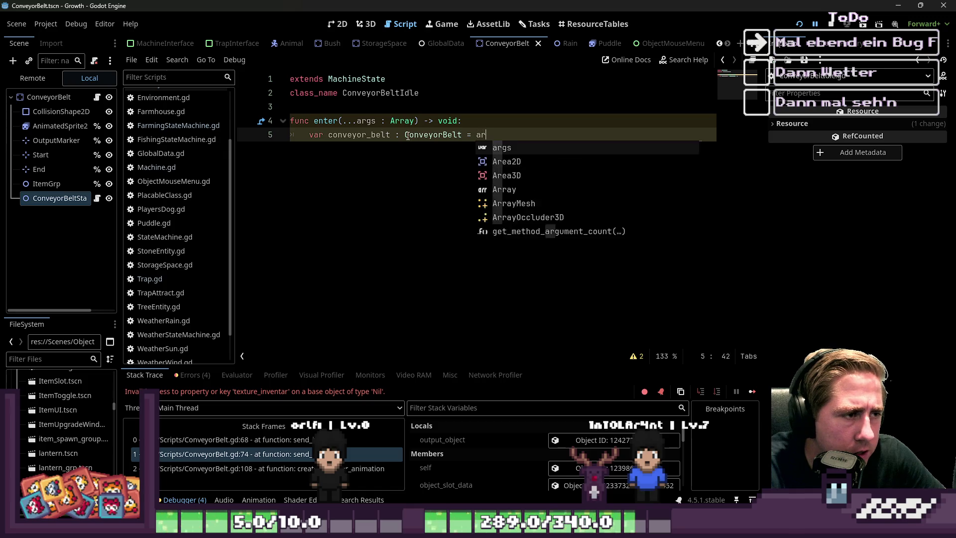
pyautogui.write('gs[9')
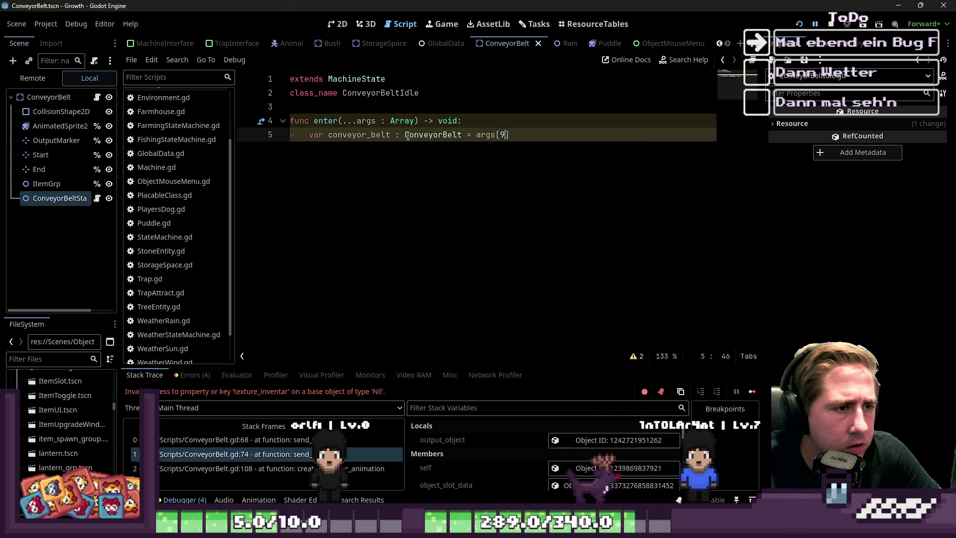
pyautogui.write(']')
pyautogui.press('Return')
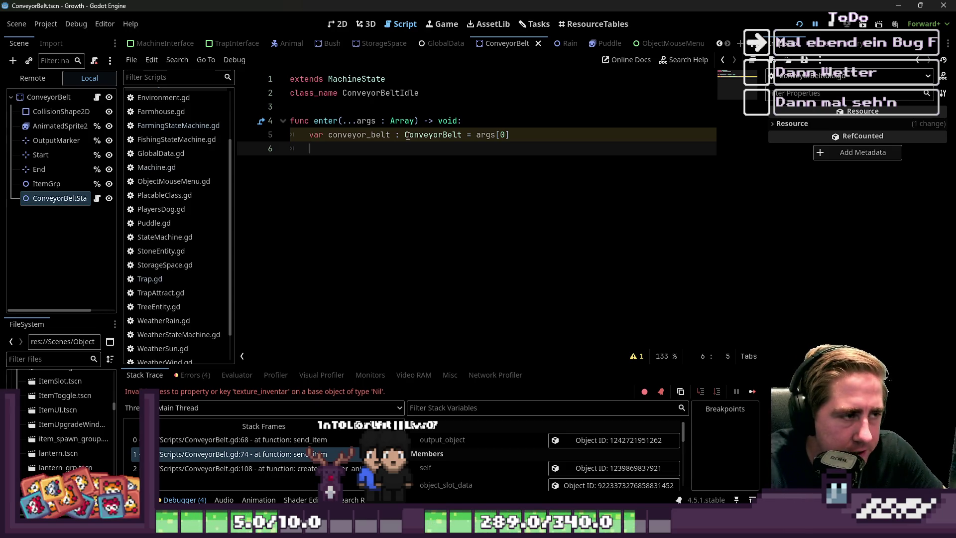
# Begin a parent-based signal line, then check the signal name in ConveyorBelt.gd.
pyautogui.scroll(2, 160, 150)
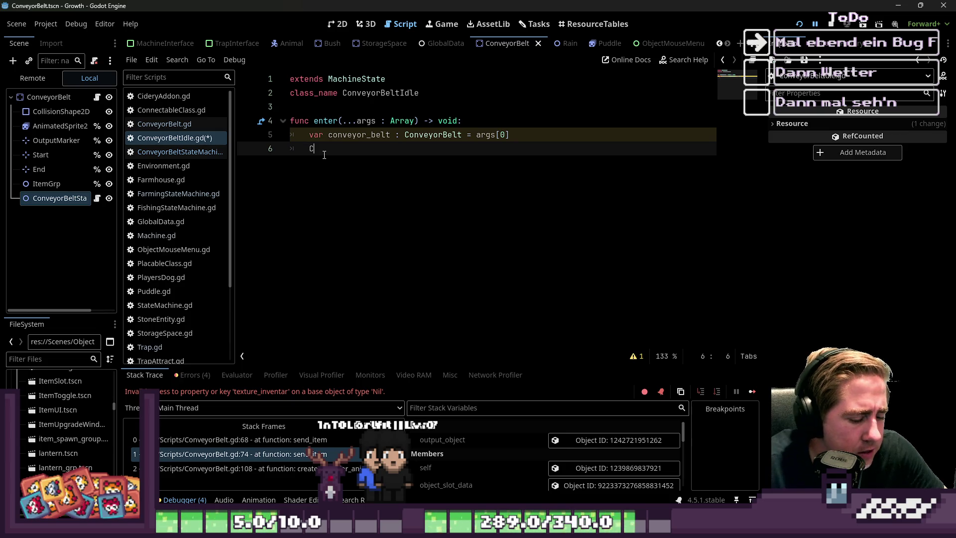
pyautogui.hotkey('ctrl', 'space')
pyautogui.press('Escape')
pyautogui.write('arent.')
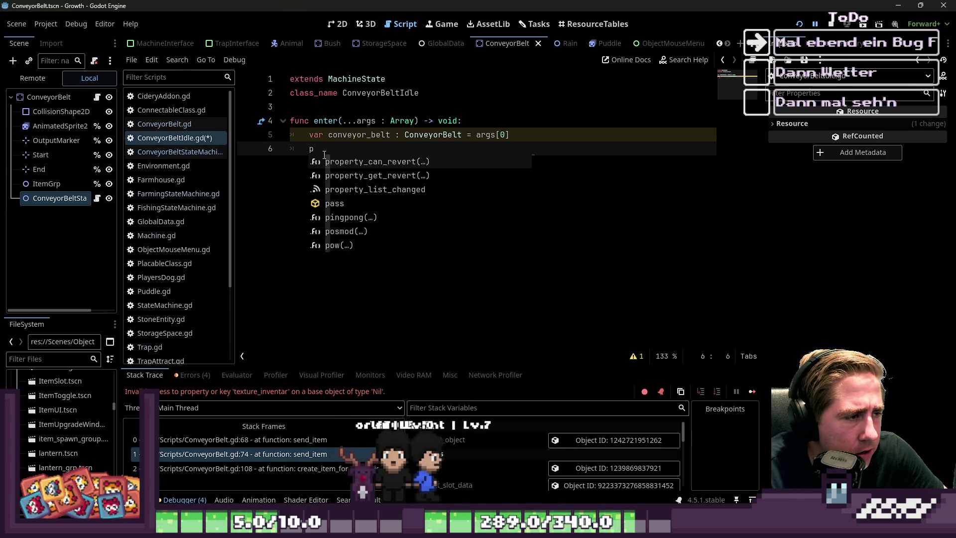
pyautogui.write('Change')
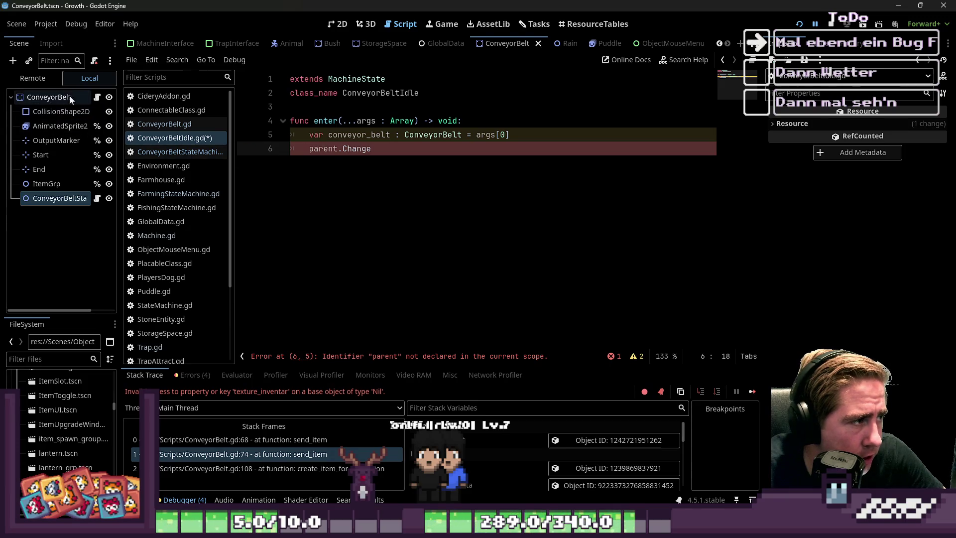
pyautogui.click(97, 98)
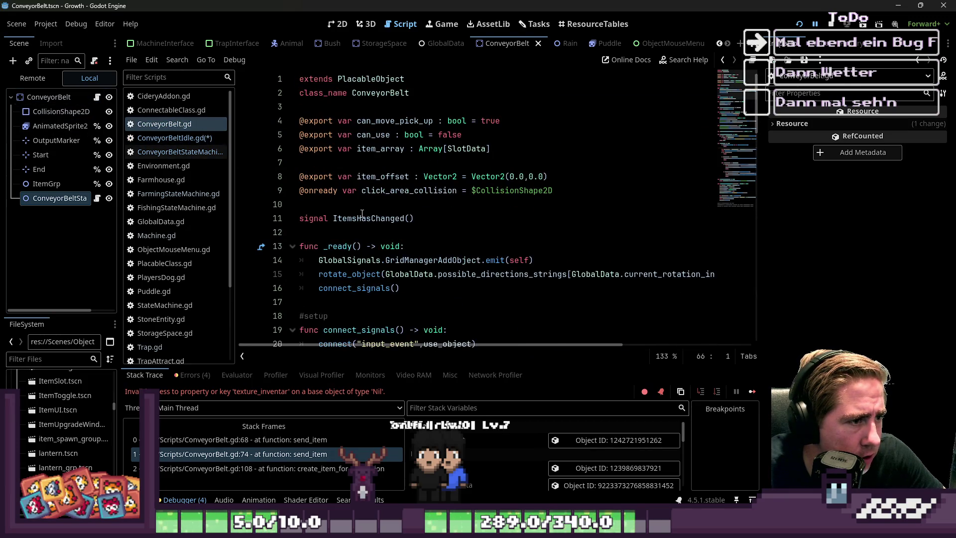
# Rewrite line 6 as conveyor_belt.ItemsHasChanged.connect("send_item").
pyautogui.click(363, 218)
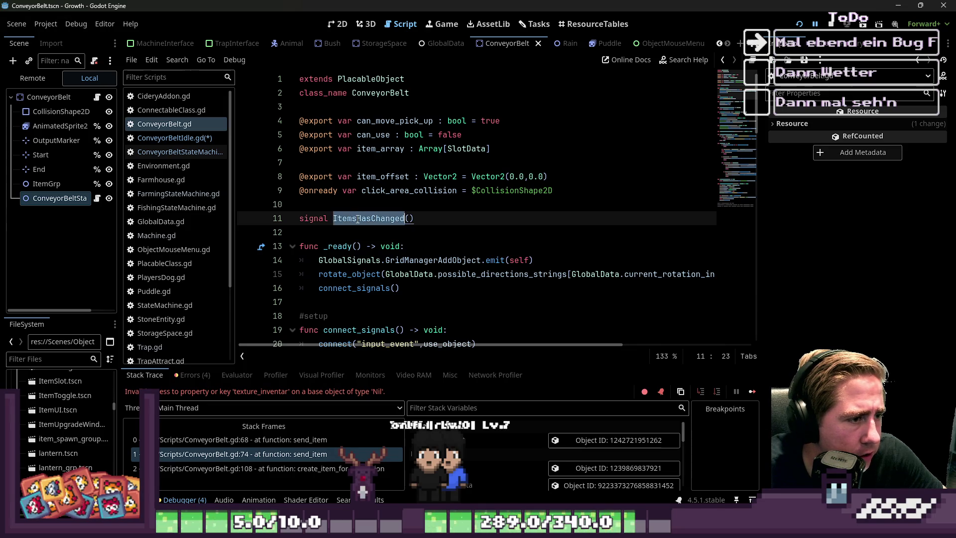
pyautogui.click(169, 138)
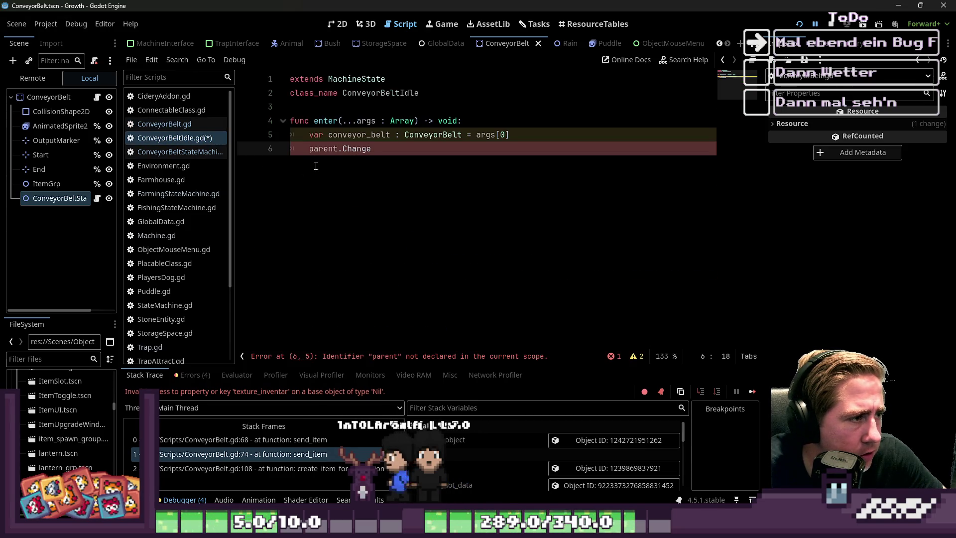
pyautogui.click(349, 148)
pyautogui.press('BackSpace')
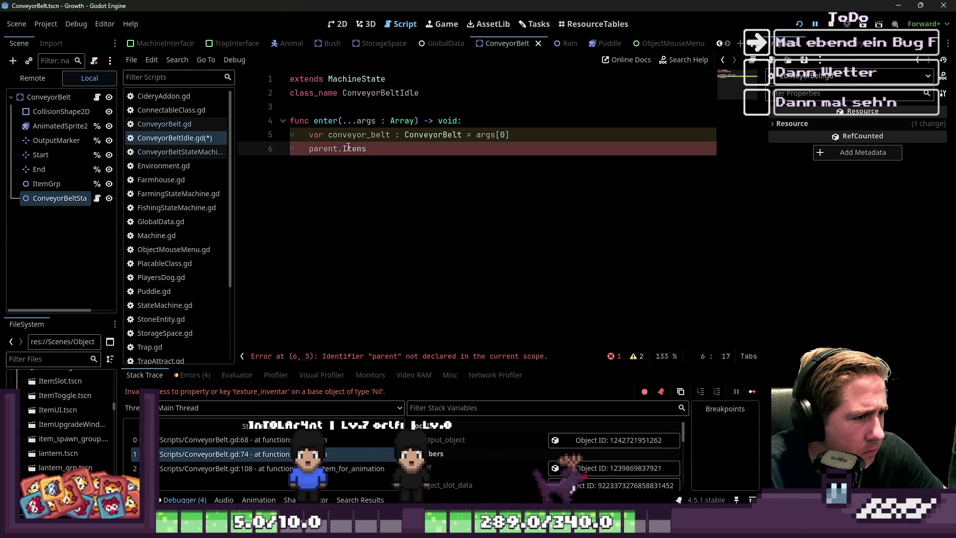
pyautogui.write('connectz')
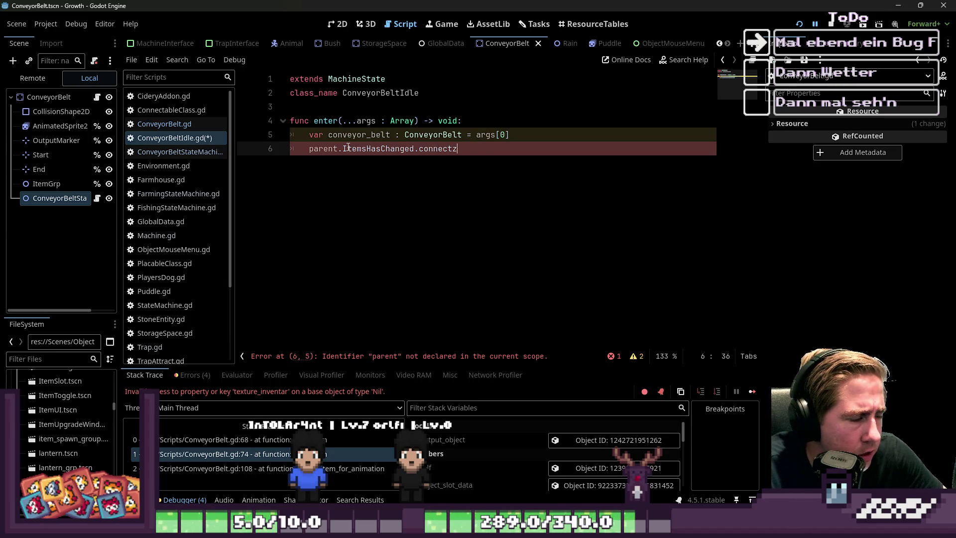
pyautogui.hotkey('ctrl', 'BackSpace')
pyautogui.hotkey('ctrl', 'BackSpace')
pyautogui.hotkey('ctrl', 'BackSpace')
pyautogui.write('conveyor_belt.Ite')
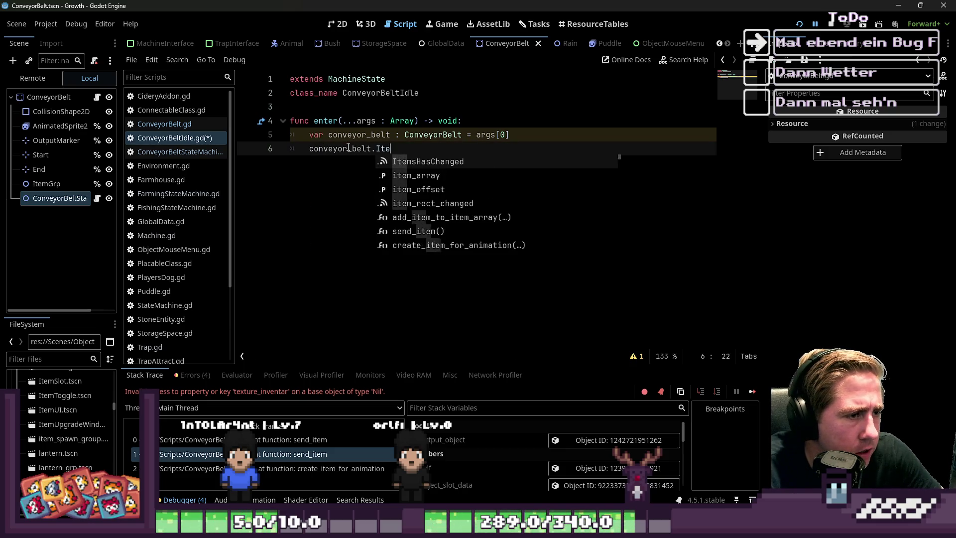
pyautogui.press('Return')
pyautogui.write('.co')
pyautogui.press('Return')
pyautogui.write('"')
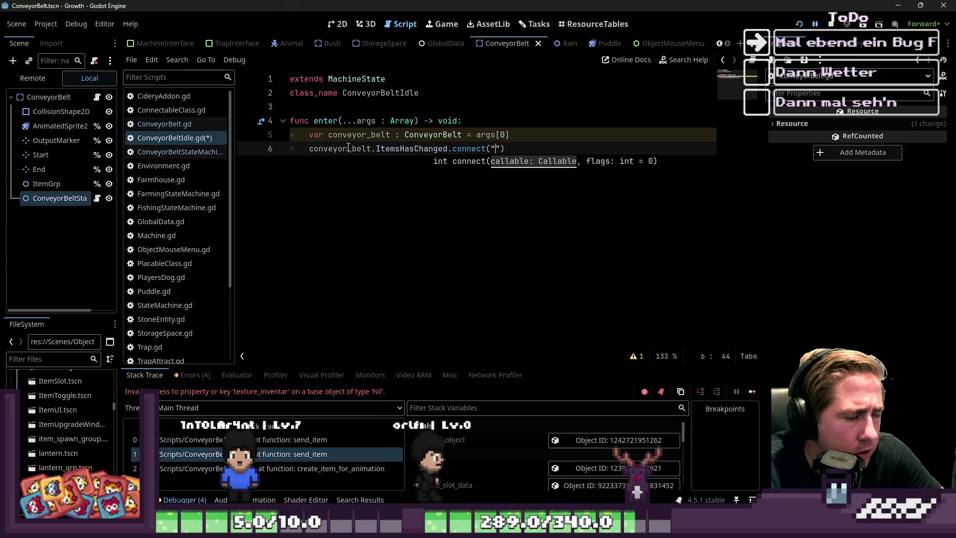
pyautogui.write('send_item')
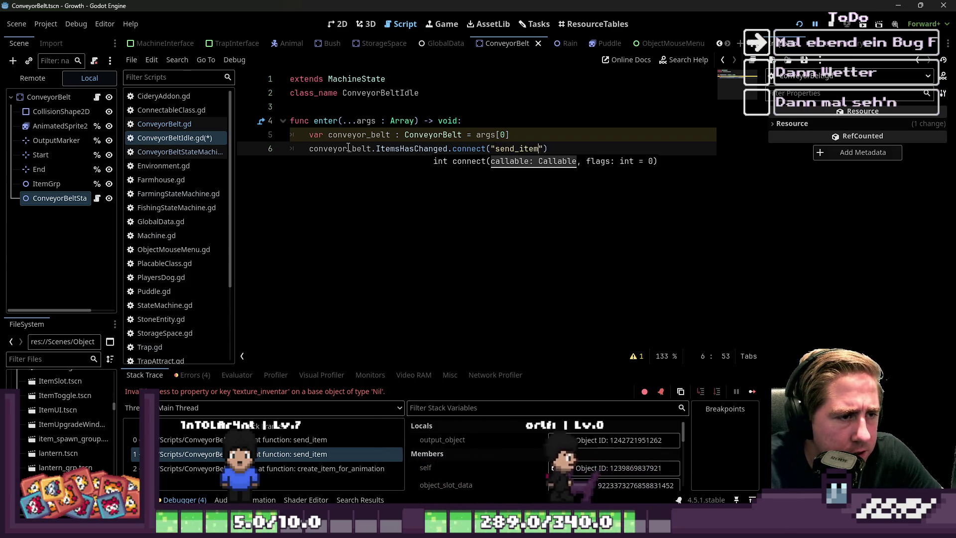
pyautogui.press('End')
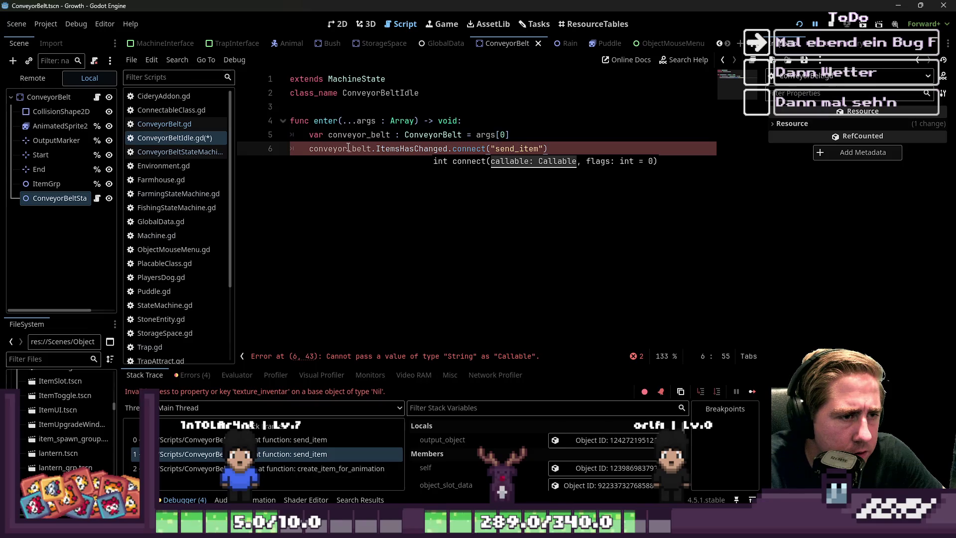
# Add a send_item() -> void function with a pass placeholder body.
pyautogui.press('Return')
pyautogui.press('BackSpace')
pyautogui.press('Return')
pyautogui.write('func s')
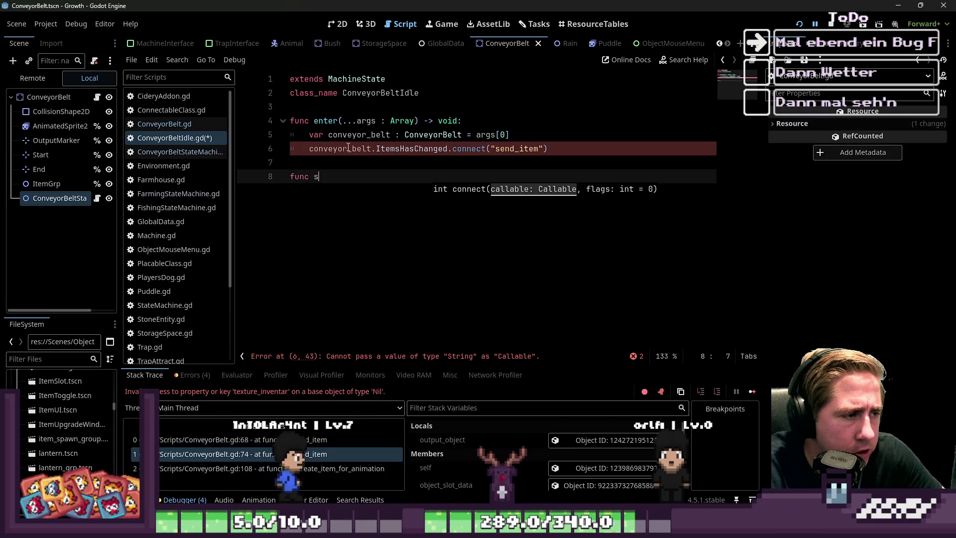
pyautogui.write('end_item() ')
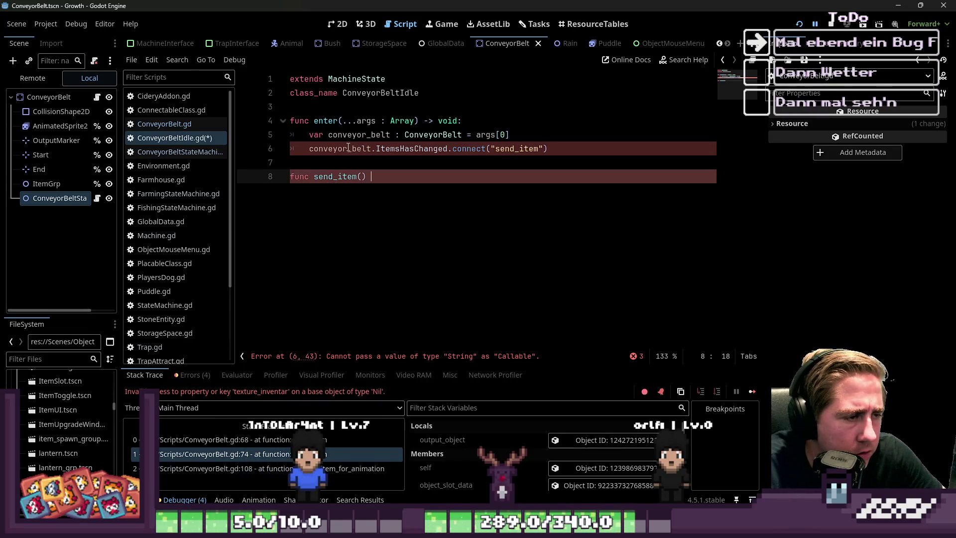
pyautogui.write(':')
pyautogui.press('Return')
pyautogui.write('pass')
pyautogui.press('Return')
pyautogui.press('BackSpace')
pyautogui.click(174, 138)
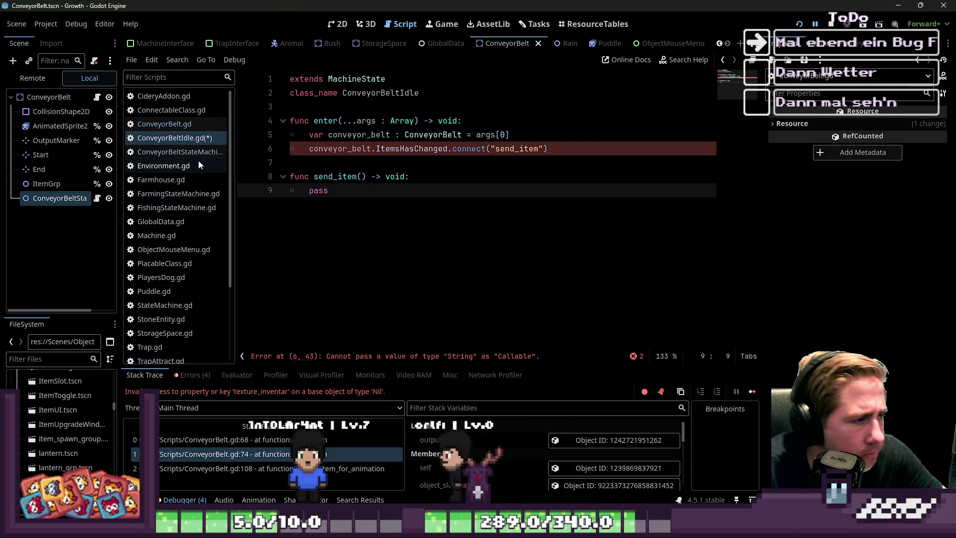
pyautogui.click(188, 124)
# Remove the send_item function body from the ConveyorBelt script.
pyautogui.click(175, 138)
pyautogui.click(179, 152)
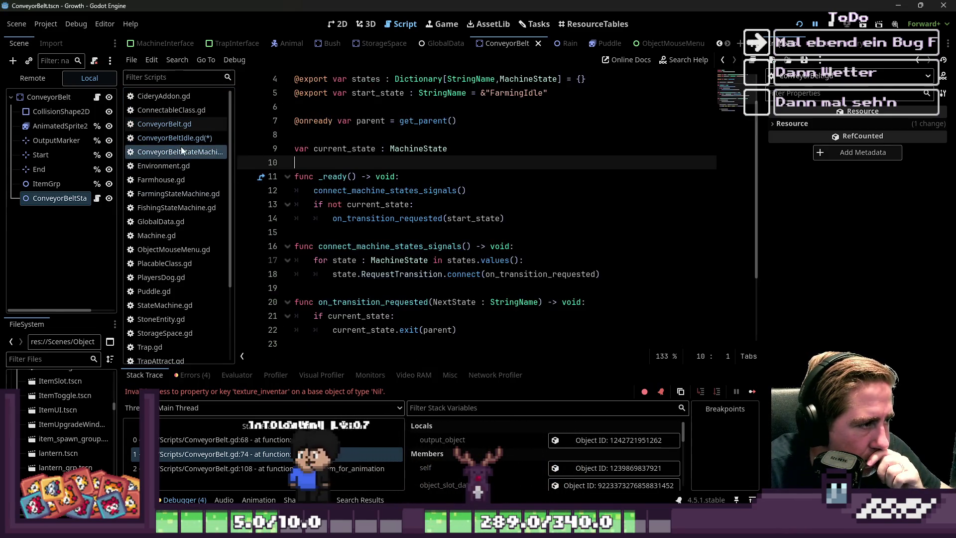
pyautogui.click(165, 124)
pyautogui.scroll(-5, 387, 251)
pyautogui.scroll(-20, 387, 250)
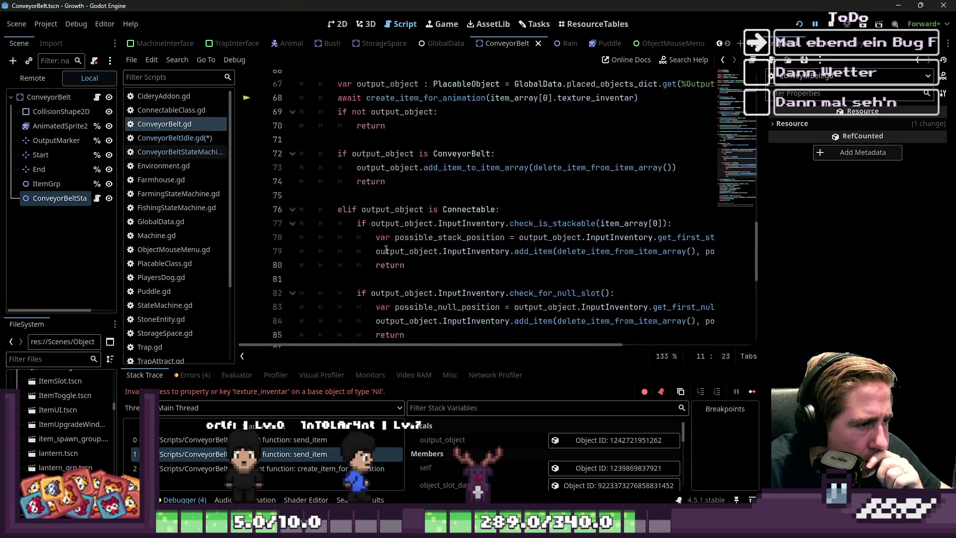
pyautogui.click(404, 190)
pyautogui.moveTo(404, 190)
pyautogui.mouseDown()
pyautogui.moveTo(318, 79)
pyautogui.moveTo(309, 148)
pyautogui.moveTo(300, 134)
pyautogui.mouseUp()
pyautogui.press('BackSpace')
pyautogui.press('BackSpace')
pyautogui.press('BackSpace')
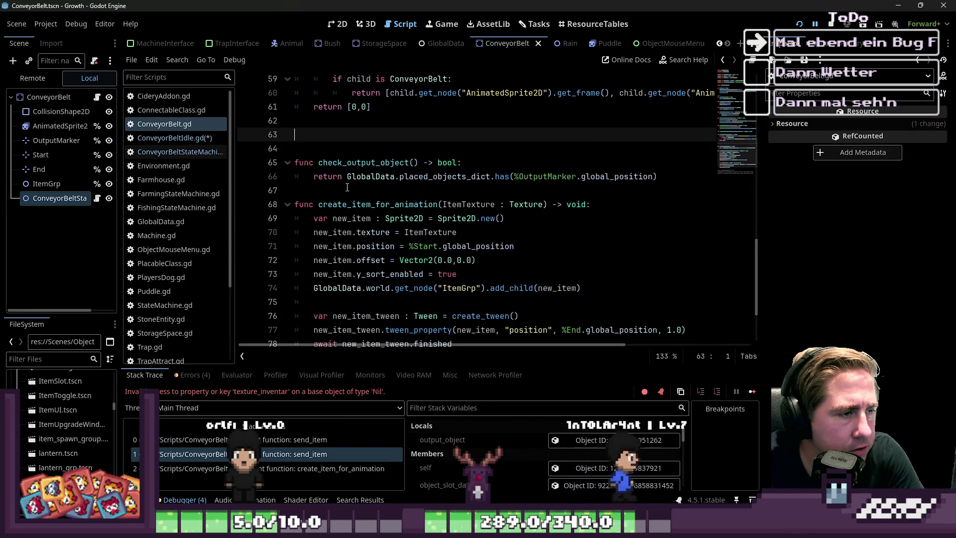
# Paste the send_item code over the placeholder pass in ConveyorBeltIdle's send_item.
pyautogui.click(179, 138)
pyautogui.doubleClick(344, 192)
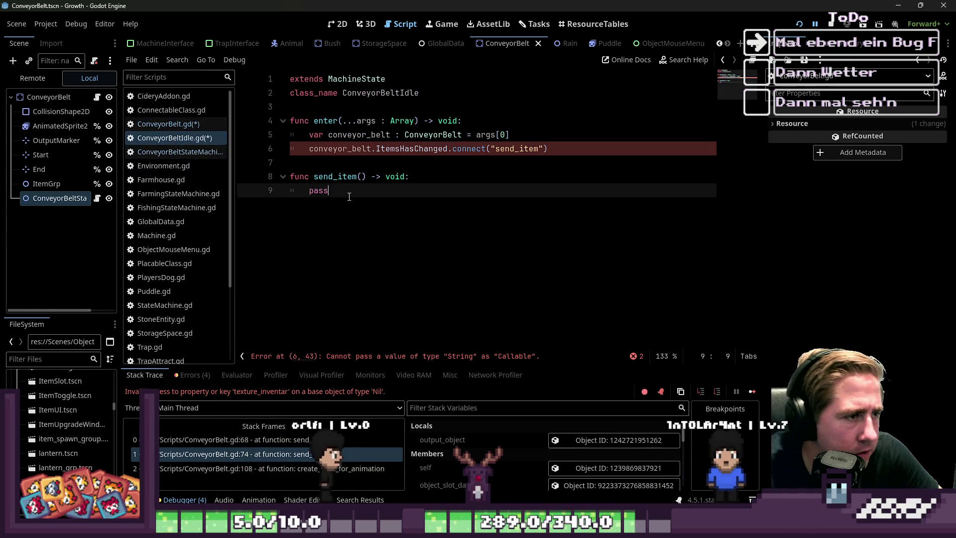
pyautogui.press('BackSpace')
pyautogui.hotkey('ctrl', 'v')
pyautogui.hotkey('ctrl', 'z')
pyautogui.hotkey('ctrl', 'z')
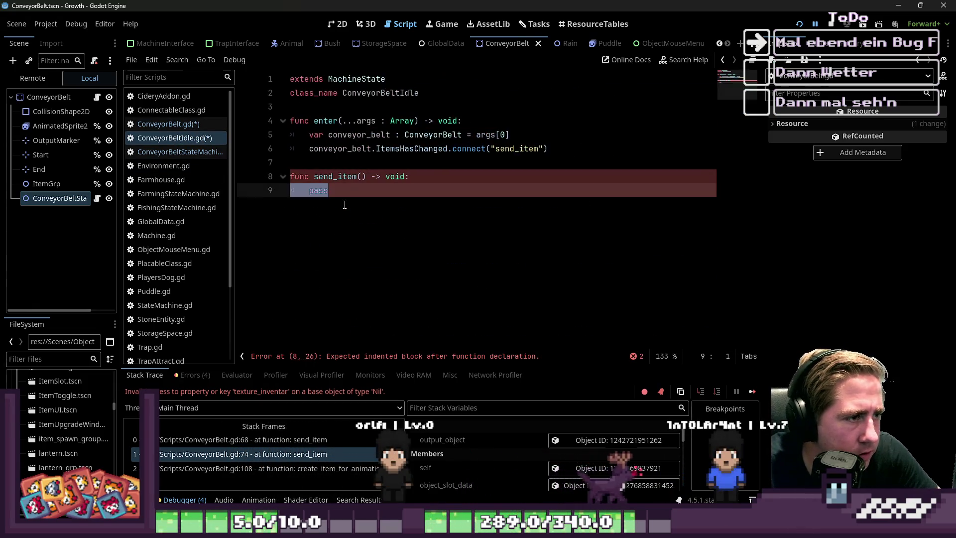
pyautogui.doubleClick(340, 197)
pyautogui.hotkey('ctrl', 'v')
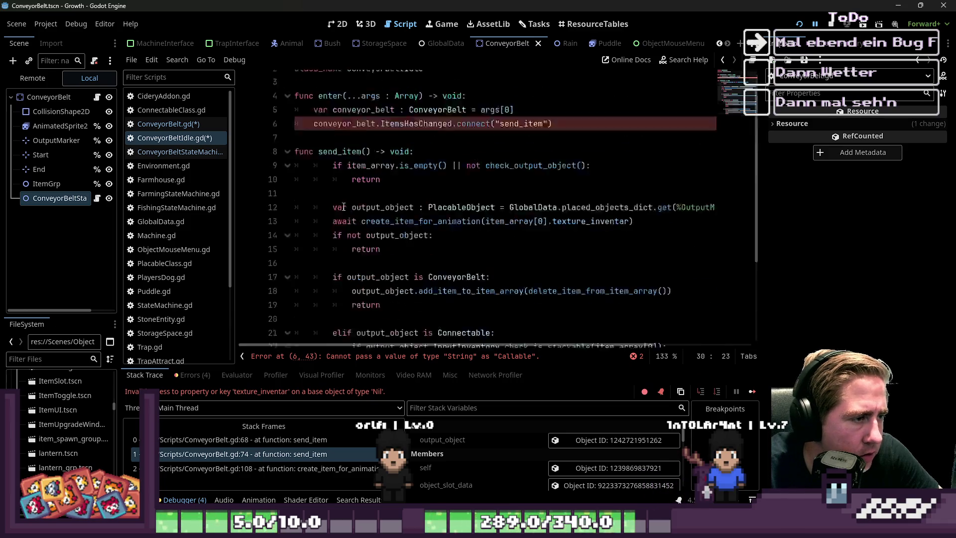
# Give ConveyorBeltIdle's send_item a conveyor_belt parameter typed as ConveyorBelt.
pyautogui.doubleClick(376, 190)
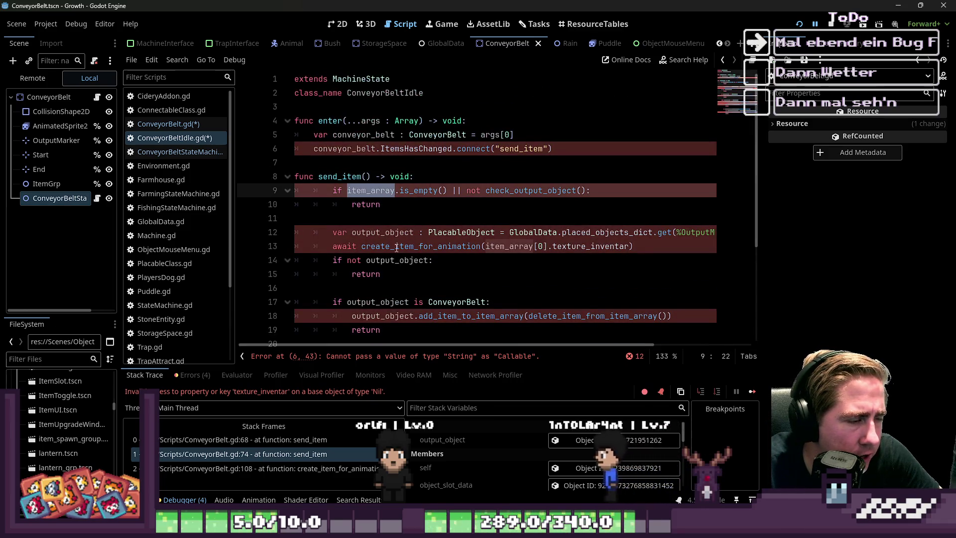
pyautogui.click(376, 188)
pyautogui.click(366, 177)
pyautogui.write('Cone')
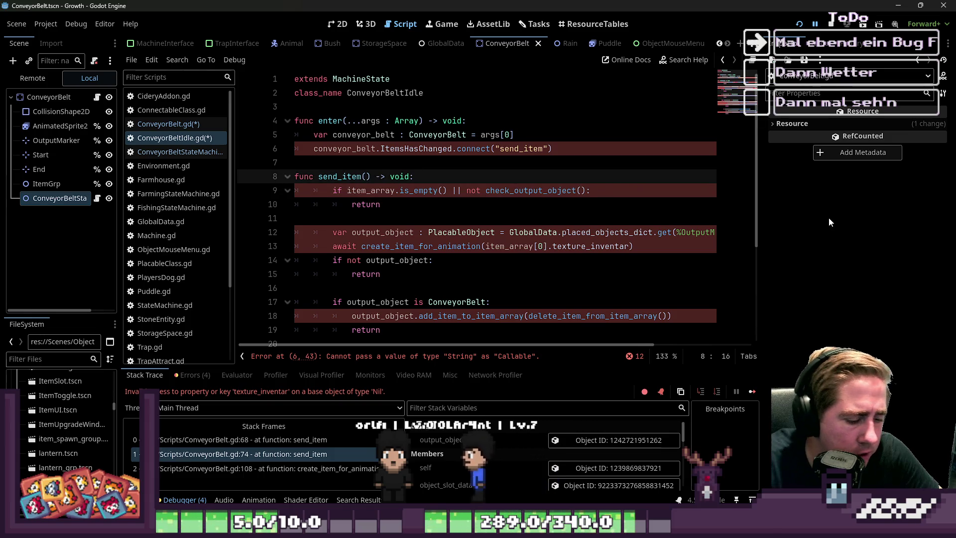
pyautogui.press('BackSpace')
pyautogui.press('BackSpace')
pyautogui.press('BackSpace')
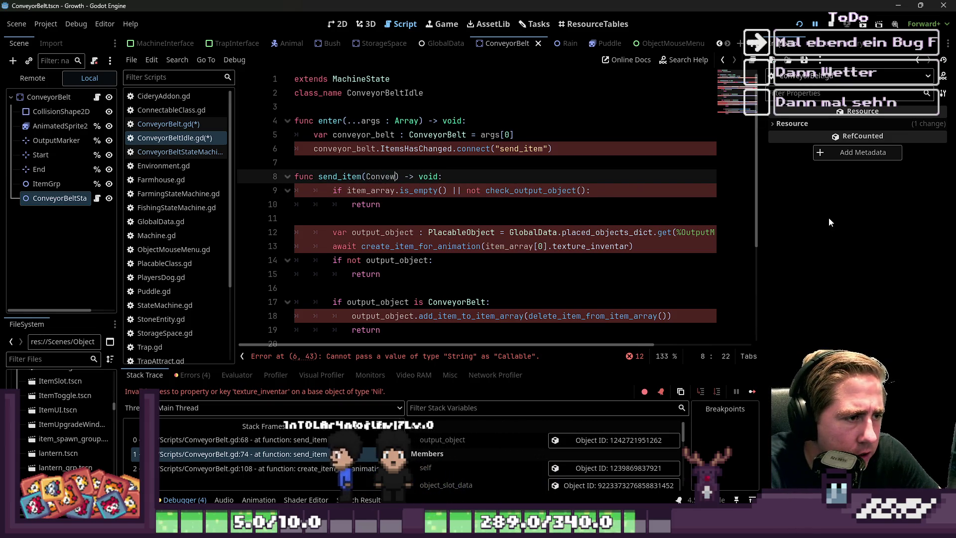
pyautogui.press('Up')
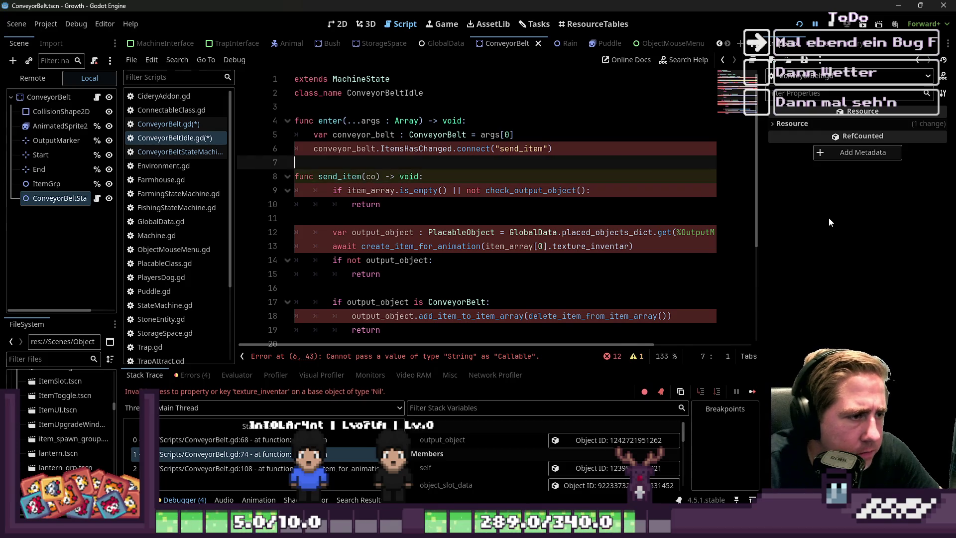
pyautogui.press('Down')
pyautogui.hotkey('ctrl', 'shift', 'Left')
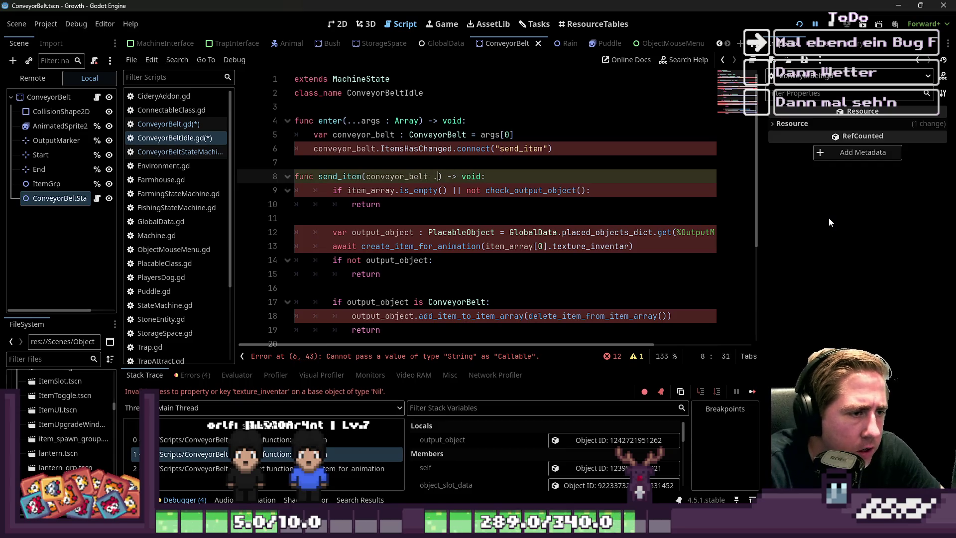
pyautogui.write('Con')
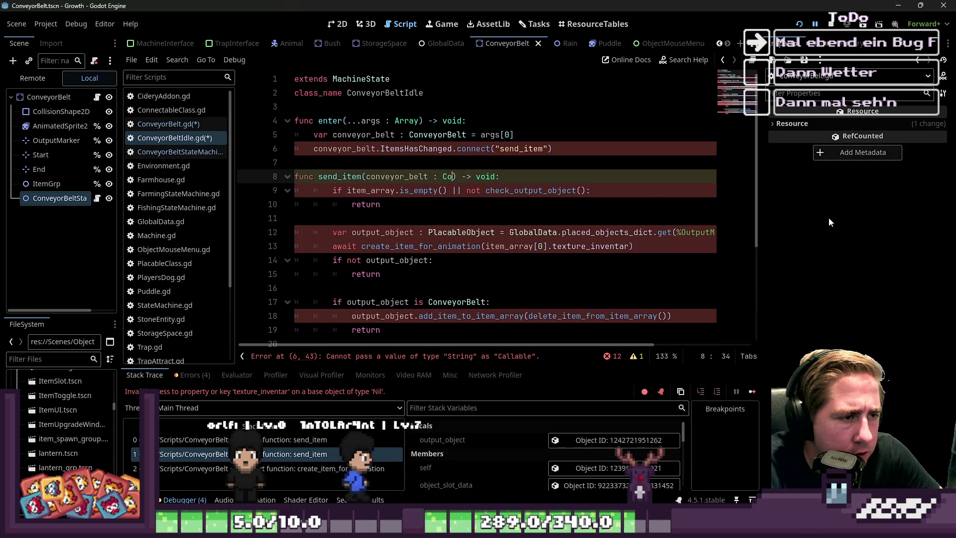
pyautogui.write('veyorBelt')
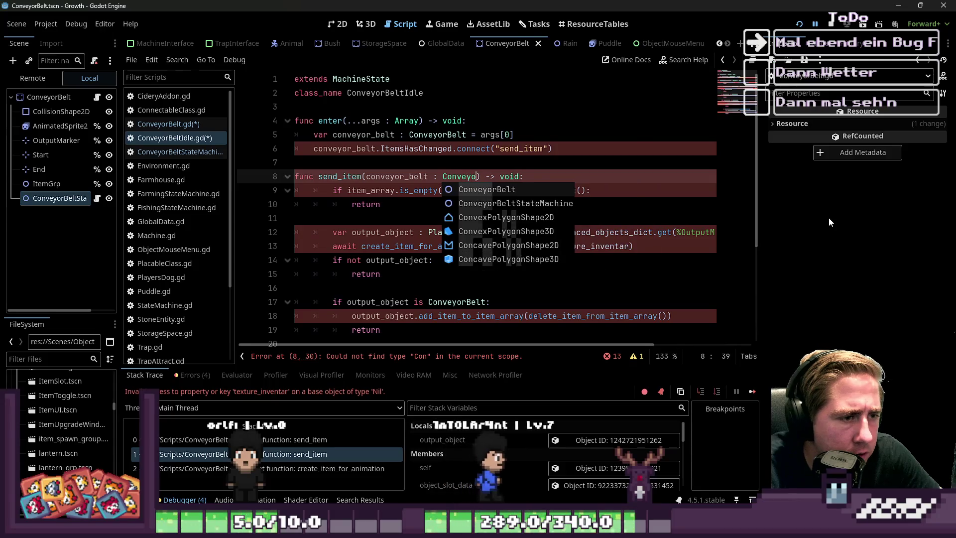
pyautogui.press('Right')
pyautogui.press('Right')
pyautogui.press('Right')
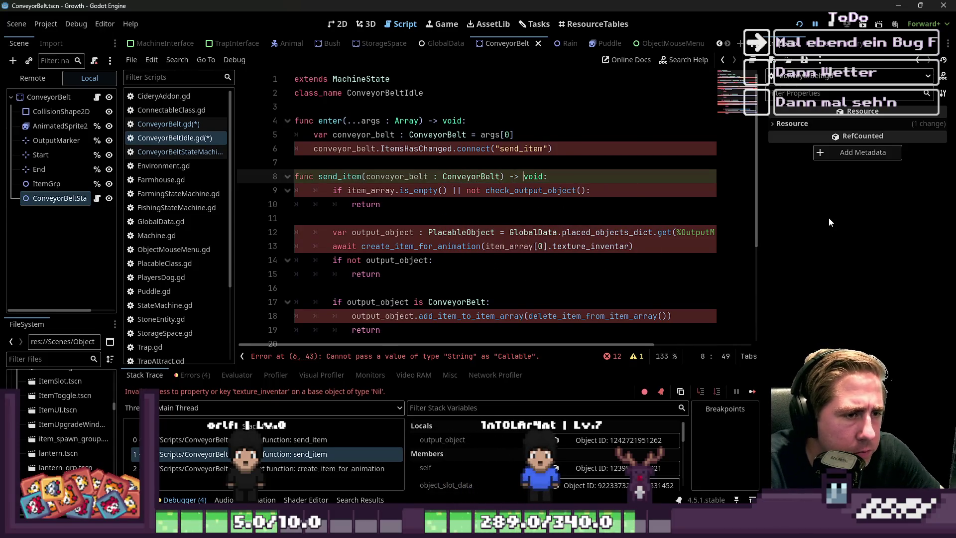
# Prefix item_array with 'conveyor_belt.' in send_item's condition.
pyautogui.press('Down')
pyautogui.write('conveyor_belt.')
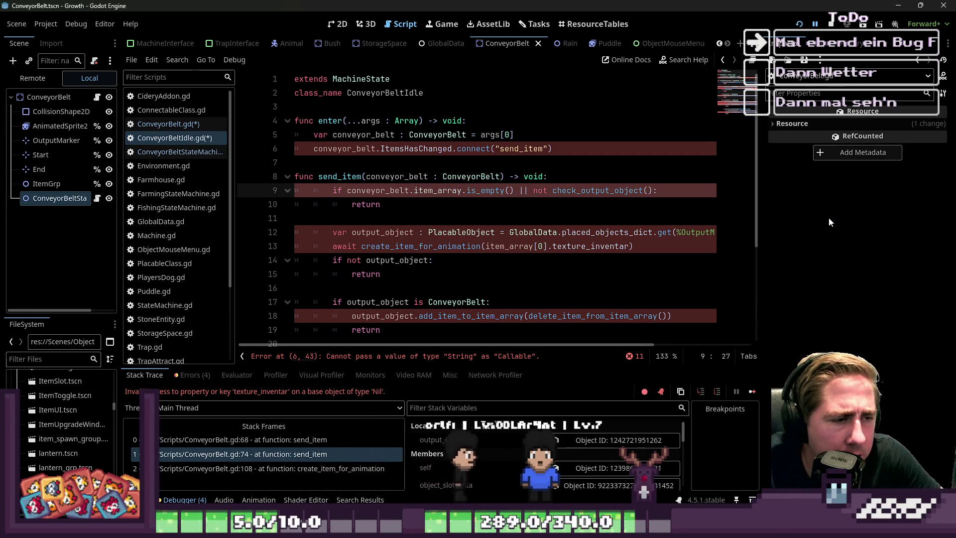
pyautogui.press('Up')
pyautogui.press('Up')
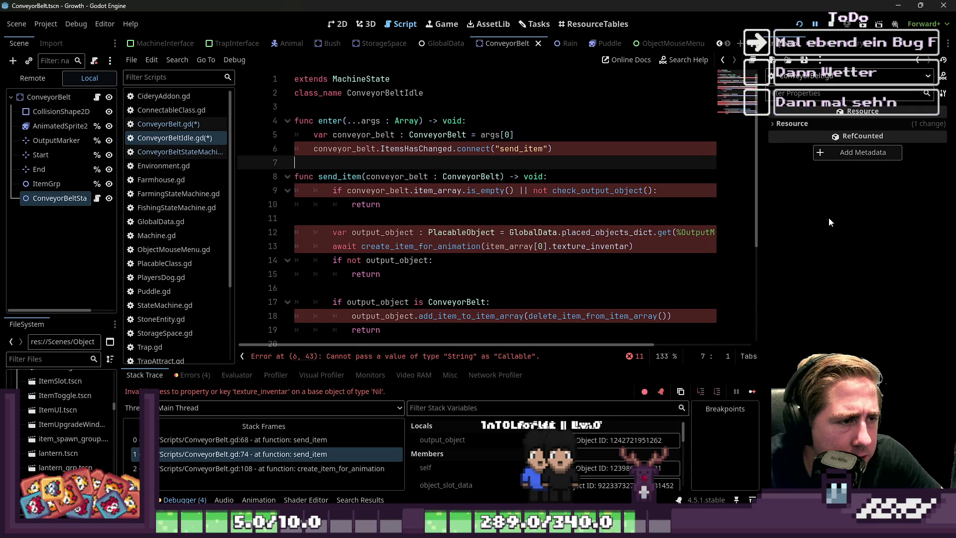
pyautogui.press('Down')
pyautogui.press('Down')
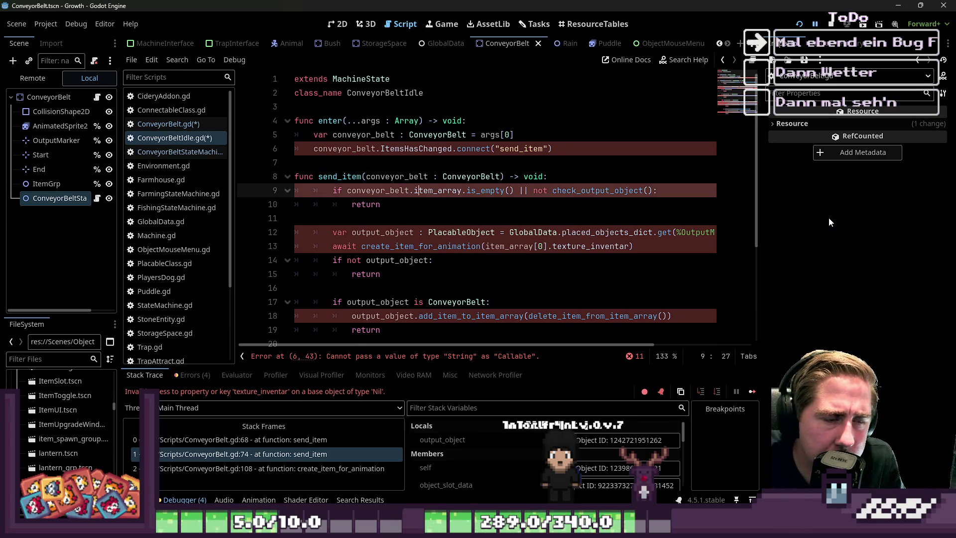
pyautogui.click(154, 125)
# Cut the check_output_object function out of ConveyorBelt.gd.
pyautogui.scroll(-1, 261, 179)
pyautogui.scroll(2, 373, 246)
pyautogui.moveTo(632, 170); pyautogui.dragTo(294, 148)
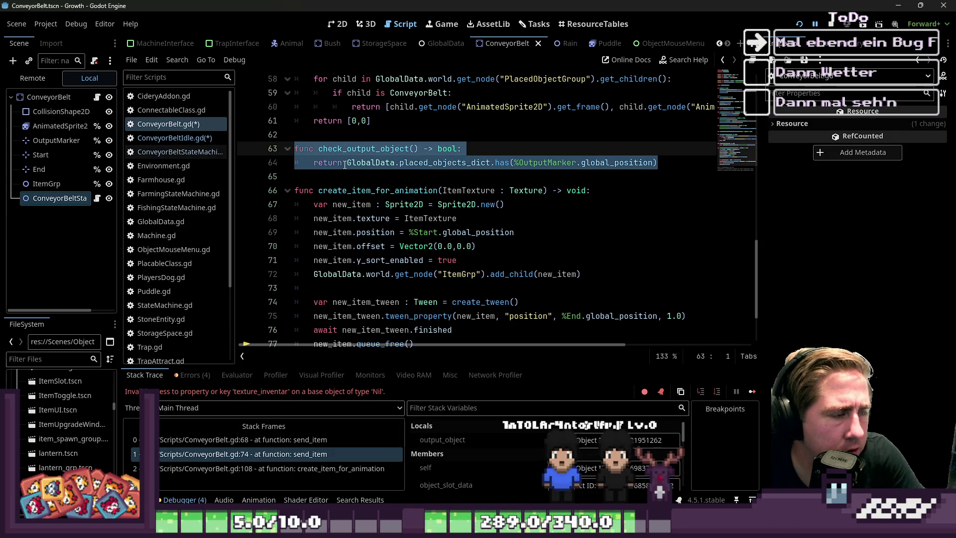
pyautogui.hotkey('ctrl', 'x')
pyautogui.press('BackSpace')
# Paste check_output_object at the end of ConveyorBeltIdle.gd, below send_item.
pyautogui.click(186, 139)
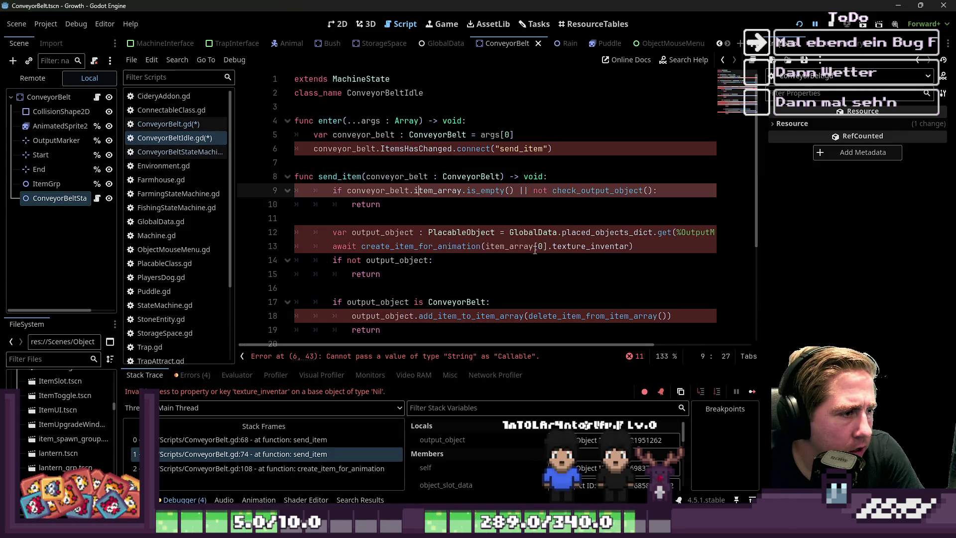
pyautogui.scroll(-4, 446, 332)
pyautogui.click(447, 333)
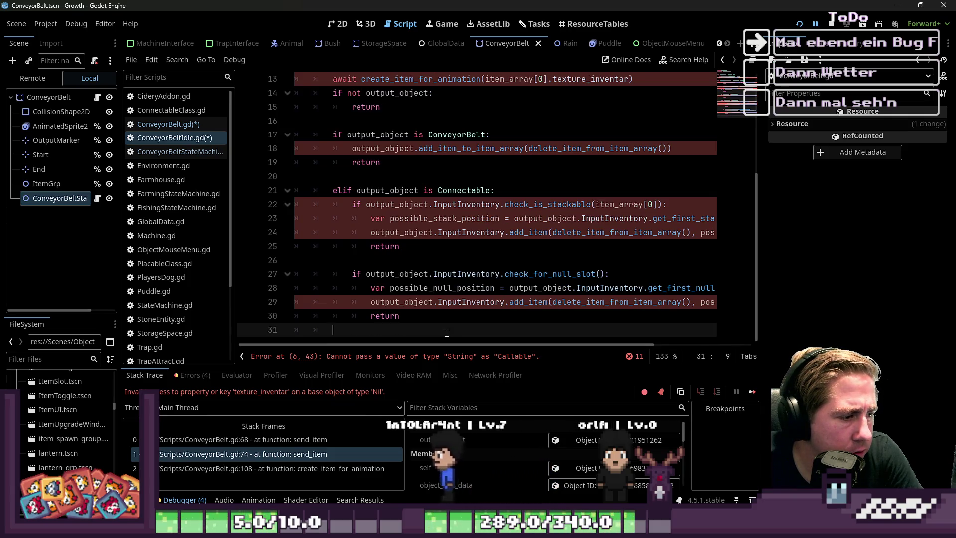
pyautogui.press('Return')
pyautogui.hotkey('ctrl', 'v')
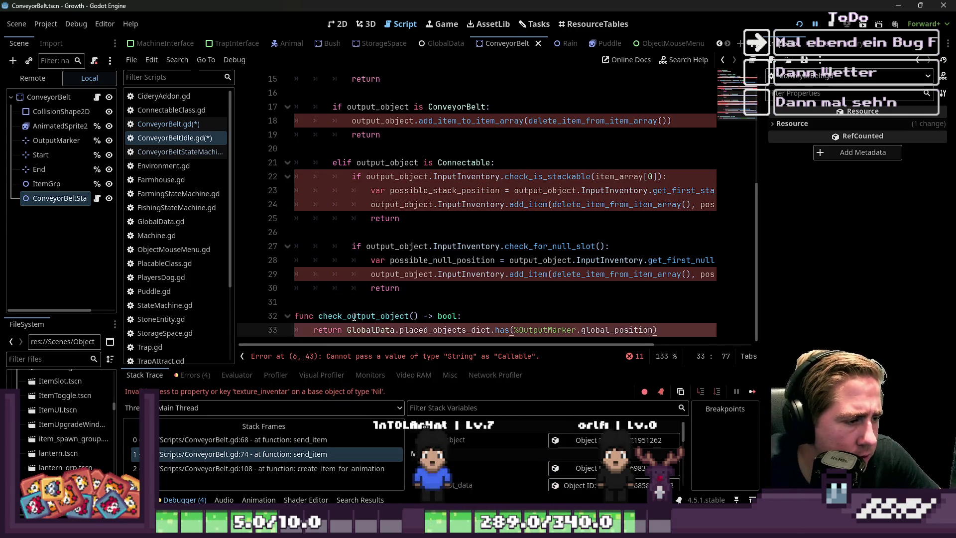
# Add a conveyor_belt : ConveyorBelt parameter to check_output_object's header.
pyautogui.doubleClick(376, 316)
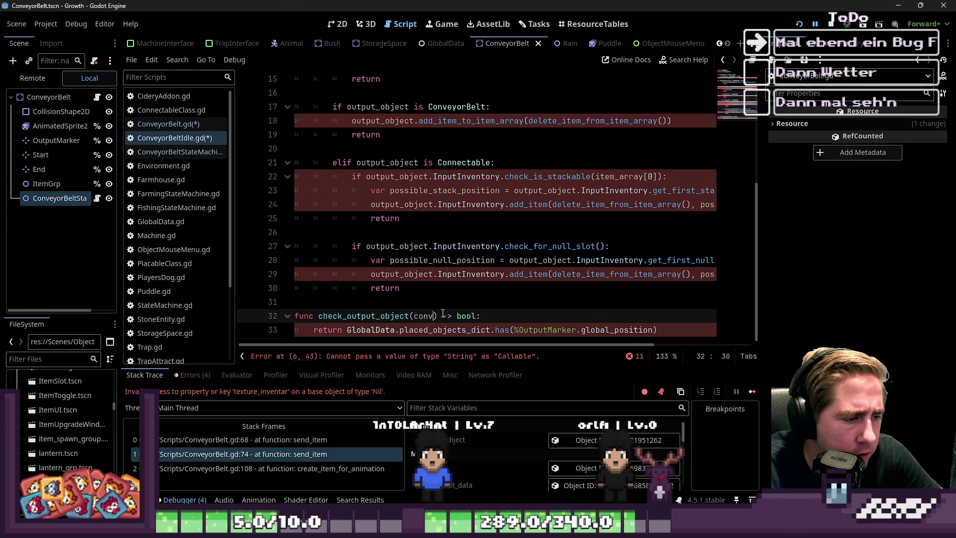
pyautogui.write('_beld')
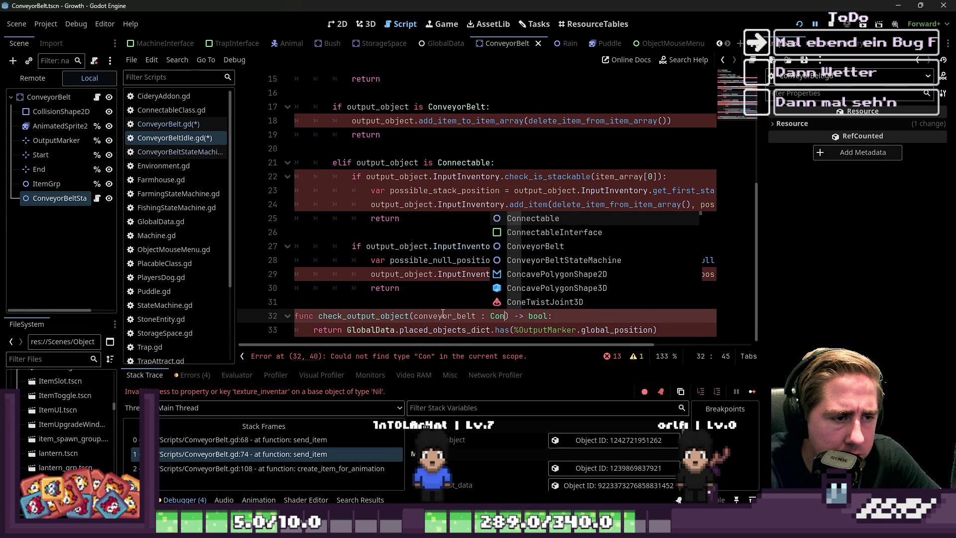
pyautogui.press('Down')
pyautogui.press('Down')
pyautogui.press('Return')
pyautogui.hotkey('ctrl', 'Left')
pyautogui.hotkey('ctrl', 'Left')
pyautogui.hotkey('ctrl', 'Left')
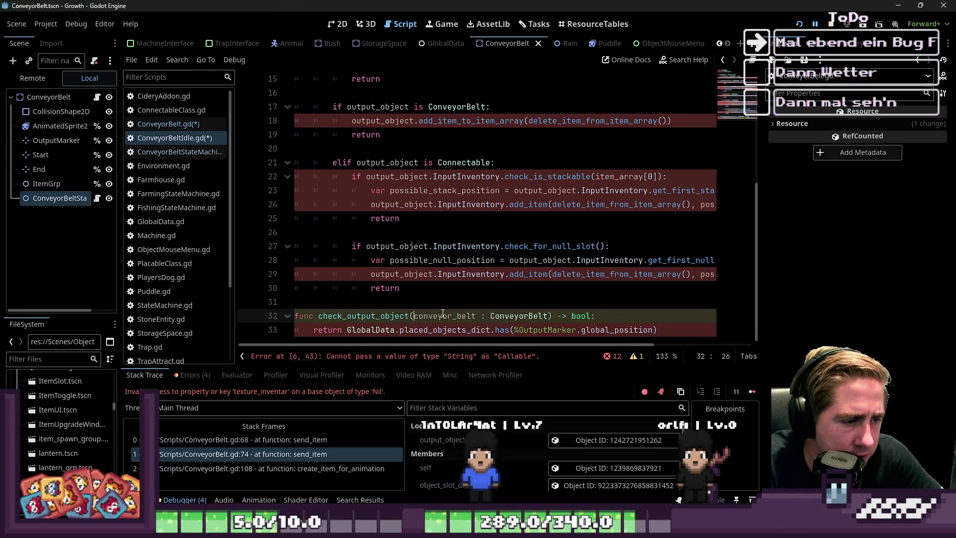
pyautogui.press('Down')
pyautogui.hotkey('ctrl', 'Left')
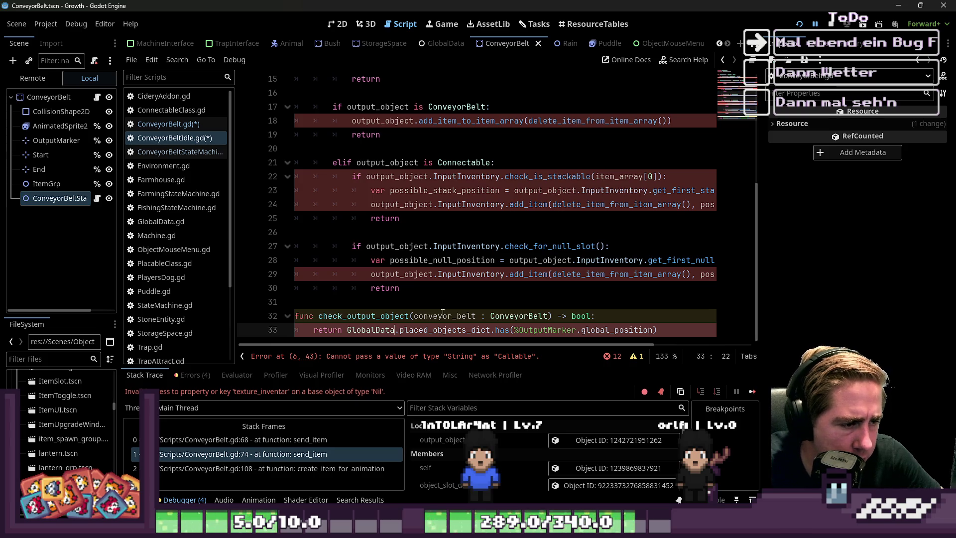
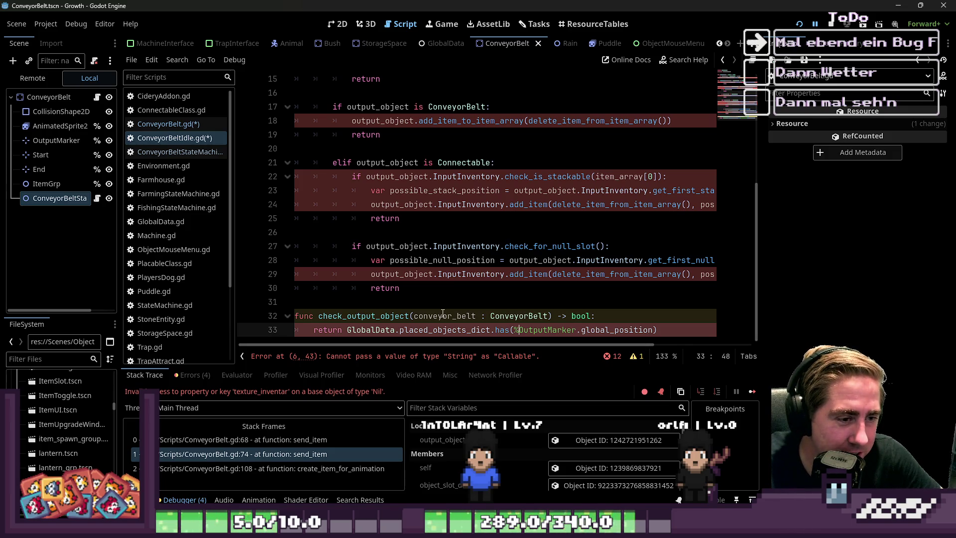
# On line 33, change the %OutputMarker lookup to conveyor_belt.get_node("OutputMarker").
pyautogui.press('Left')
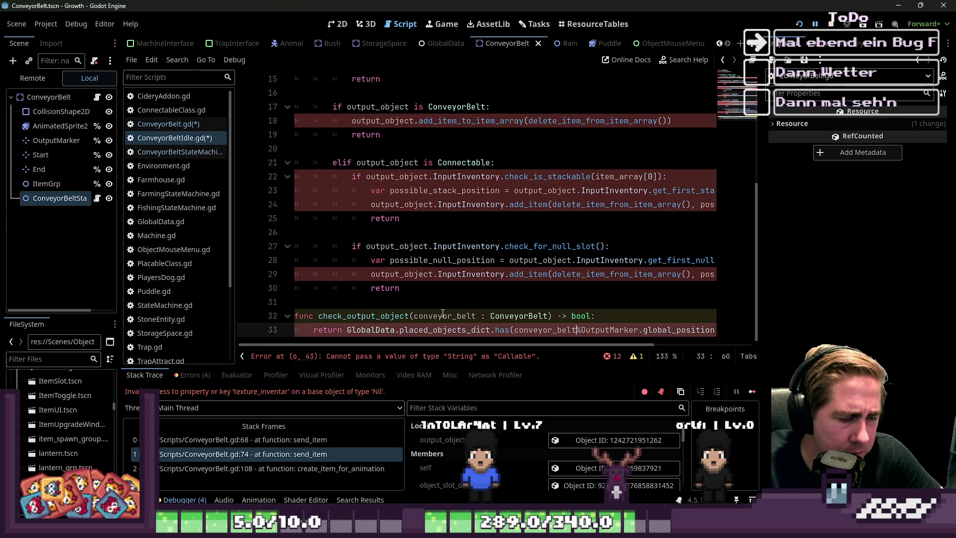
pyautogui.write('.get_node')
pyautogui.hotkey('ctrl', 'shift', 'Right')
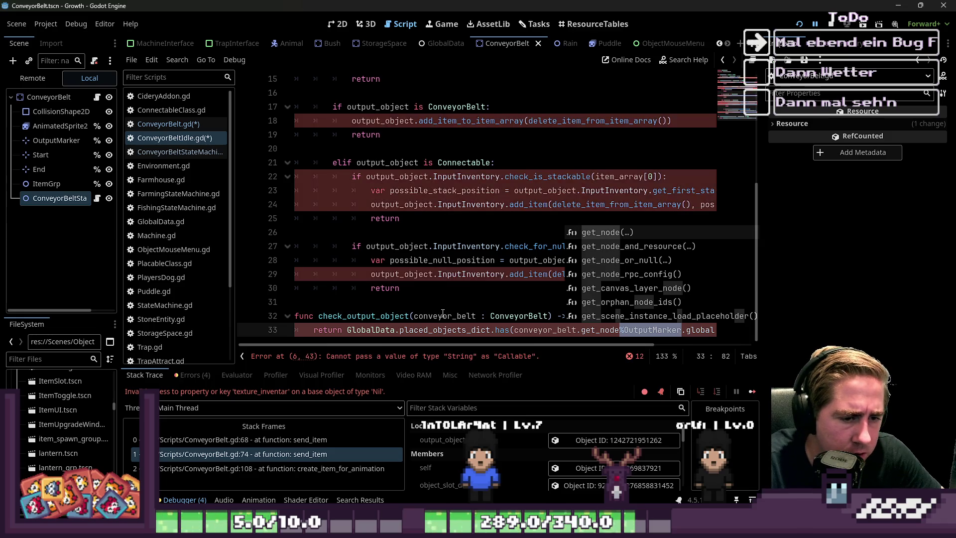
pyautogui.write('(')
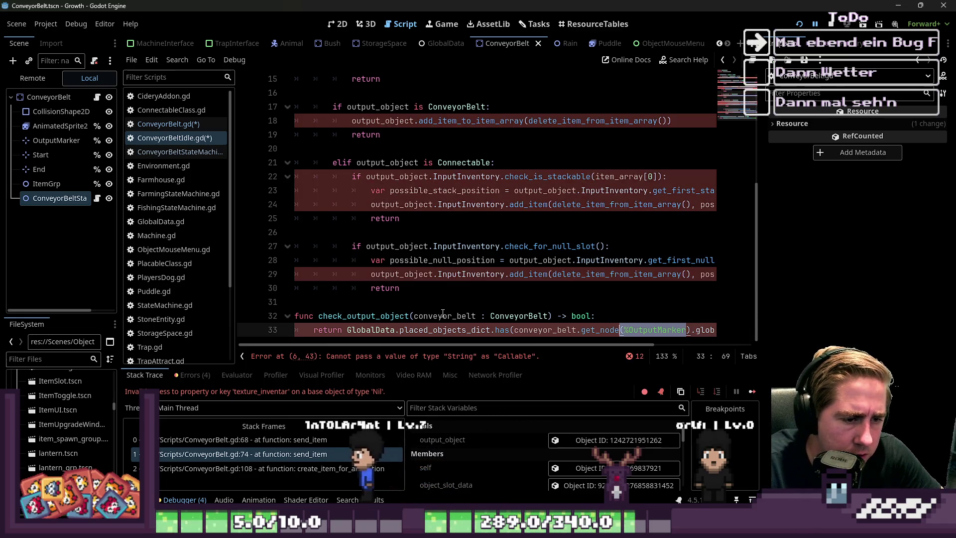
pyautogui.press('Right')
pyautogui.press('Right')
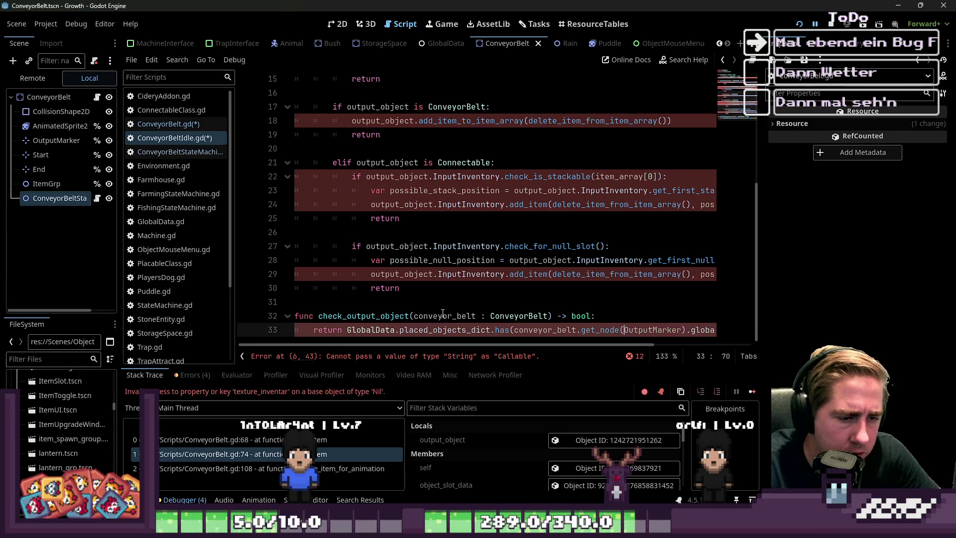
# Go up to line 6 and remove the opening quote from "send_item" in the connect call.
pyautogui.press('Up')
pyautogui.press('End')
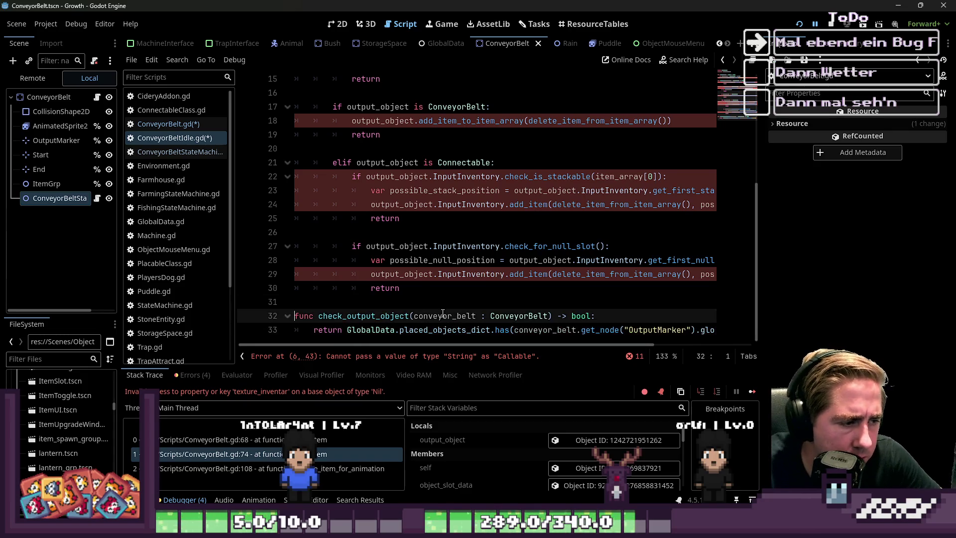
pyautogui.press('Up')
pyautogui.press('Up')
pyautogui.press('Up')
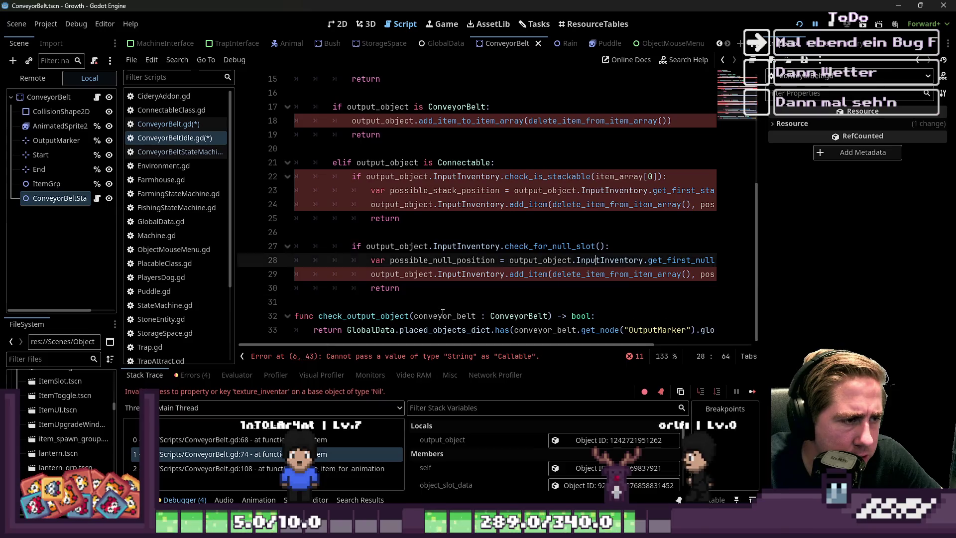
pyautogui.scroll(5, 427, 212)
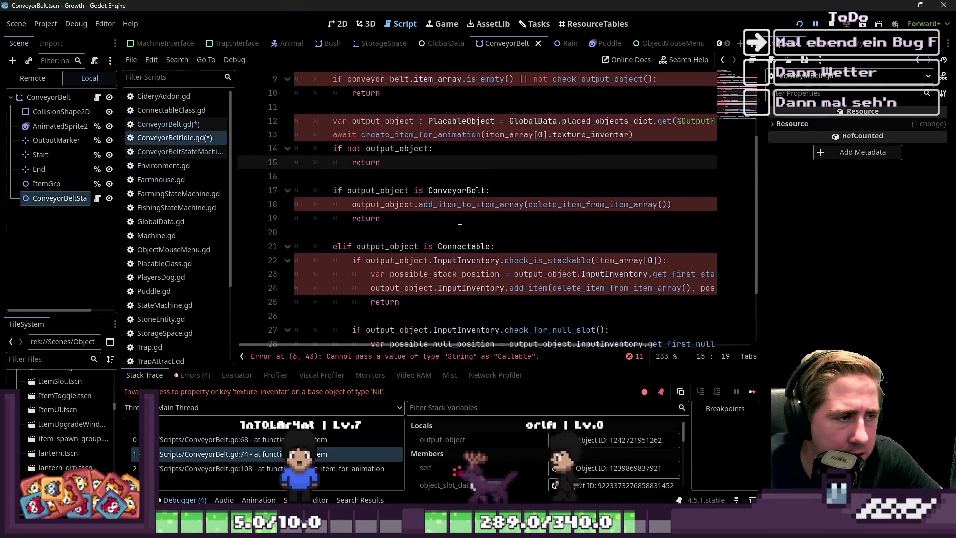
pyautogui.click(375, 166)
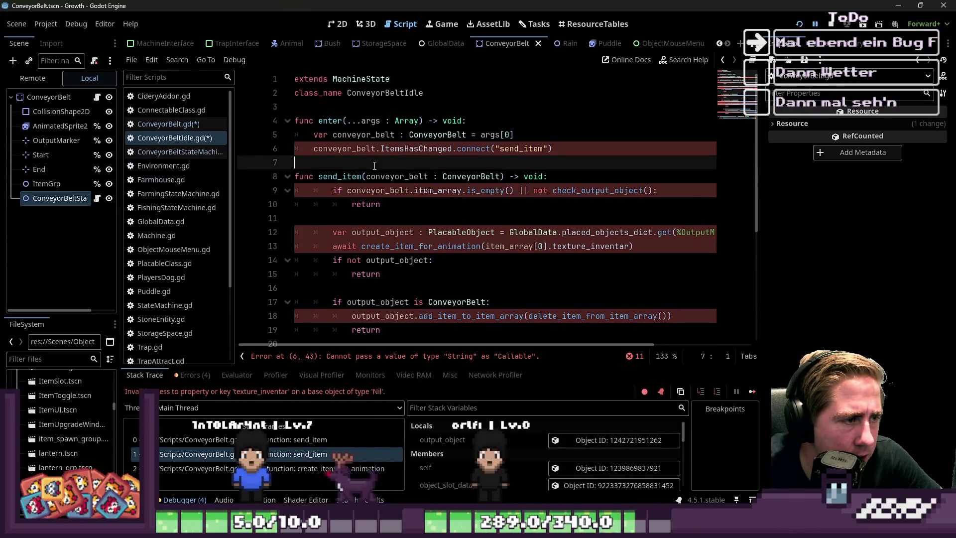
pyautogui.scroll(-5, 379, 185)
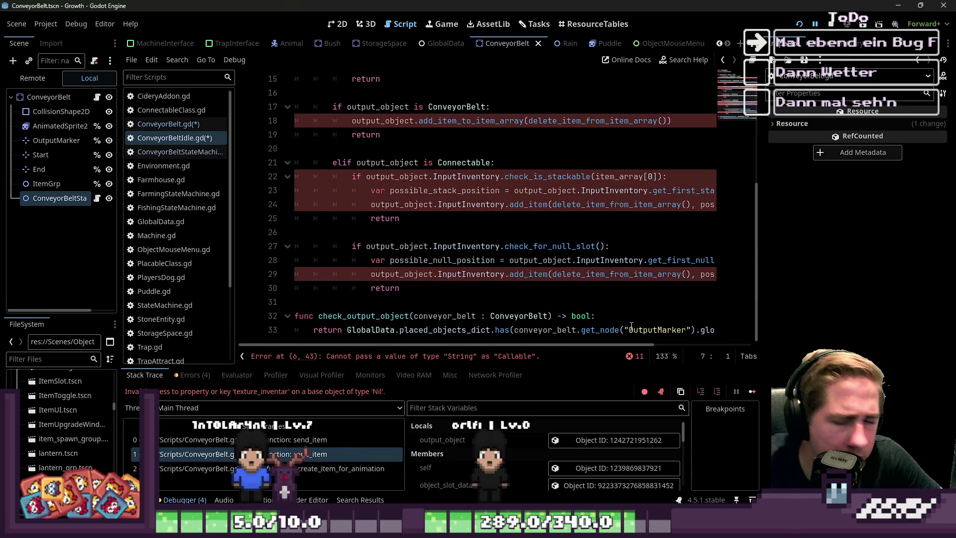
pyautogui.scroll(5, 399, 184)
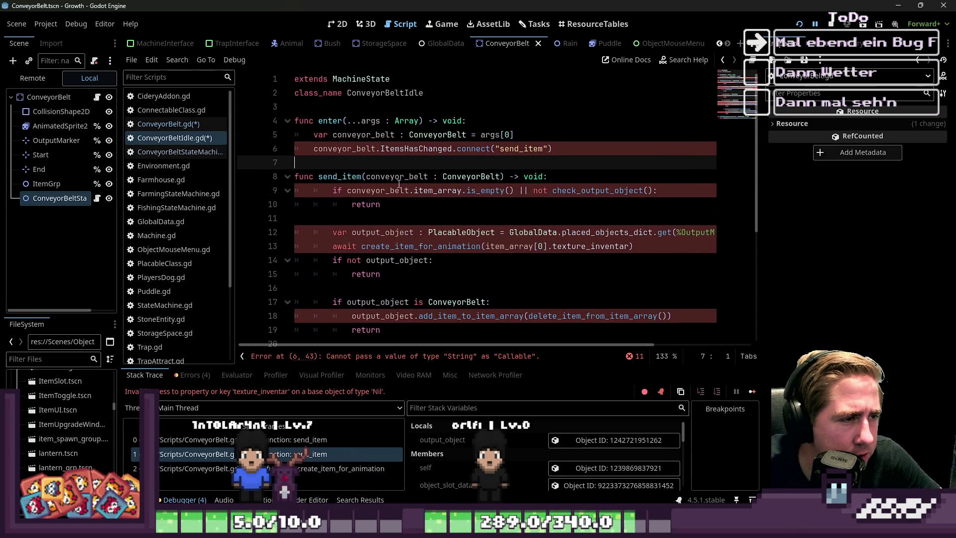
pyautogui.click(350, 149)
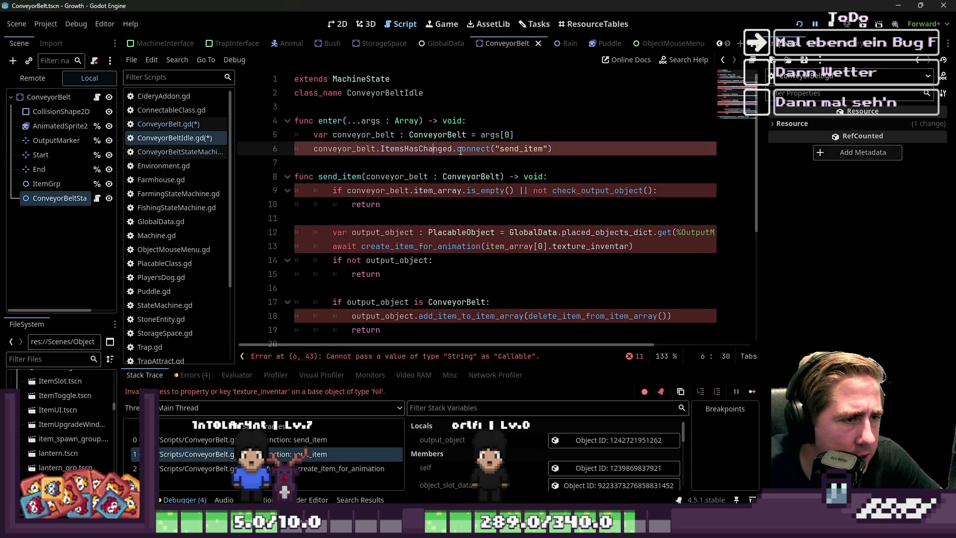
pyautogui.doubleClick(339, 149)
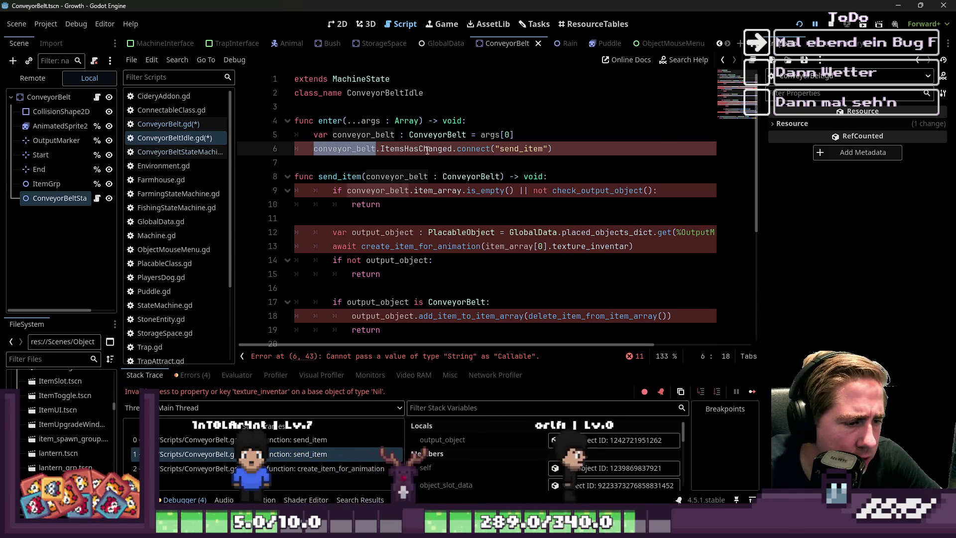
pyautogui.click(500, 149)
pyautogui.press('BackSpace')
# Change line 6 to connect send_item.bind(conveyor_belt) instead of the quoted name.
pyautogui.click(539, 149)
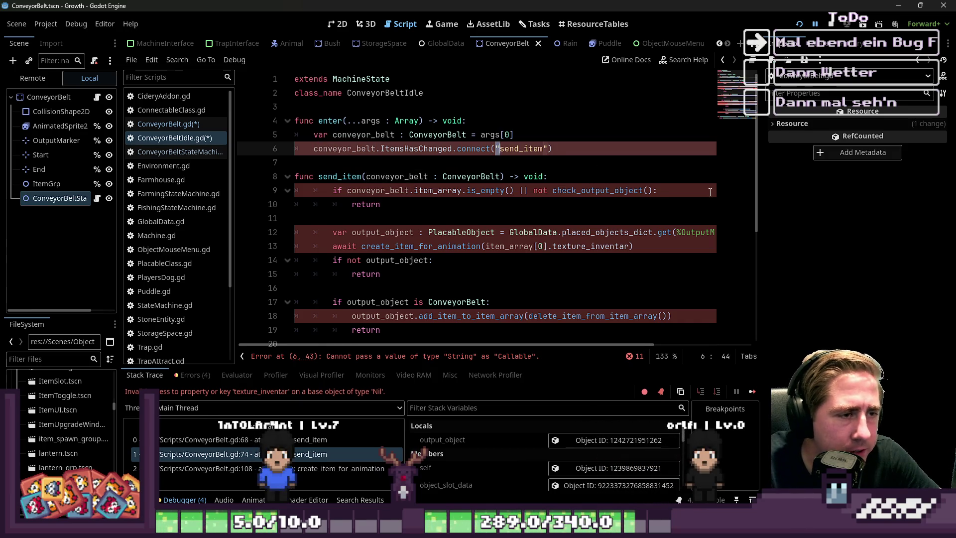
pyautogui.press('Delete')
pyautogui.write('.b')
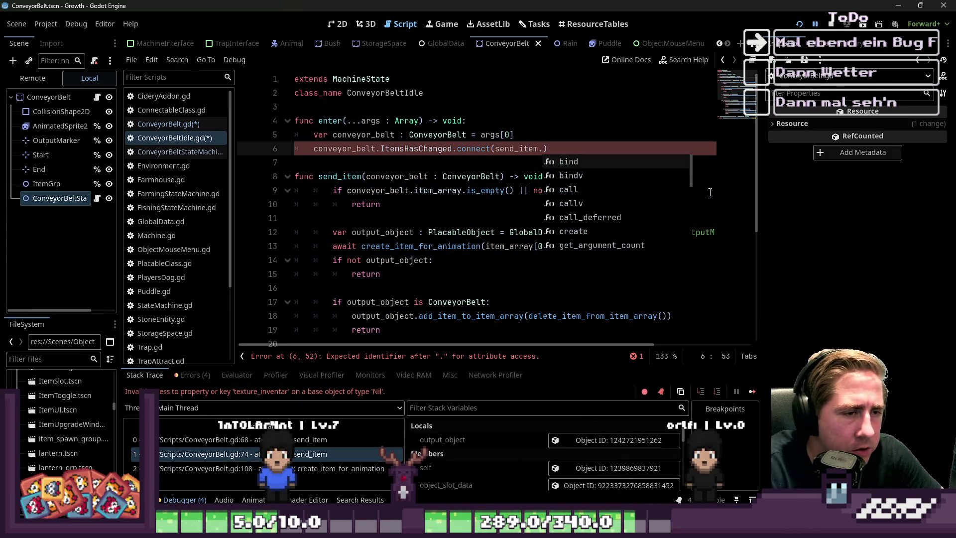
pyautogui.press('Return')
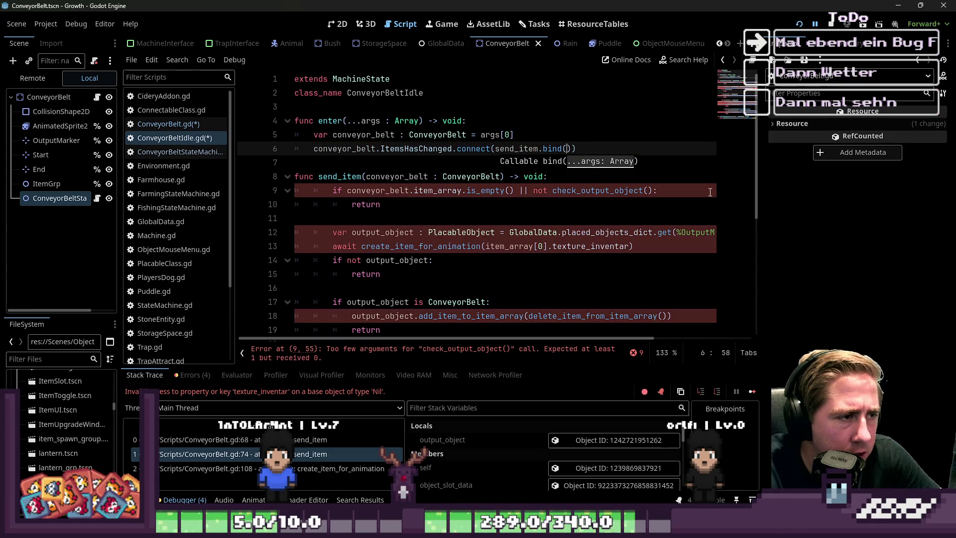
pyautogui.write('c')
pyautogui.press('Down')
pyautogui.press('Return')
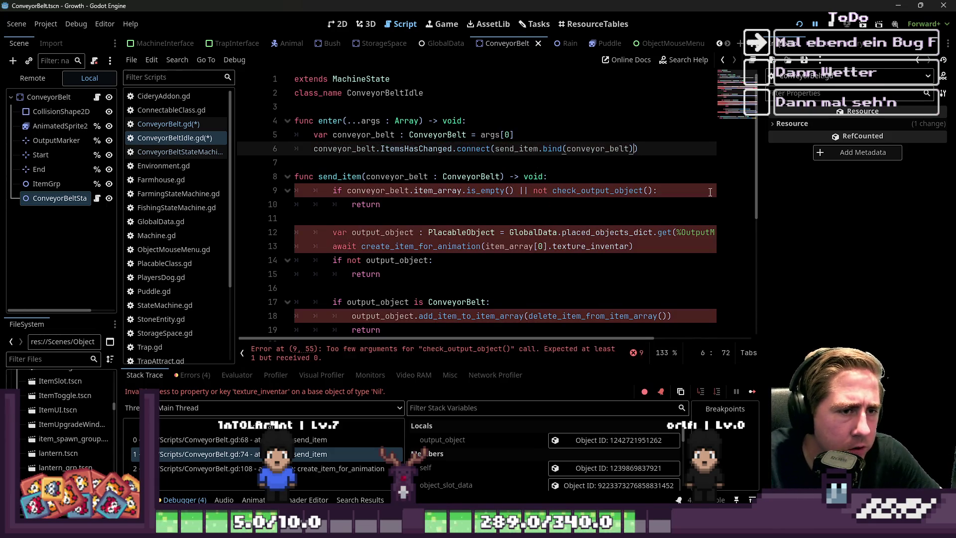
# Pass conveyor_belt as the argument to check_output_object() on line 9.
pyautogui.press('Down')
pyautogui.press('Down')
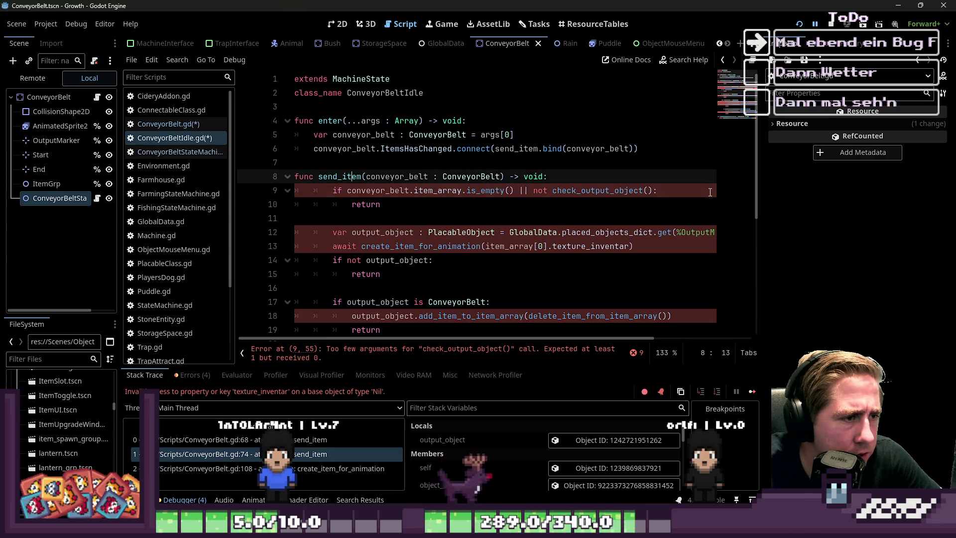
pyautogui.press('Right')
pyautogui.hotkey('ctrl', 'shift', 'Right')
pyautogui.click(553, 190)
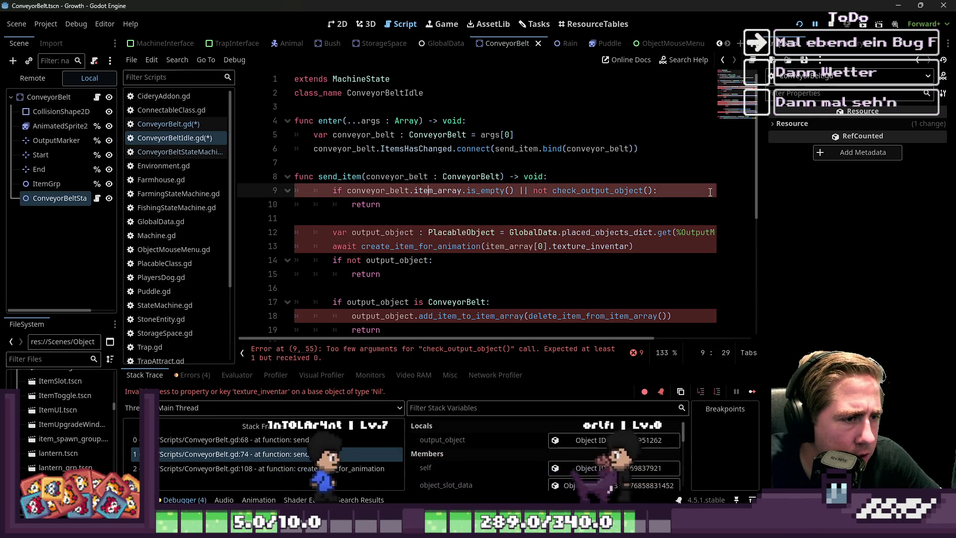
pyautogui.hotkey('ctrl', 'Right')
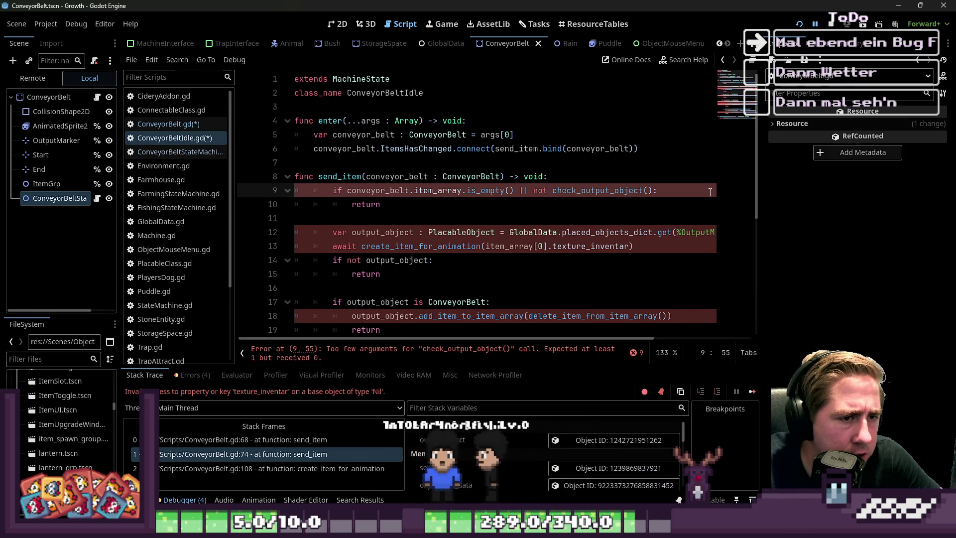
pyautogui.press('Right')
pyautogui.write('conveyor_belt')
pyautogui.press('Up')
# On line 12, look up the marker with conveyor_belt.get_node("OutputMarker").
pyautogui.press('Down')
pyautogui.press('Down')
pyautogui.press('Down')
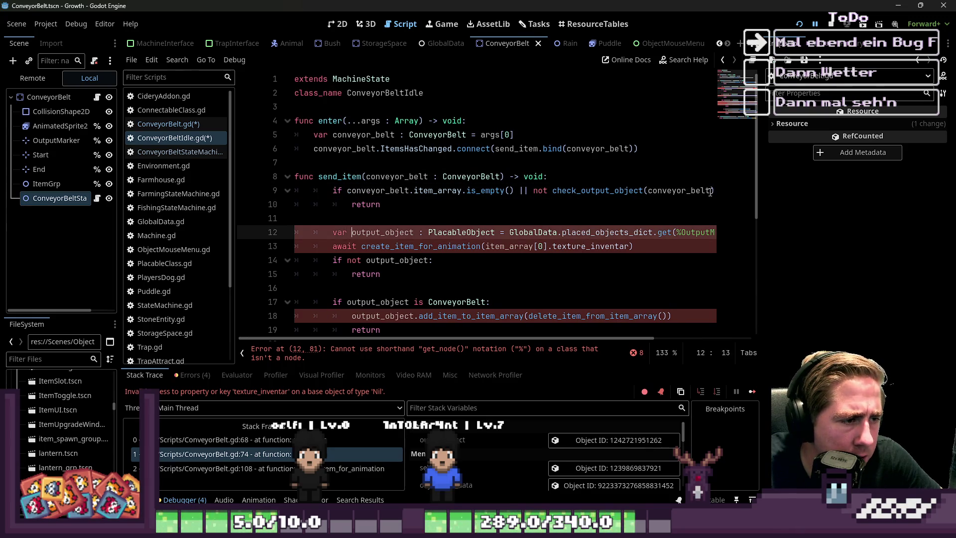
pyautogui.hotkey('ctrl', 'Right')
pyautogui.hotkey('ctrl', 'Right')
pyautogui.hotkey('ctrl', 'Right')
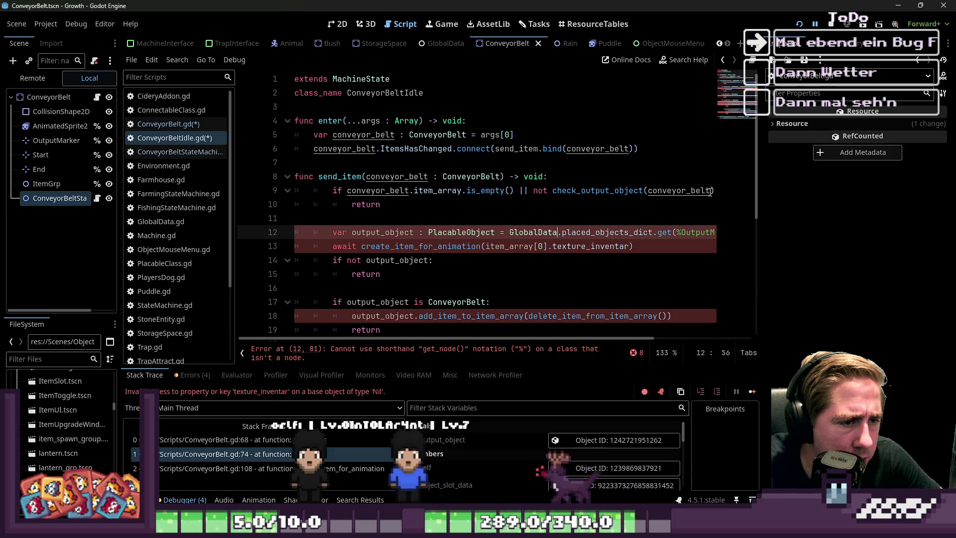
pyautogui.hotkey('ctrl', 'Right')
pyautogui.hotkey('ctrl', 'Right')
pyautogui.hotkey('ctrl', 'Right')
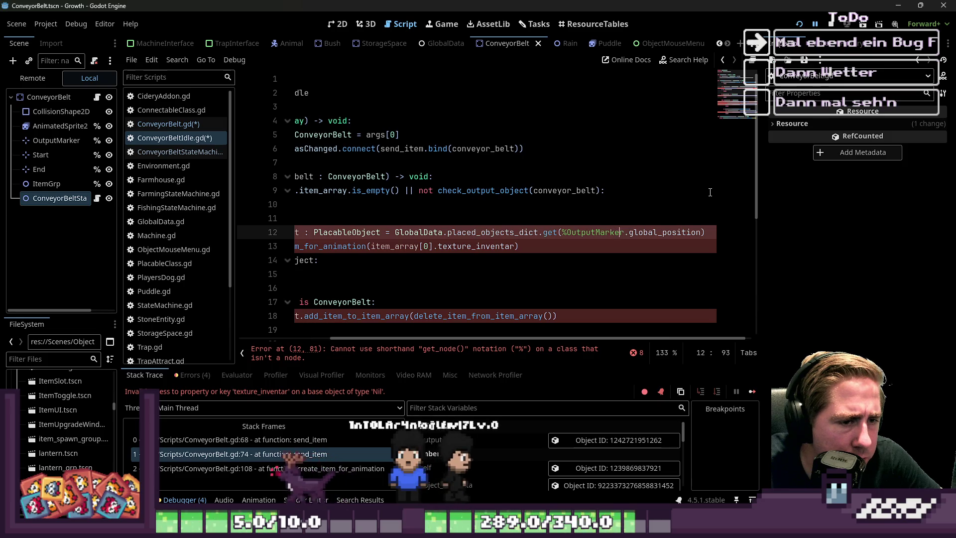
pyautogui.hotkey('ctrl', 'Left')
pyautogui.hotkey('ctrl', 'Left')
pyautogui.write('/')
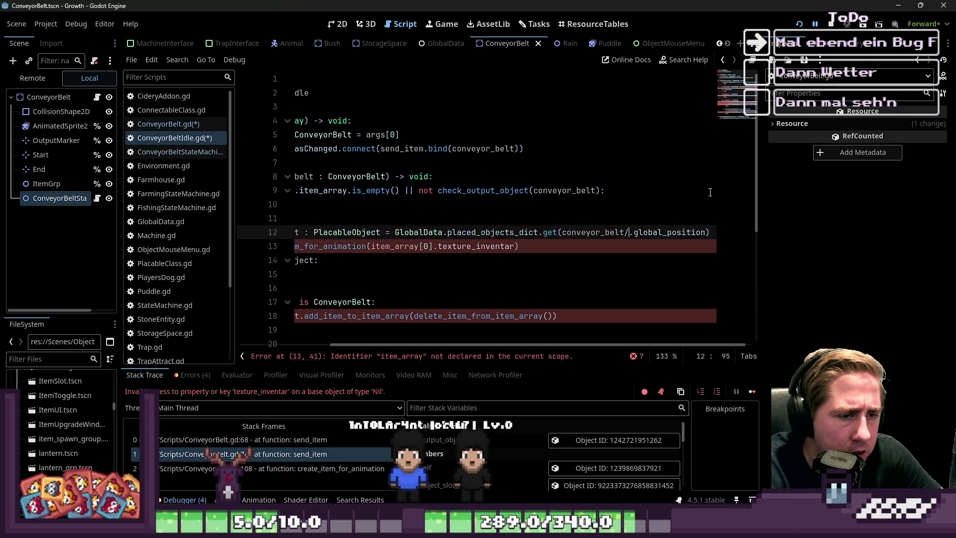
pyautogui.press('BackSpace')
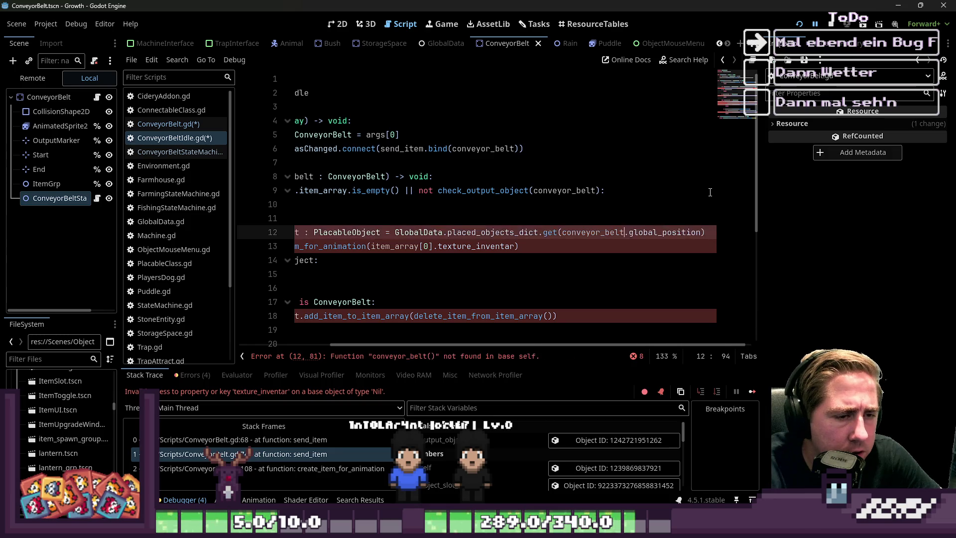
pyautogui.write('.get_node(')
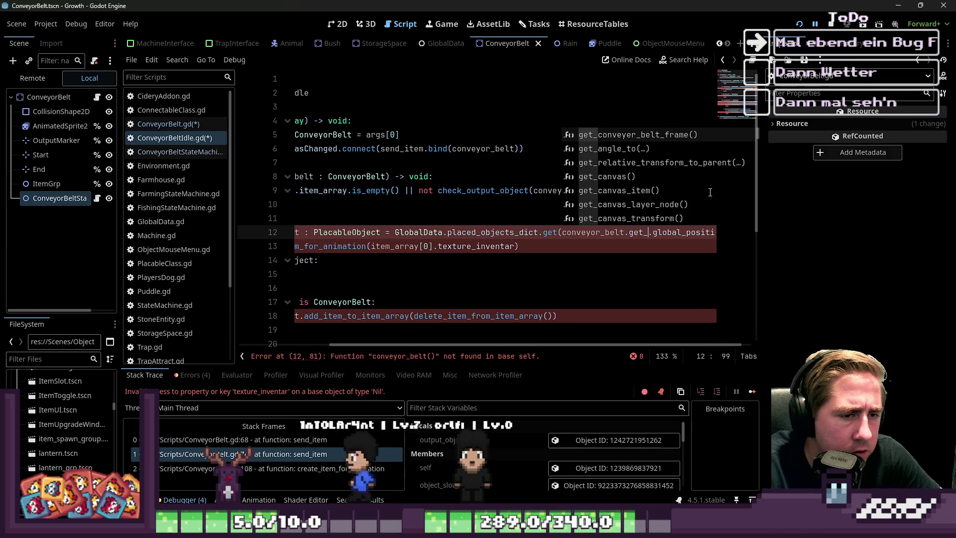
pyautogui.write('"Out')
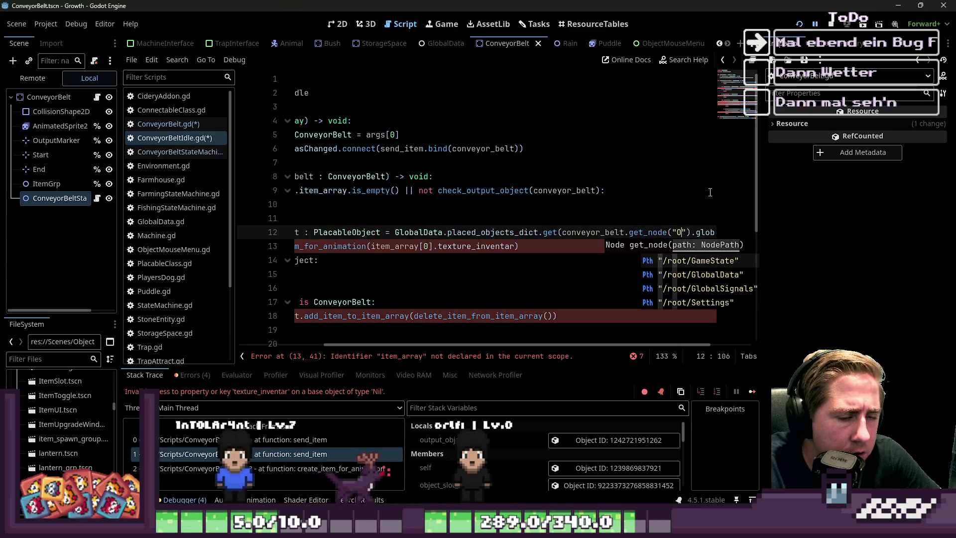
pyautogui.write('utMarker')
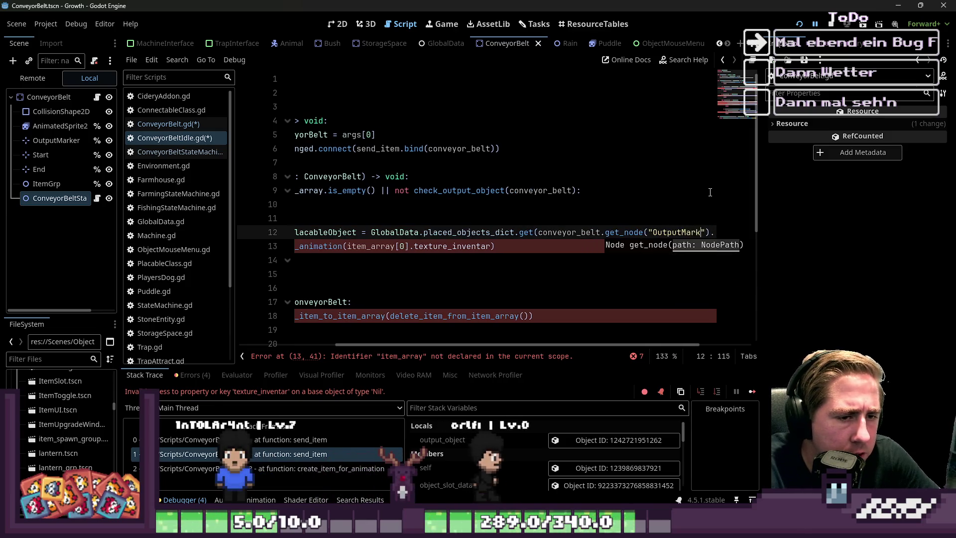
pyautogui.press('Home')
pyautogui.press('Home')
pyautogui.press('Down')
pyautogui.hotkey('ctrl', 'Right')
pyautogui.press('Right')
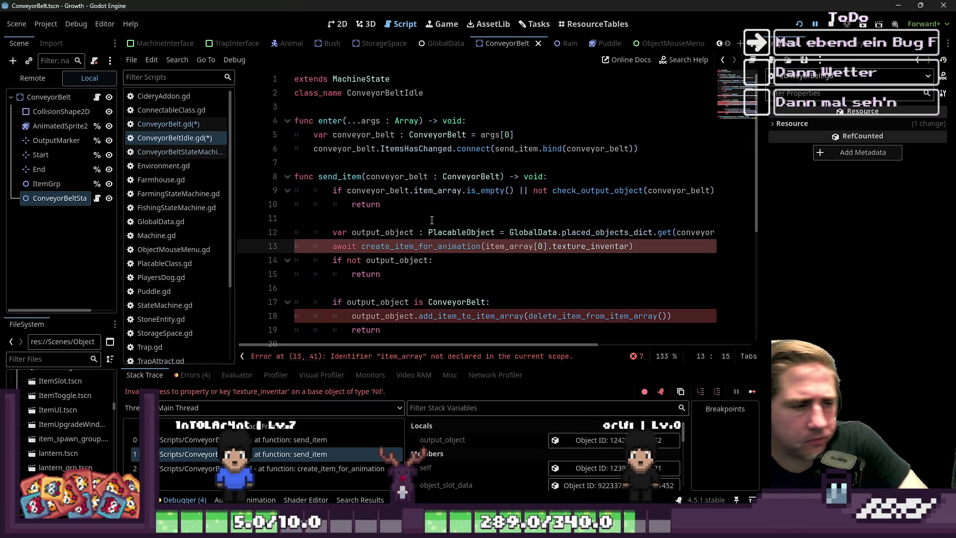
# Prefix the delete_item_from_item_array call on line 18 with conveyor_belt.
pyautogui.press('Up')
pyautogui.press('Up')
pyautogui.press('Up')
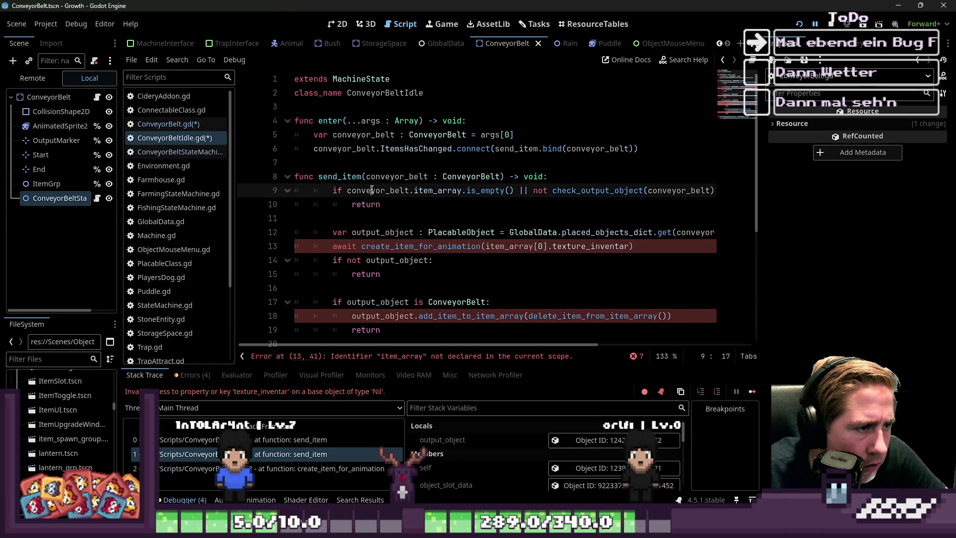
pyautogui.press('Down')
pyautogui.press('Down')
pyautogui.press('Down')
pyautogui.write('.')
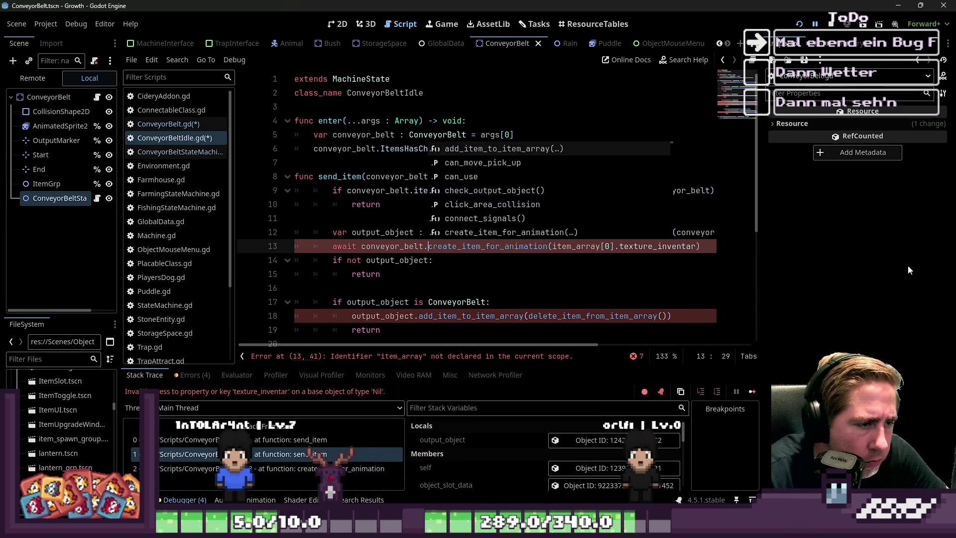
pyautogui.hotkey('ctrl', 'Right')
pyautogui.hotkey('ctrl', 'Right')
pyautogui.hotkey('ctrl', 'Right')
pyautogui.hotkey('ctrl', 'Left')
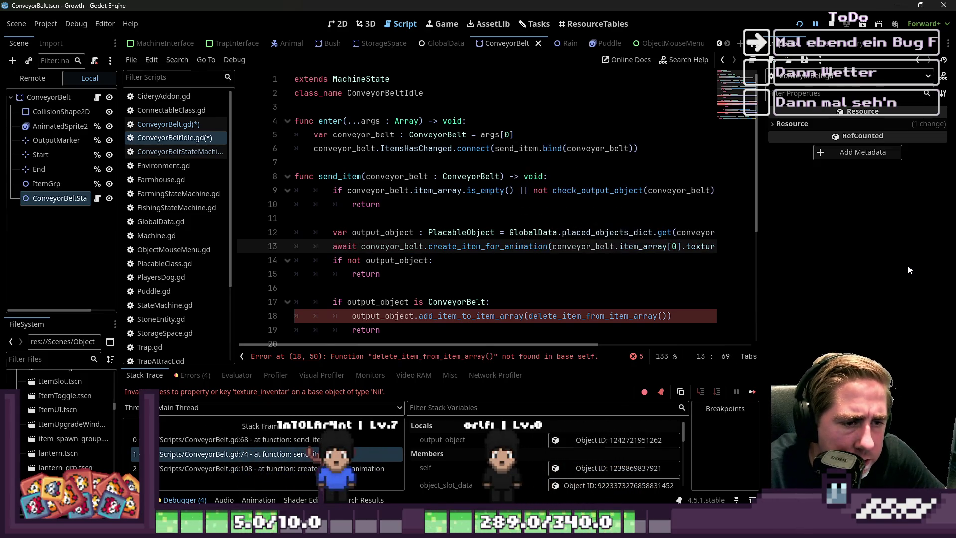
pyautogui.press('Down')
pyautogui.press('Down')
pyautogui.press('Down')
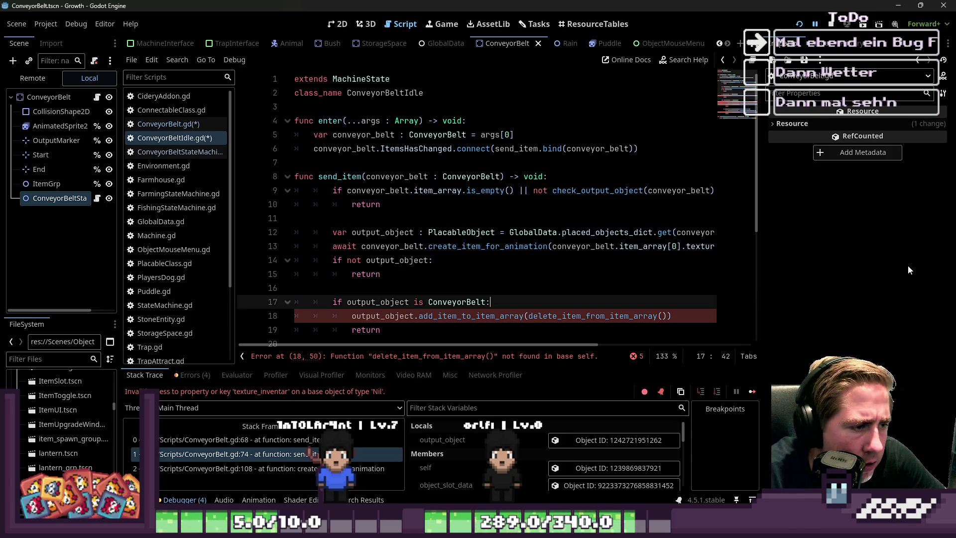
pyautogui.press('Up')
pyautogui.press('Up')
pyautogui.press('Up')
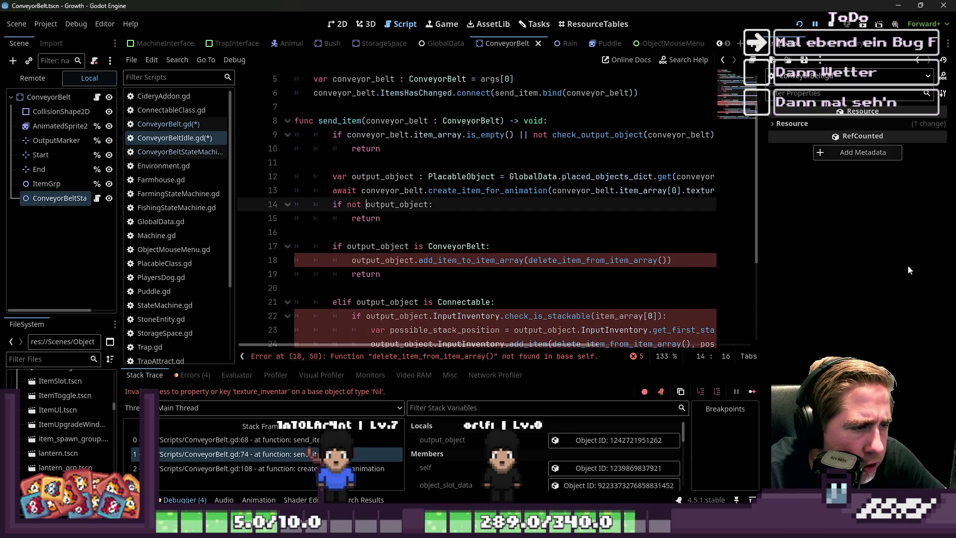
pyautogui.hotkey('ctrl', 'shift', 'Right')
pyautogui.press('Down')
pyautogui.press('Down')
pyautogui.press('Down')
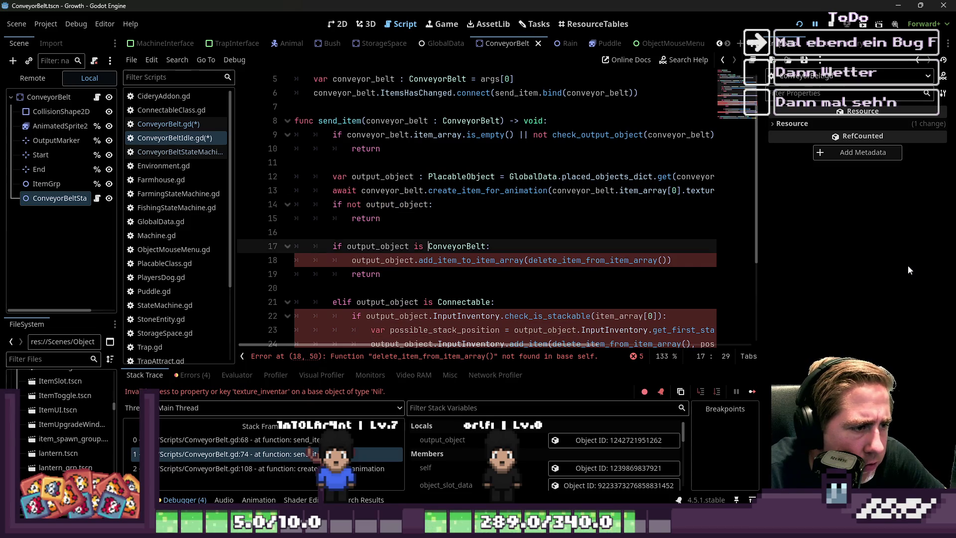
pyautogui.press('Right')
pyautogui.press('Right')
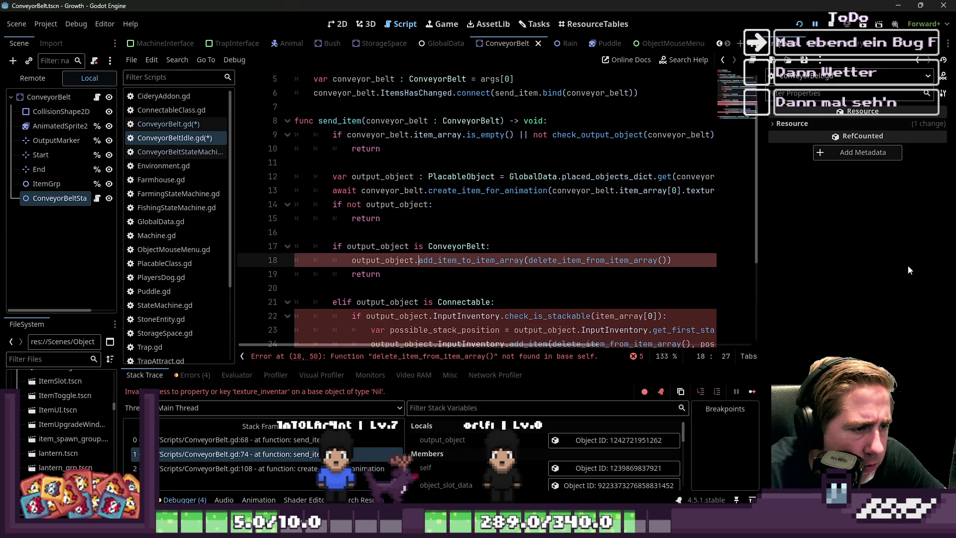
pyautogui.hotkey('ctrl', 'Right')
pyautogui.press('Right')
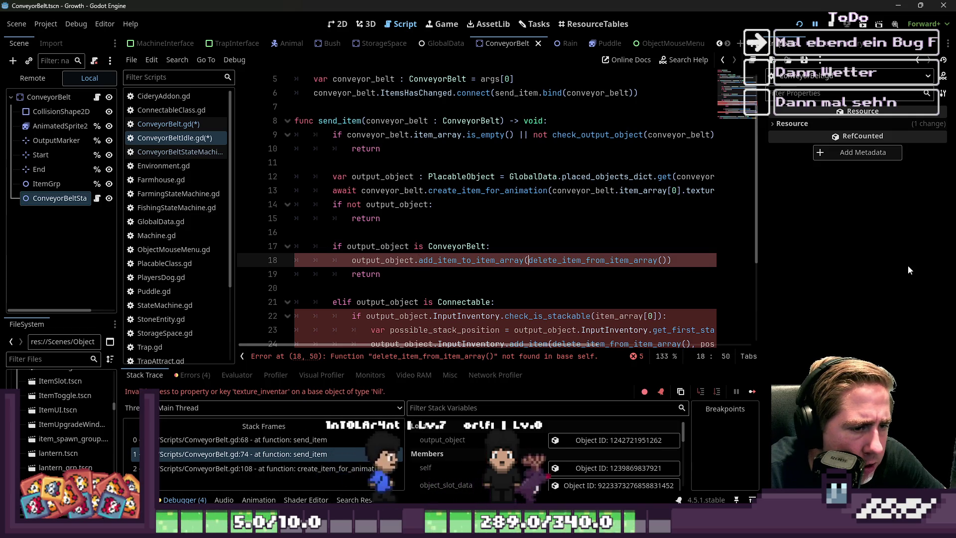
pyautogui.write('conveyor_belt.')
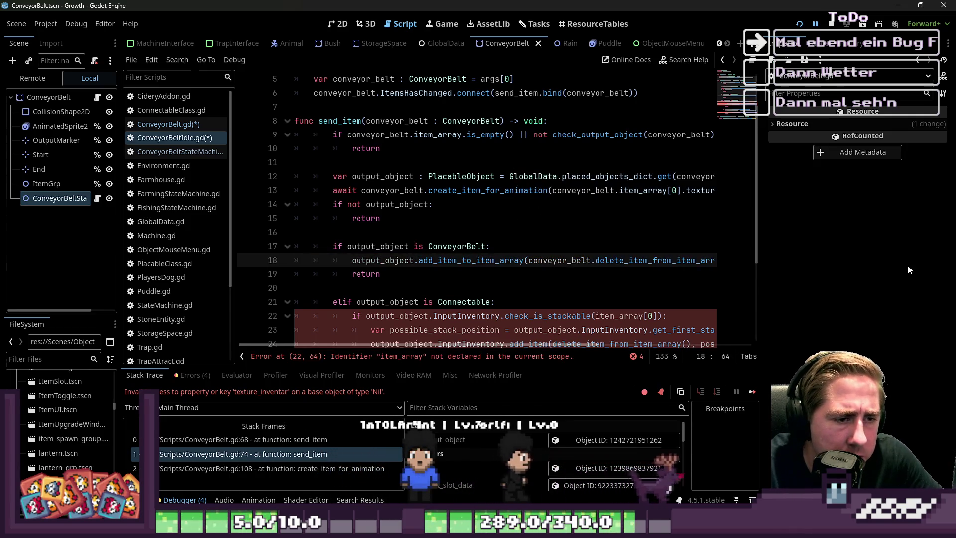
# Add the conveyor_belt. prefix to the item_array references on lines 22 and 23.
pyautogui.press('Up')
pyautogui.press('Down')
pyautogui.press('Down')
pyautogui.press('Down')
pyautogui.press('Down')
pyautogui.press('Down')
pyautogui.press('Down')
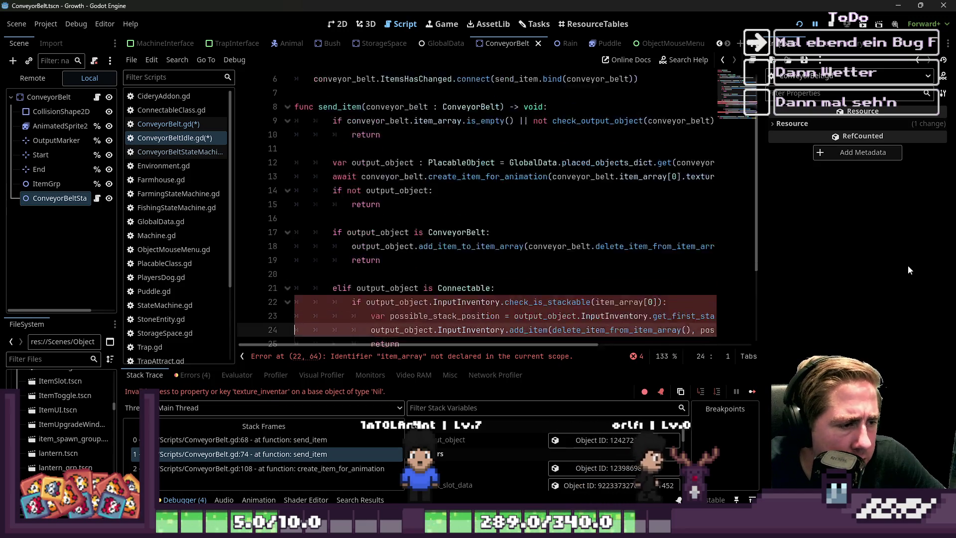
pyautogui.press('Up')
pyautogui.press('Up')
pyautogui.press('Up')
pyautogui.press('Up')
pyautogui.press('Up')
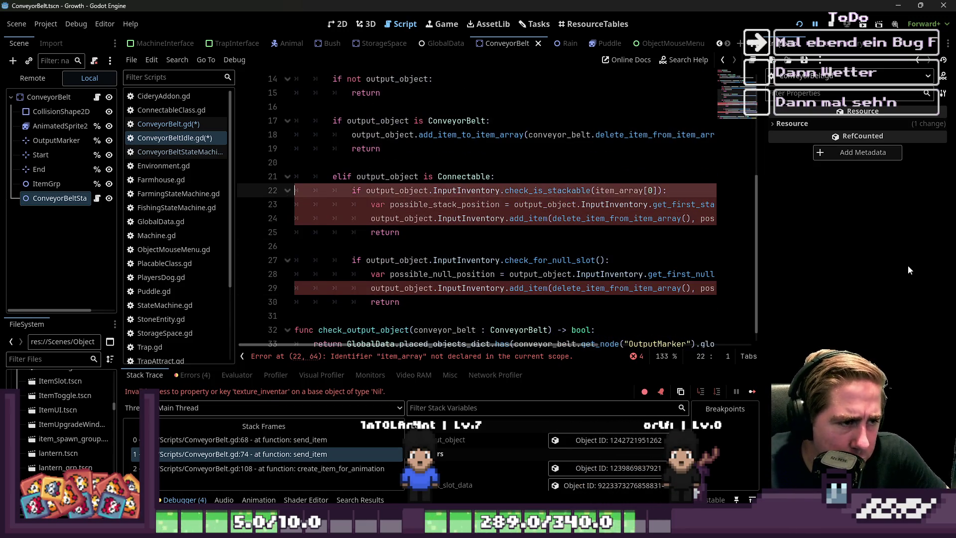
pyautogui.press('Down')
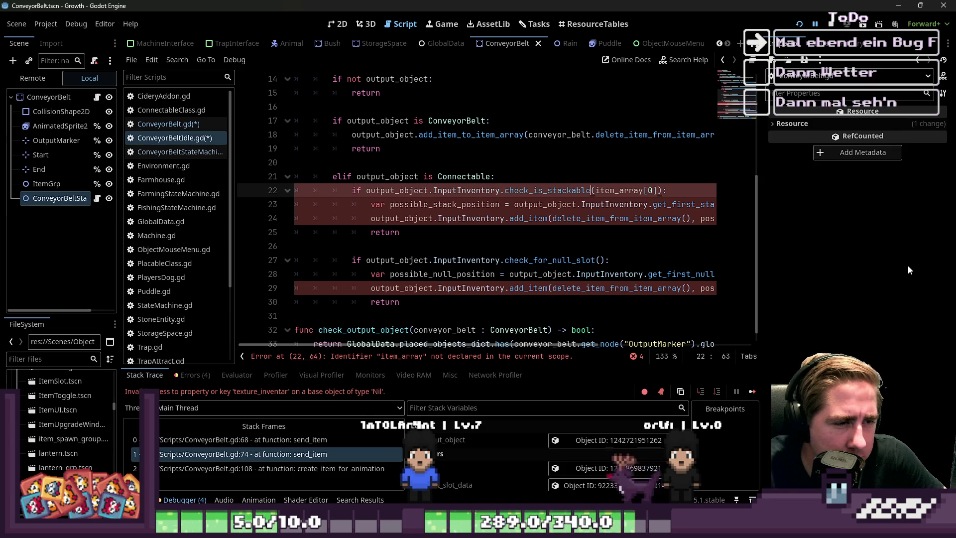
pyautogui.press('Right')
pyautogui.write('conveyor_belt')
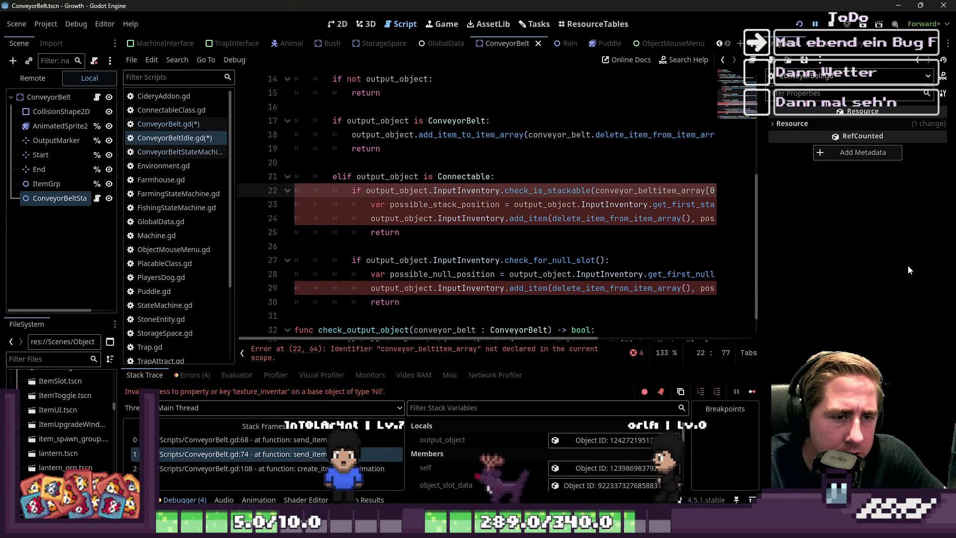
pyautogui.write('.')
pyautogui.press('Down')
pyautogui.press('Home')
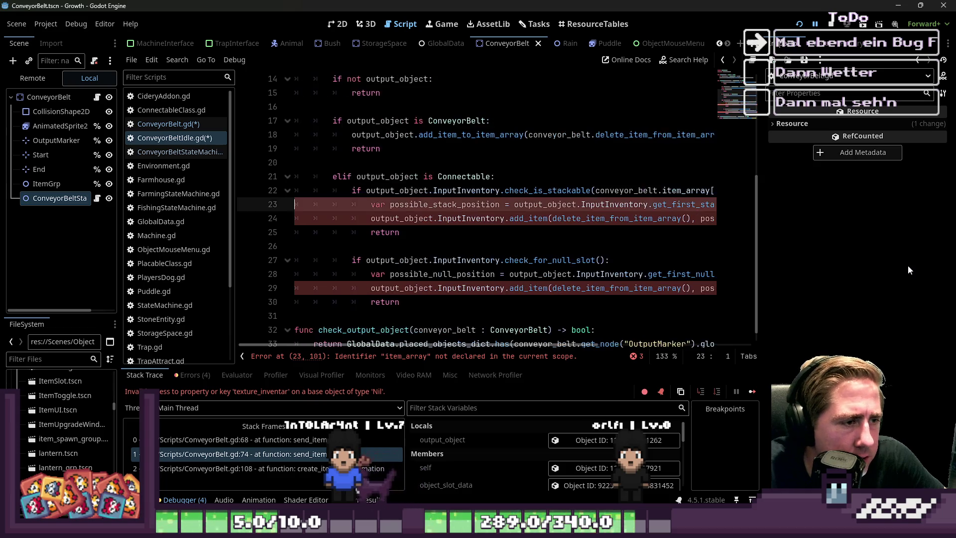
pyautogui.hotkey('ctrl', 'Right')
pyautogui.hotkey('ctrl', 'Right')
pyautogui.hotkey('ctrl', 'Right')
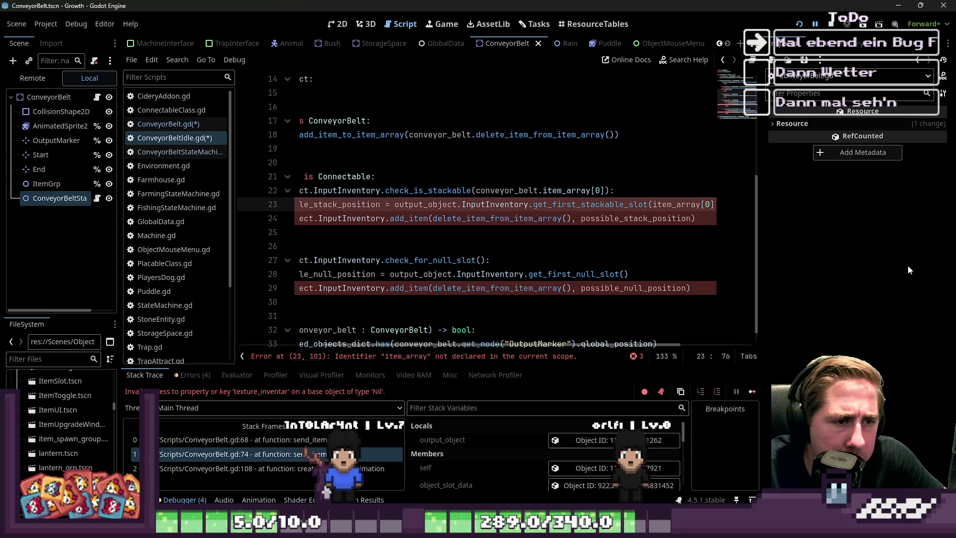
pyautogui.write('conveyor_belt.')
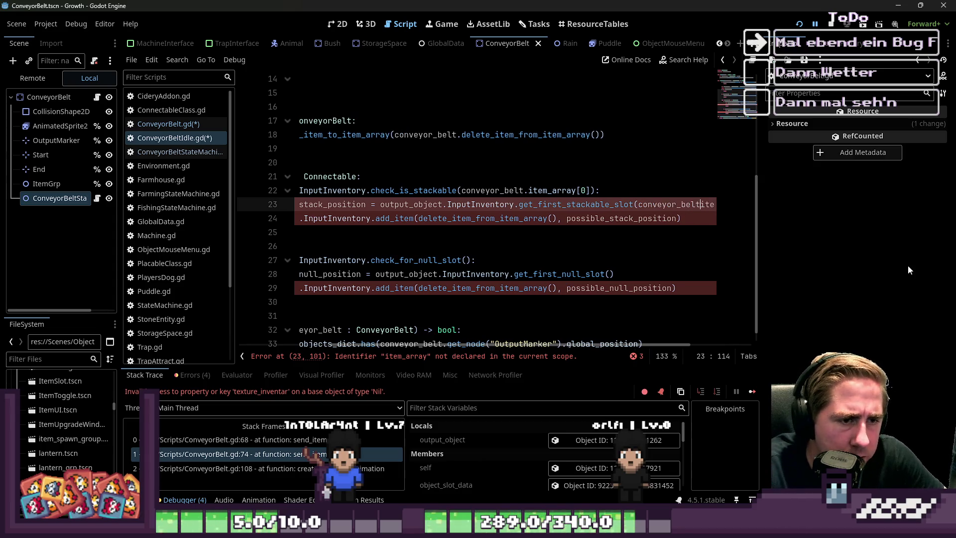
pyautogui.press('Escape')
pyautogui.press('Up')
# Prefix the delete_item_from_item_array call on line 24 with conveyor_belt.
pyautogui.press('Down')
pyautogui.press('Home')
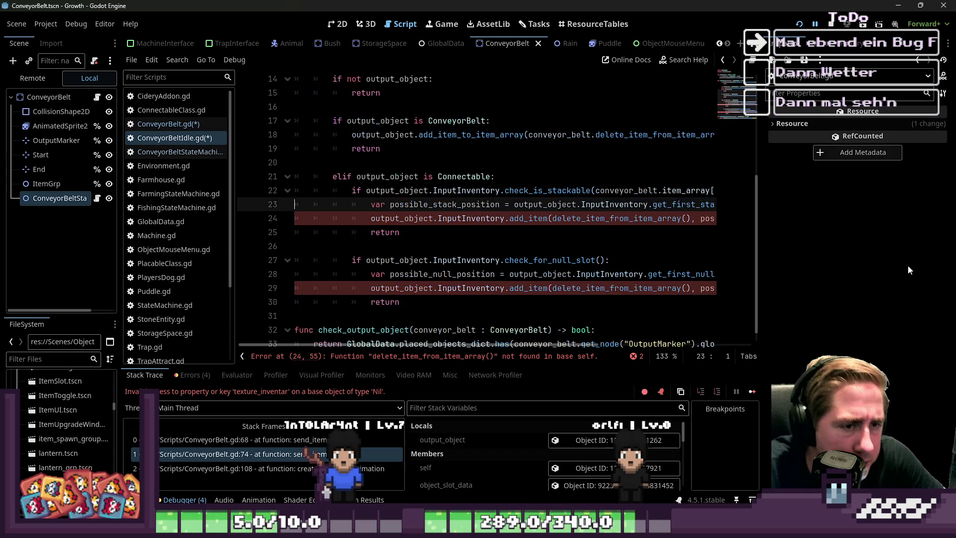
pyautogui.press('Down')
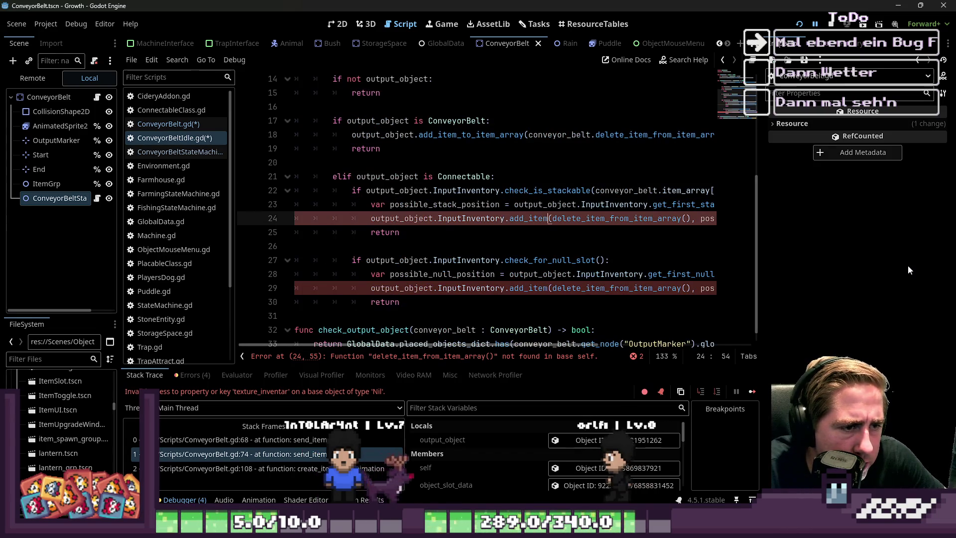
pyautogui.hotkey('ctrl', 'Right')
pyautogui.hotkey('ctrl', 'Right')
pyautogui.hotkey('ctrl', 'Right')
pyautogui.write('conveyor_belt.')
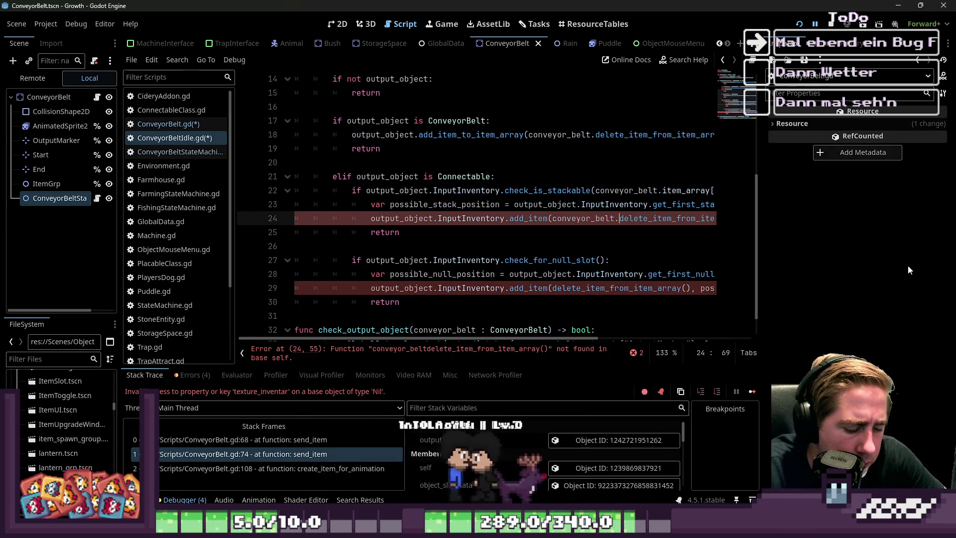
pyautogui.press('Escape')
pyautogui.press('Up')
pyautogui.press('Up')
pyautogui.press('End')
pyautogui.press('Left')
pyautogui.press('Left')
pyautogui.press('Left')
# Prefix the remaining item_array reference on line 29 with conveyor_belt.
pyautogui.press('Home')
pyautogui.press('Home')
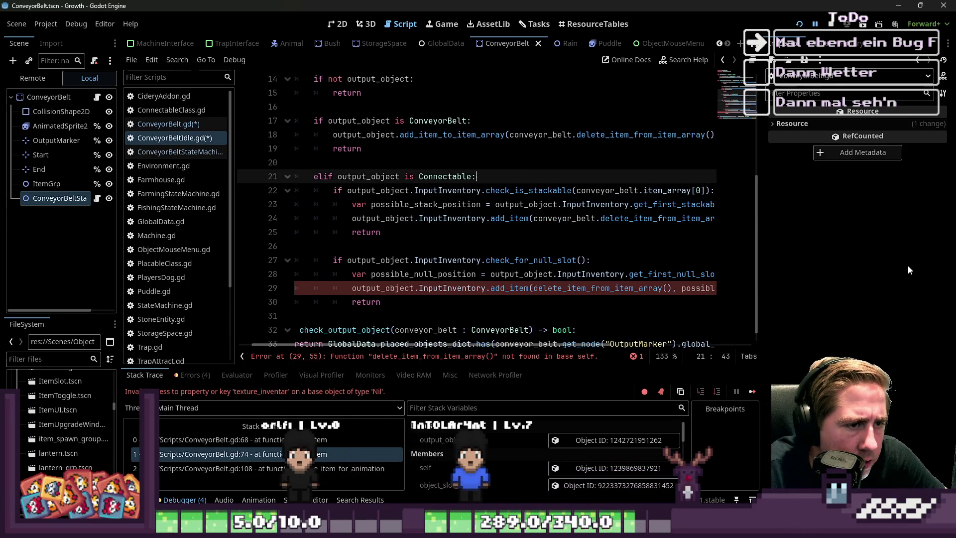
pyautogui.press('Down')
pyautogui.press('Down')
pyautogui.press('Down')
pyautogui.press('Up')
pyautogui.press('Up')
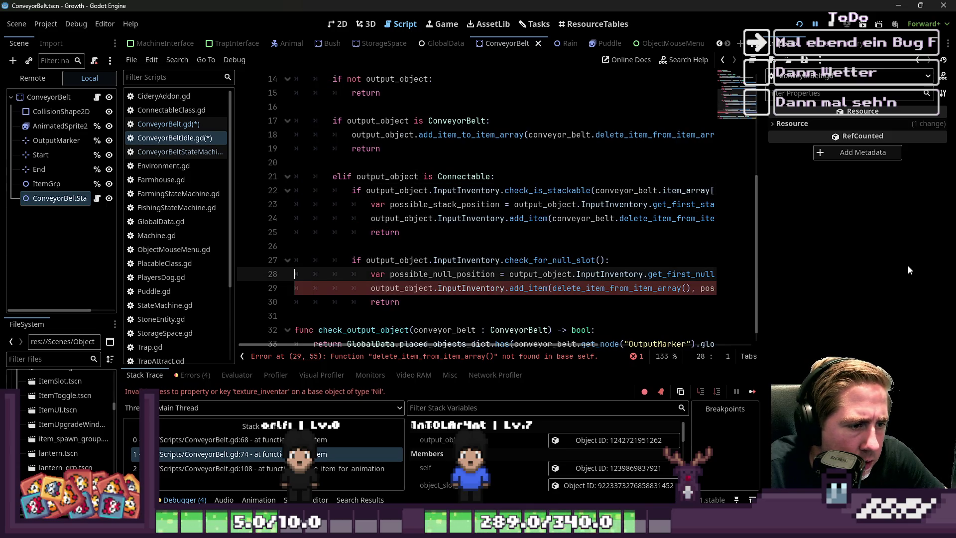
pyautogui.press('Down')
pyautogui.press('Home')
pyautogui.hotkey('ctrl', 'Right')
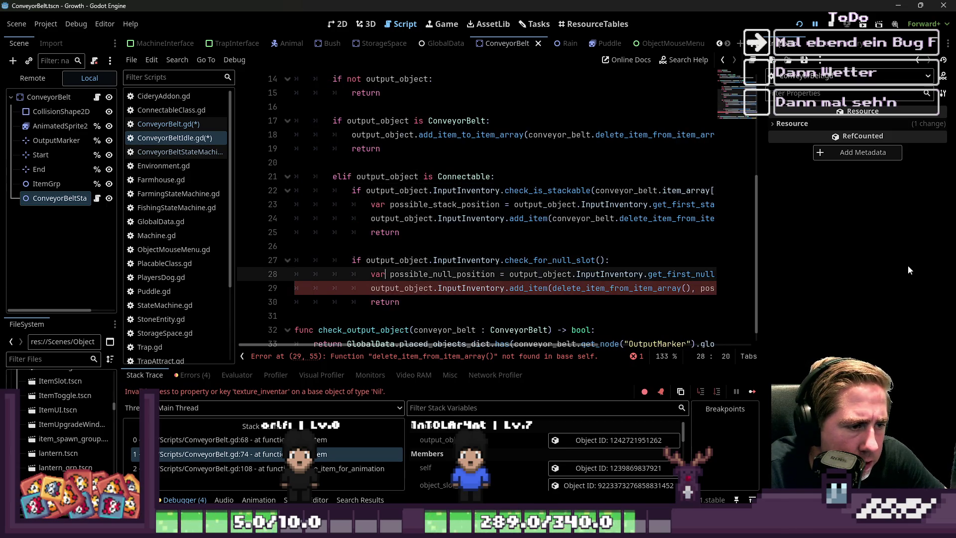
pyautogui.press('End')
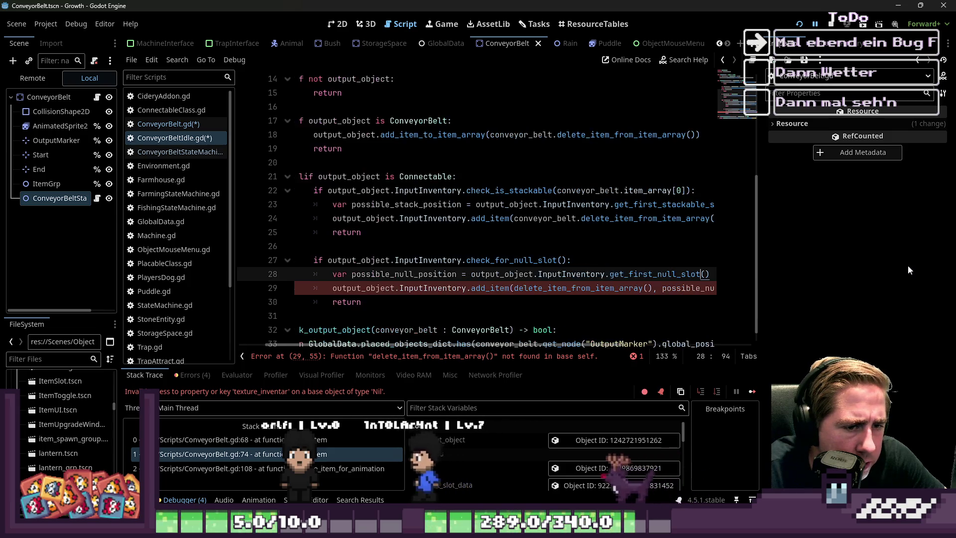
pyautogui.hotkey('ctrl', 'z')
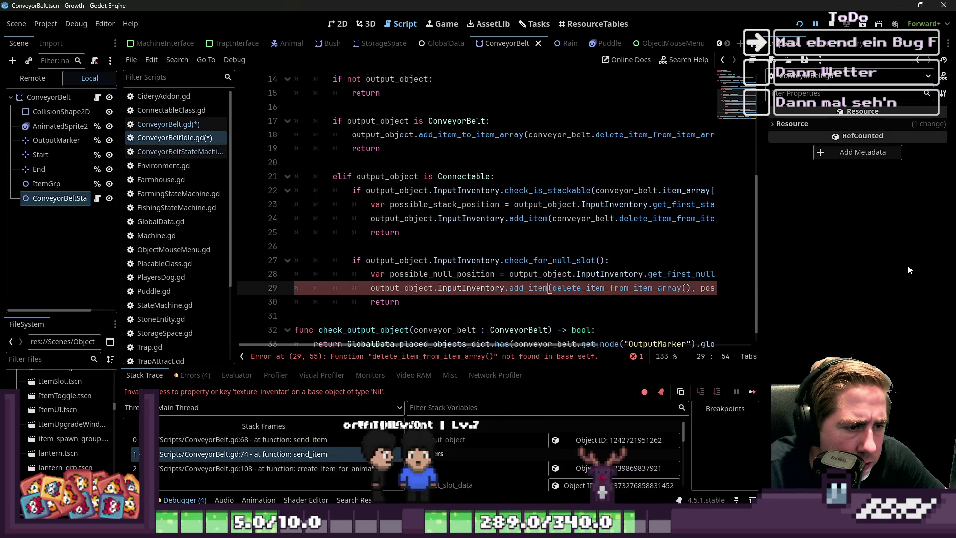
pyautogui.write('conveyor_belt.')
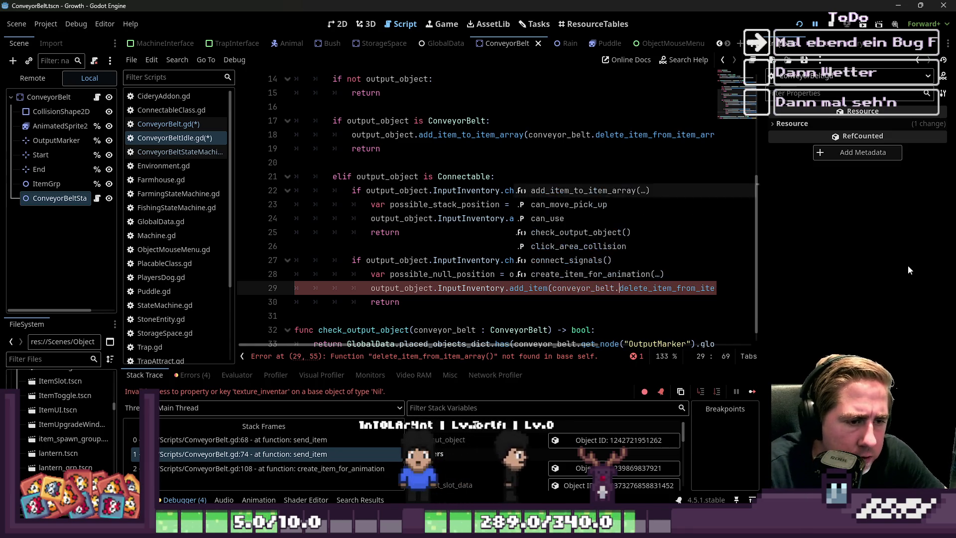
pyautogui.hotkey('ctrl', 'Home')
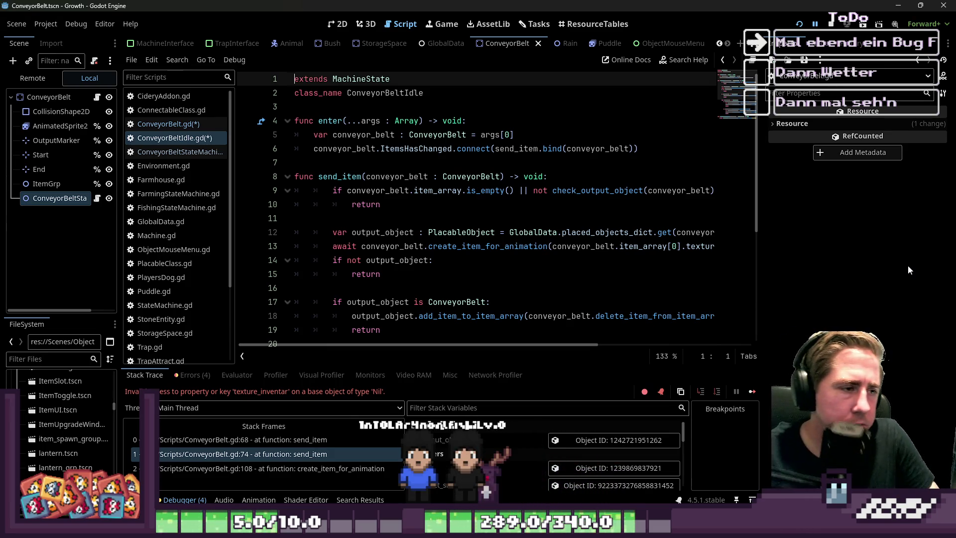
# Drag the Inspector splitter right and widen the script list so full code lines and file names show.
pyautogui.scroll(-2, 353, 218)
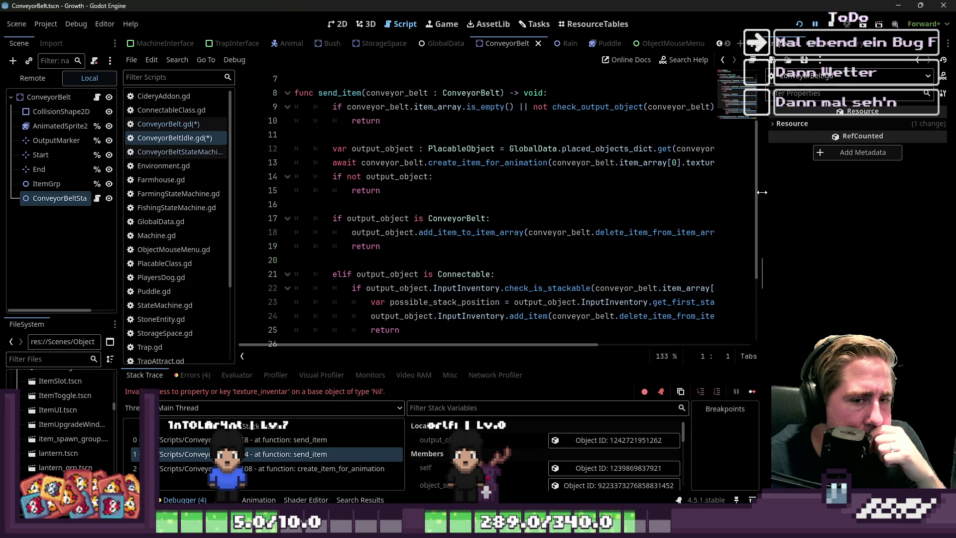
pyautogui.moveTo(763, 193); pyautogui.dragTo(844, 192)
pyautogui.scroll(2, 498, 224)
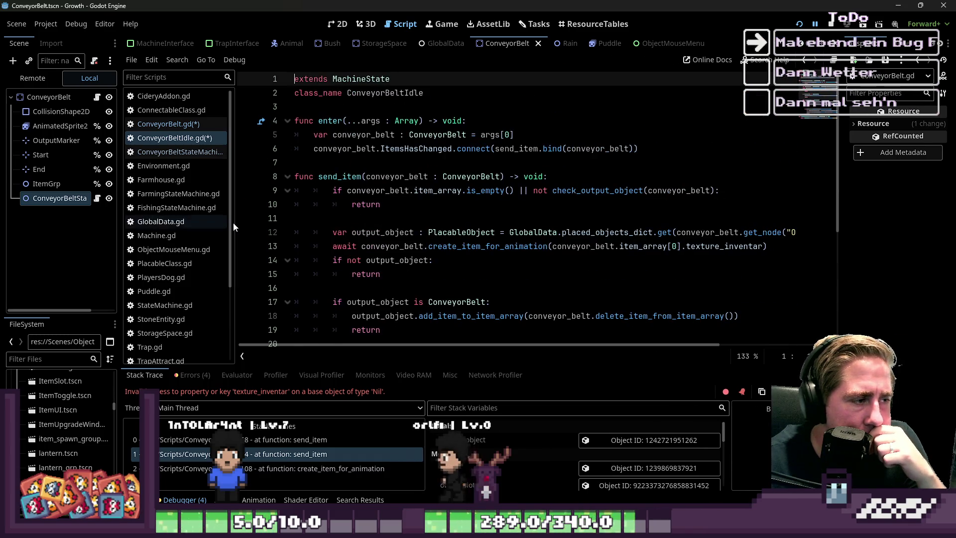
pyautogui.moveTo(233, 222); pyautogui.dragTo(179, 222)
pyautogui.scroll(-1, 455, 181)
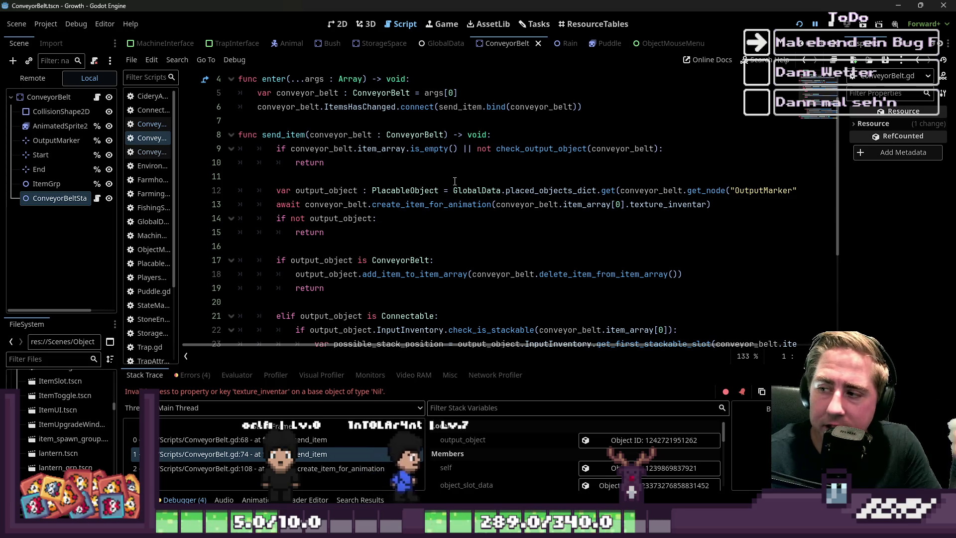
pyautogui.moveTo(471, 186)
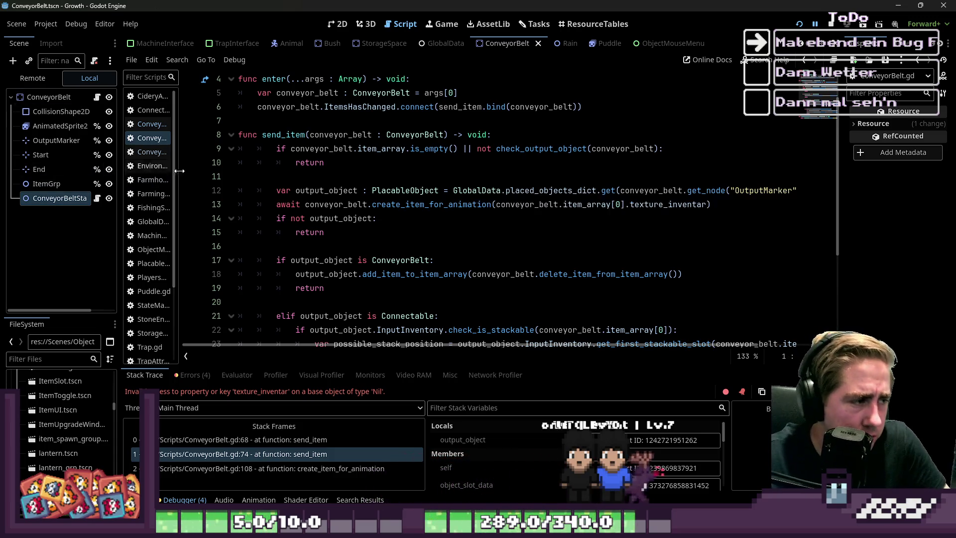
pyautogui.moveTo(179, 168); pyautogui.dragTo(266, 176)
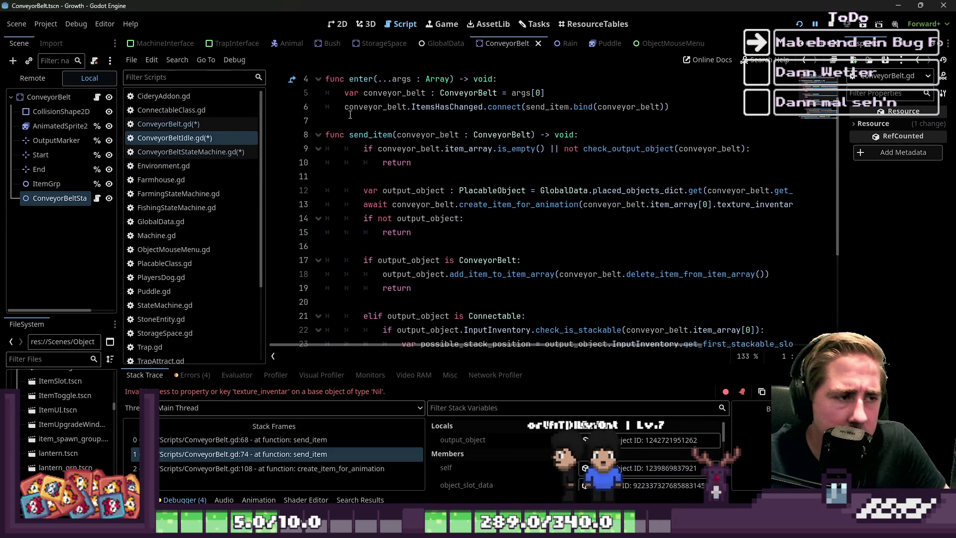
pyautogui.moveTo(368, 114)
pyautogui.click(447, 115)
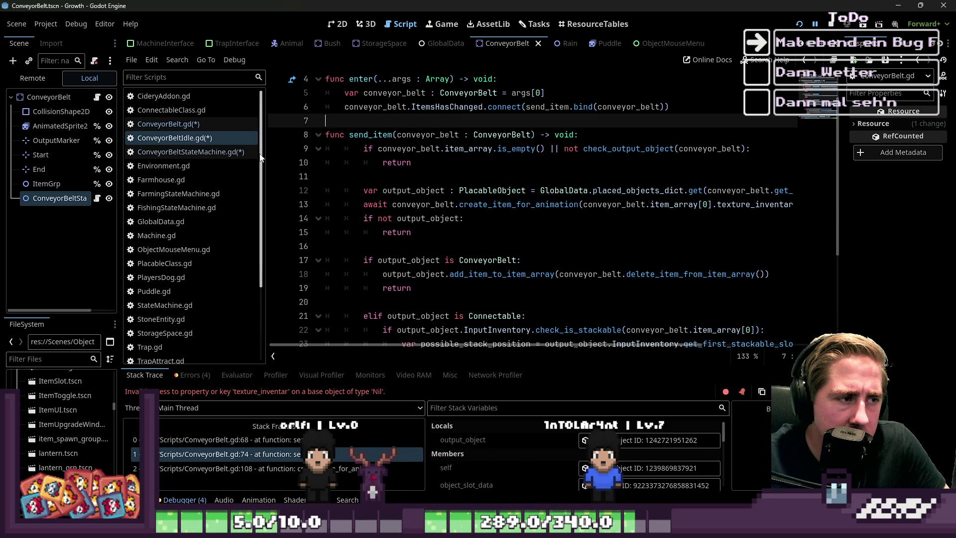
pyautogui.click(379, 165)
pyautogui.click(423, 172)
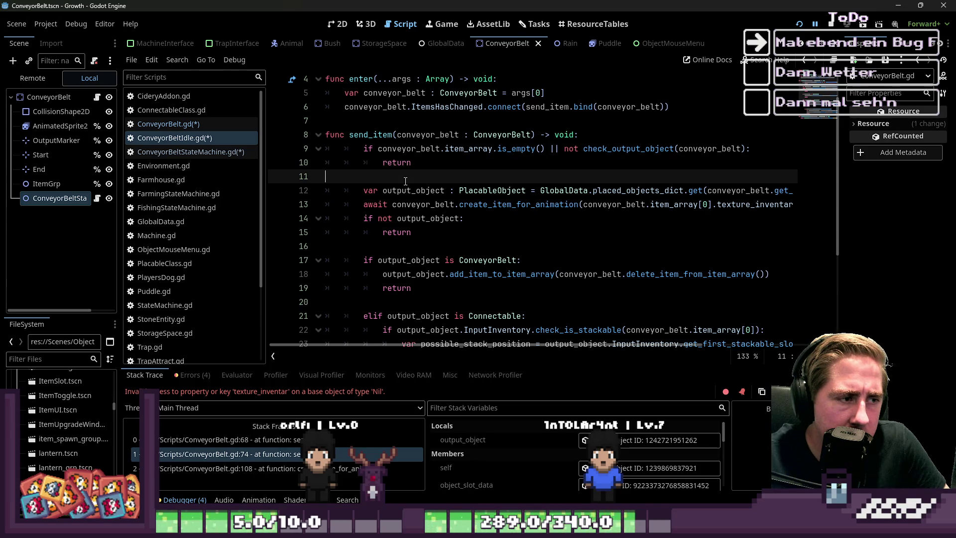
pyautogui.scroll(-3, 413, 177)
pyautogui.scroll(4, 408, 180)
pyautogui.scroll(-2, 406, 181)
pyautogui.scroll(-3, 406, 181)
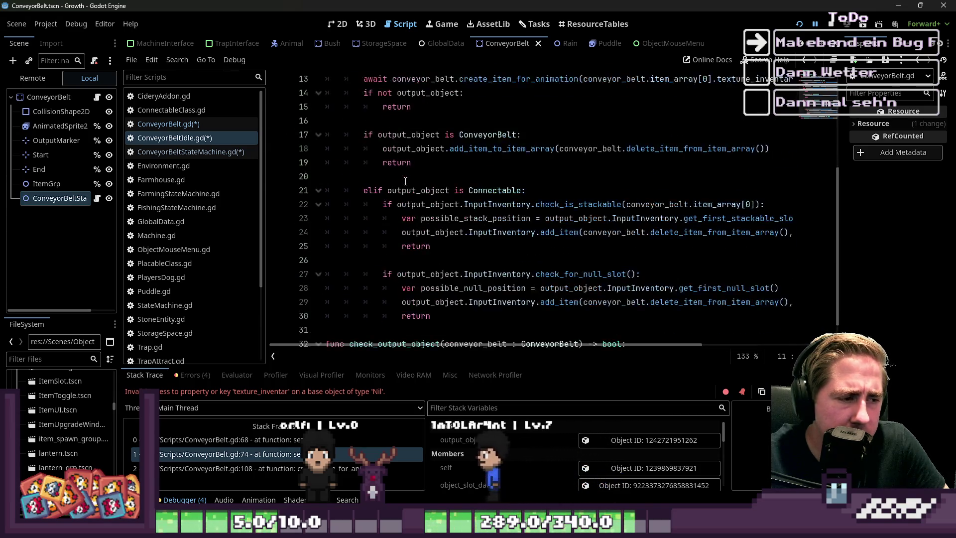
pyautogui.scroll(1, 406, 181)
pyautogui.scroll(4, 406, 181)
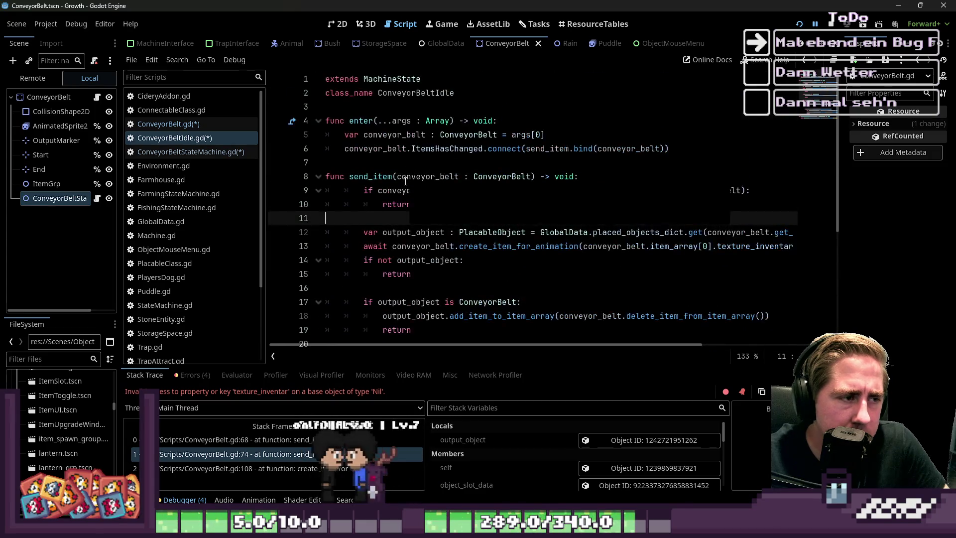
pyautogui.scroll(-4, 405, 181)
pyautogui.scroll(2, 405, 181)
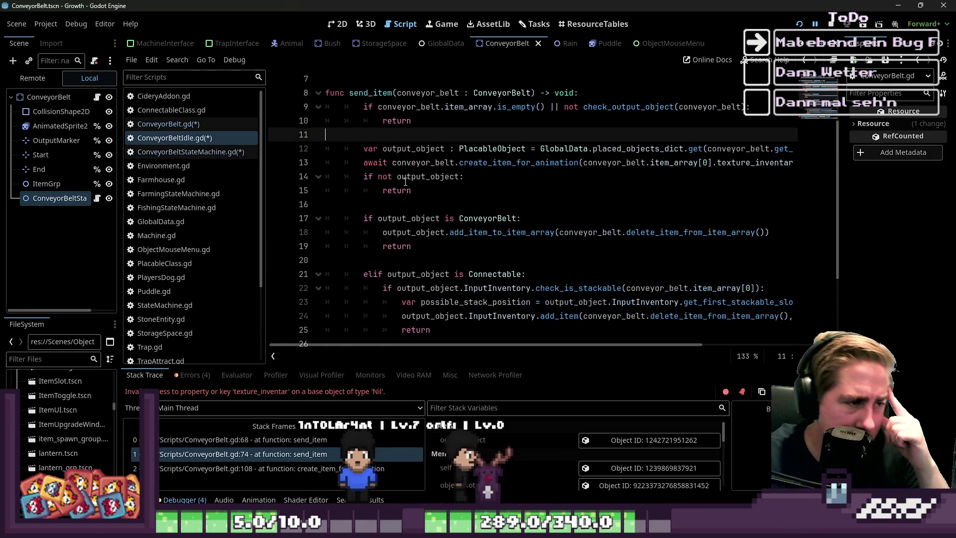
pyautogui.click(469, 177)
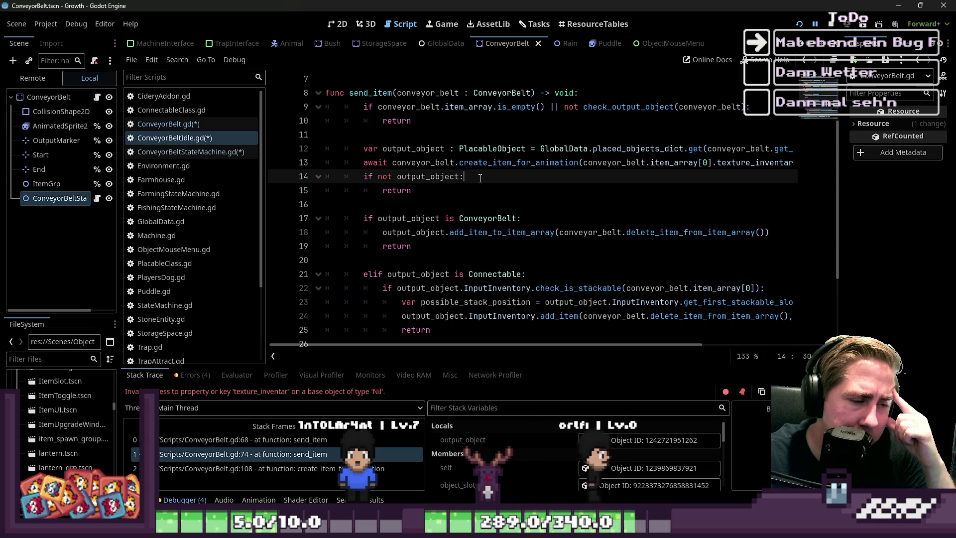
pyautogui.scroll(1, 449, 164)
pyautogui.doubleClick(374, 134)
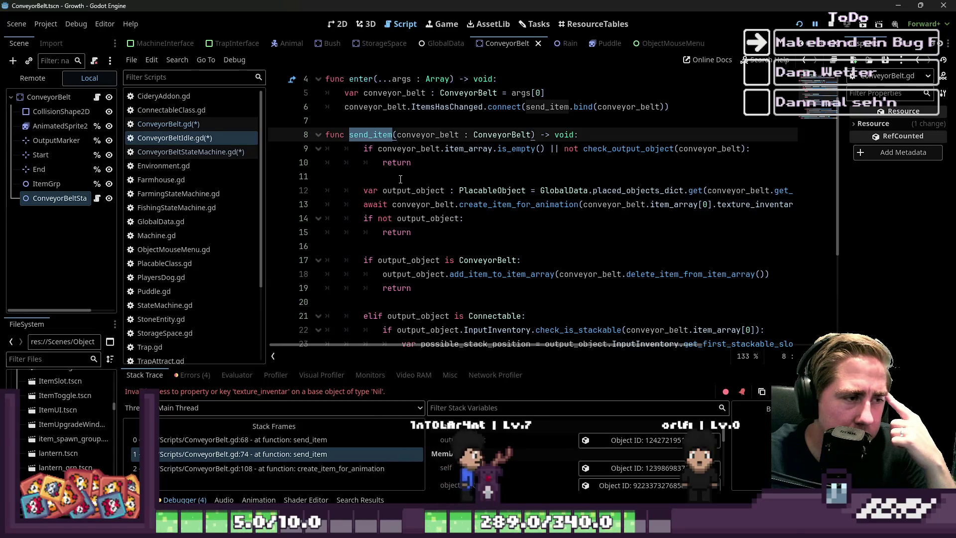
pyautogui.scroll(1, 401, 179)
pyautogui.doubleClick(366, 121)
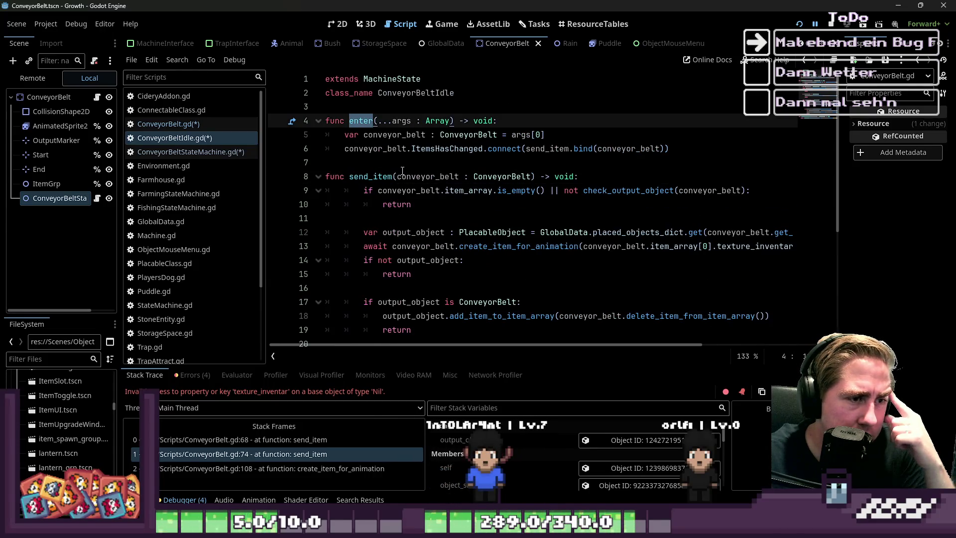
pyautogui.doubleClick(451, 148)
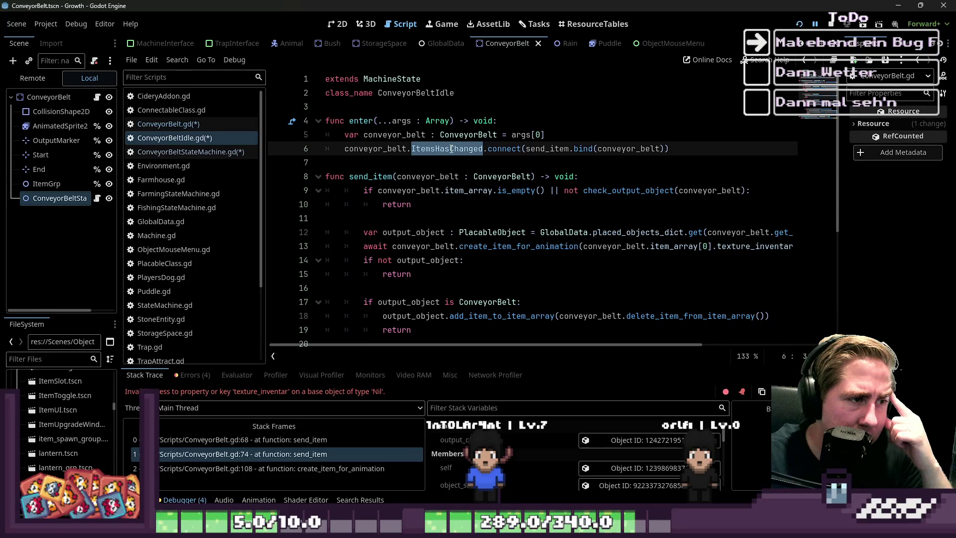
pyautogui.click(446, 152)
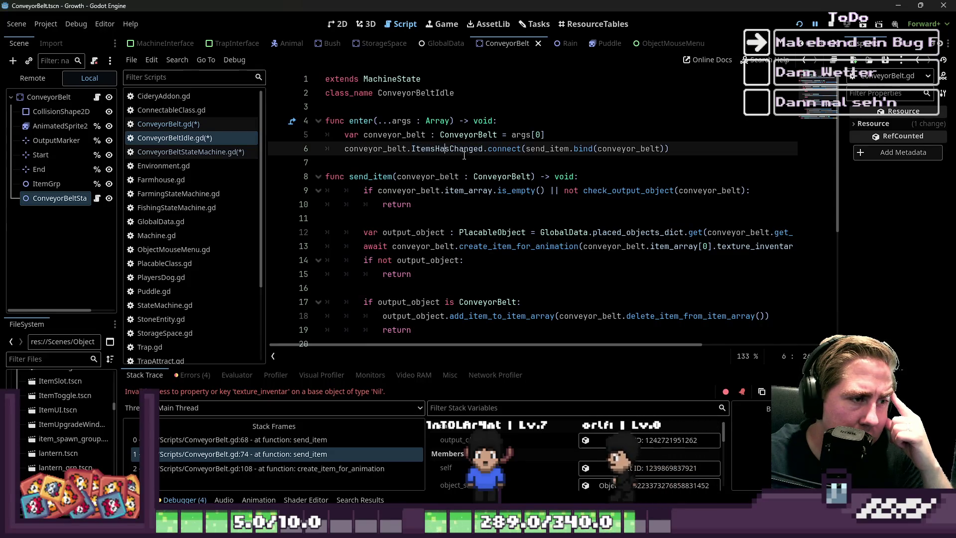
pyautogui.doubleClick(447, 148)
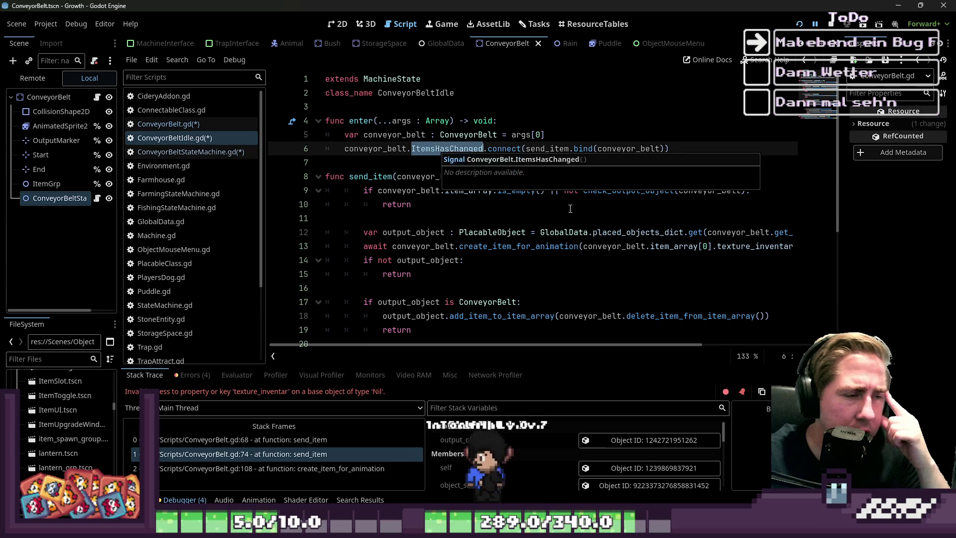
pyautogui.click(399, 190)
pyautogui.doubleClick(371, 176)
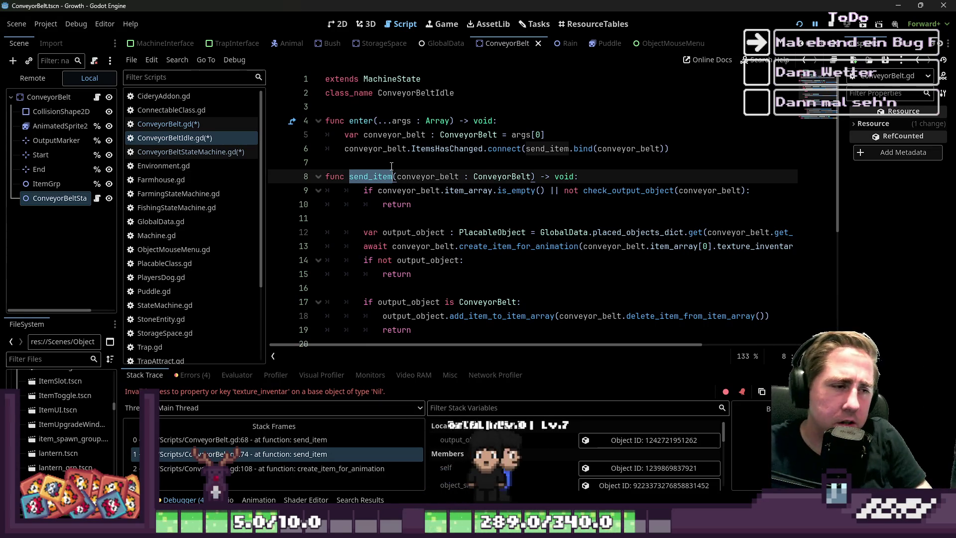
pyautogui.click(392, 166)
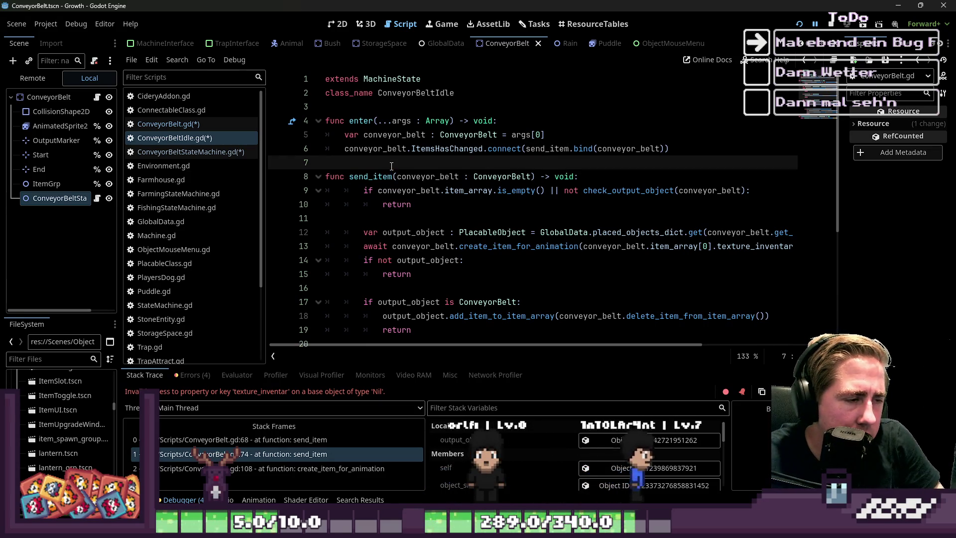
pyautogui.press('Down')
pyautogui.press('Down')
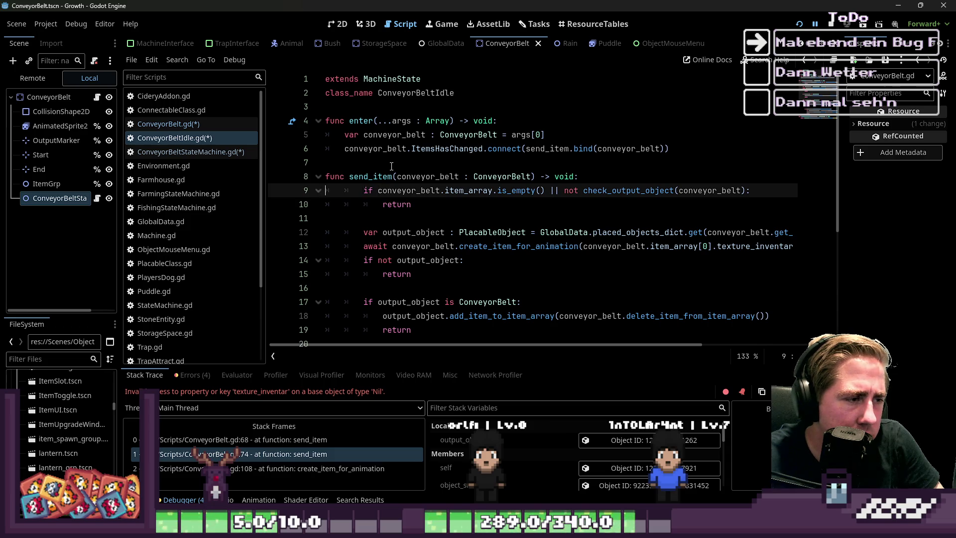
pyautogui.hotkey('shift', 'Down')
pyautogui.hotkey('shift', 'Down')
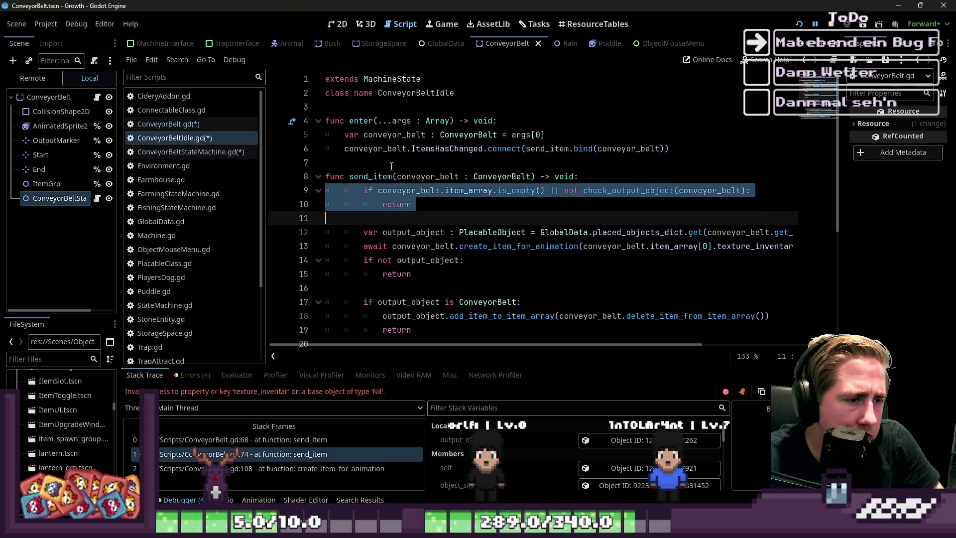
pyautogui.hotkey('shift', 'Down')
pyautogui.hotkey('shift', 'Down')
pyautogui.hotkey('shift', 'Down')
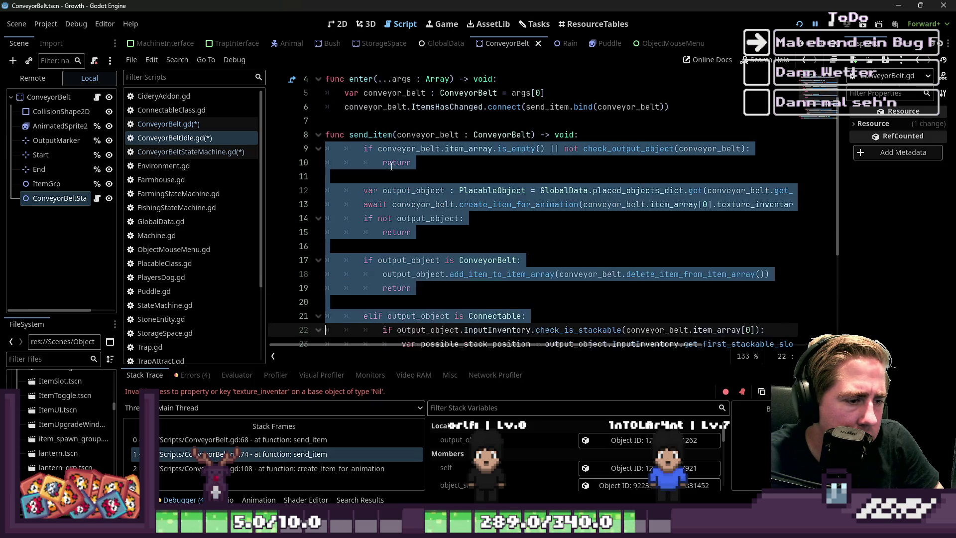
pyautogui.hotkey('shift', 'Down')
pyautogui.hotkey('shift', 'Down')
pyautogui.hotkey('shift', 'Down')
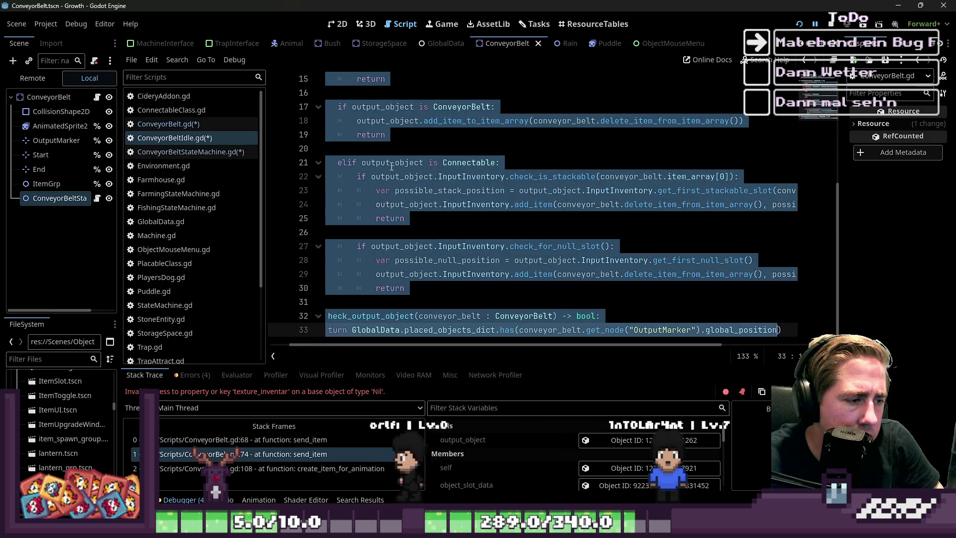
pyautogui.scroll(5, 413, 166)
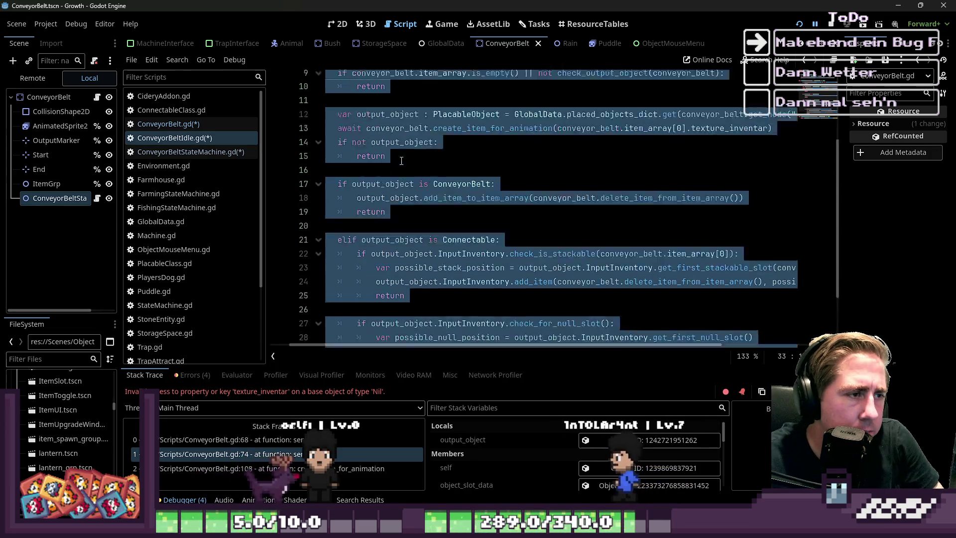
pyautogui.click(338, 107)
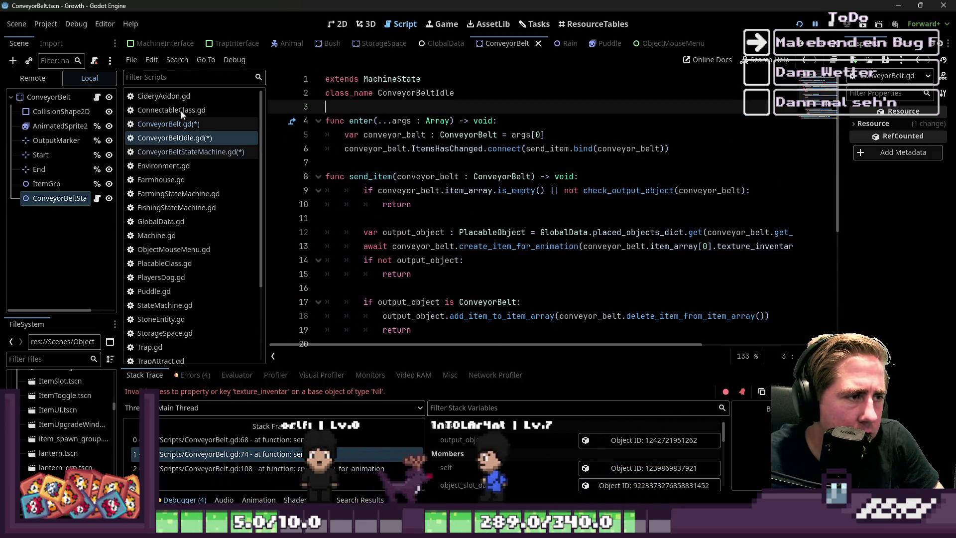
pyautogui.click(369, 149)
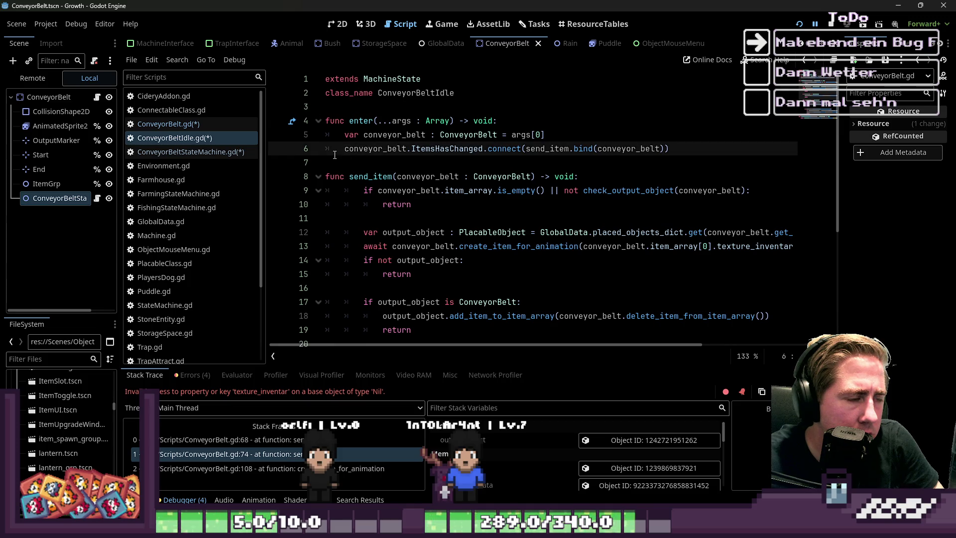
pyautogui.moveTo(332, 154); pyautogui.dragTo(671, 149)
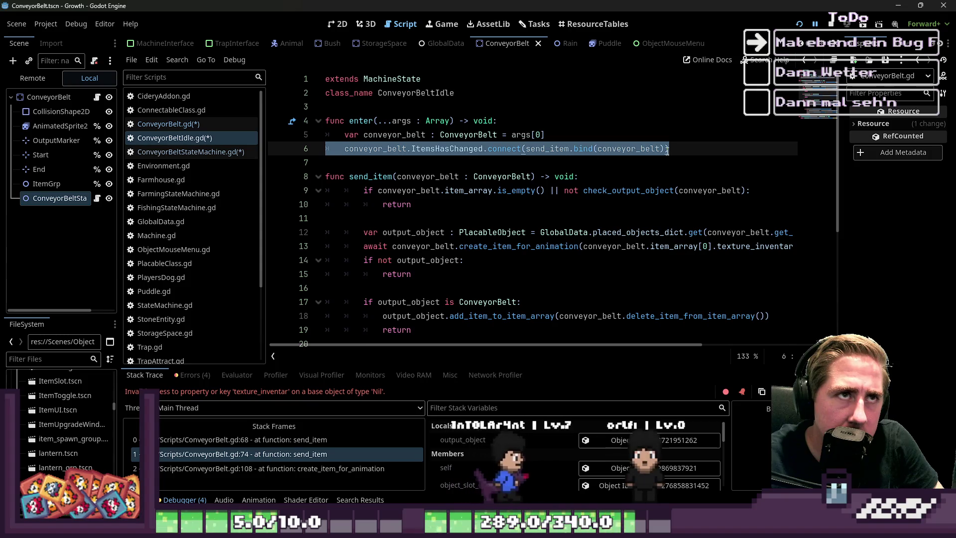
pyautogui.click(668, 150)
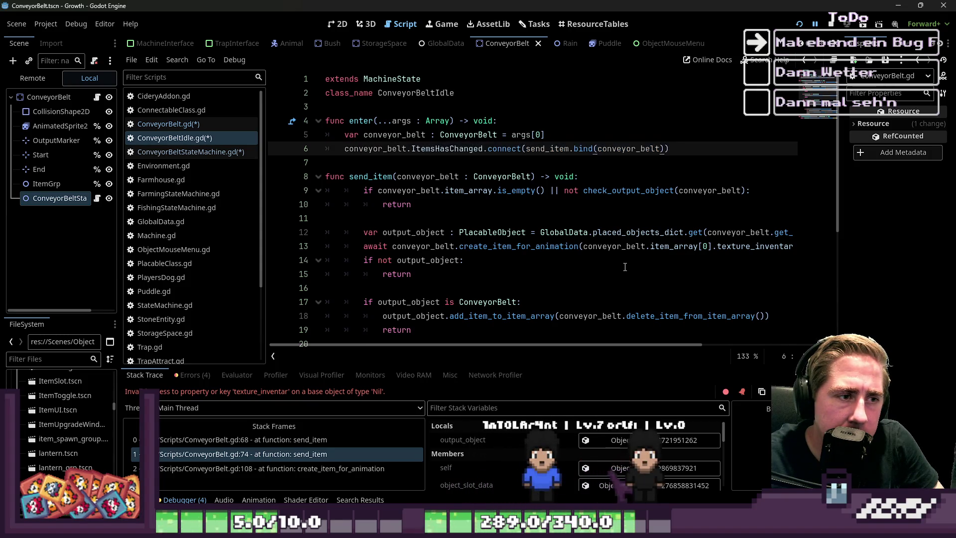
pyautogui.moveTo(670, 150); pyautogui.dragTo(343, 150)
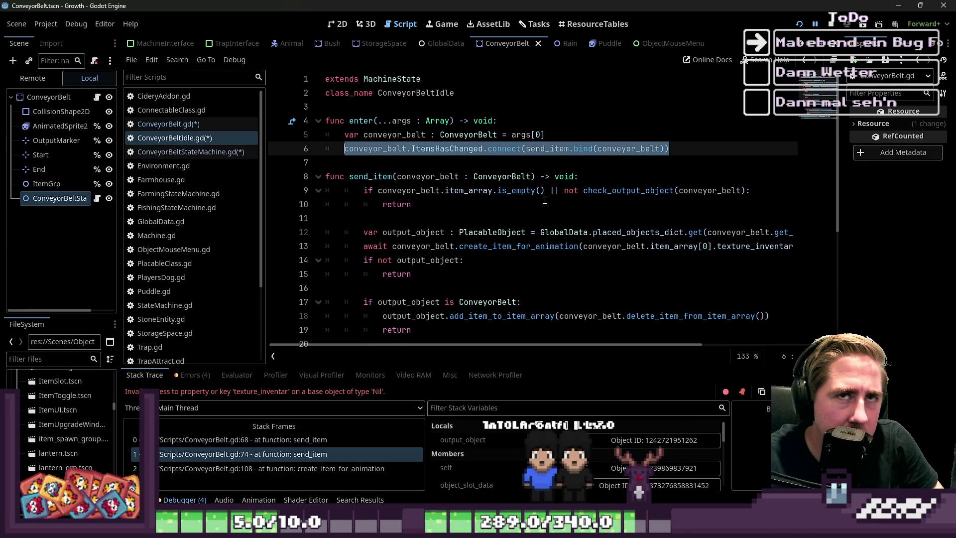
pyautogui.click(521, 166)
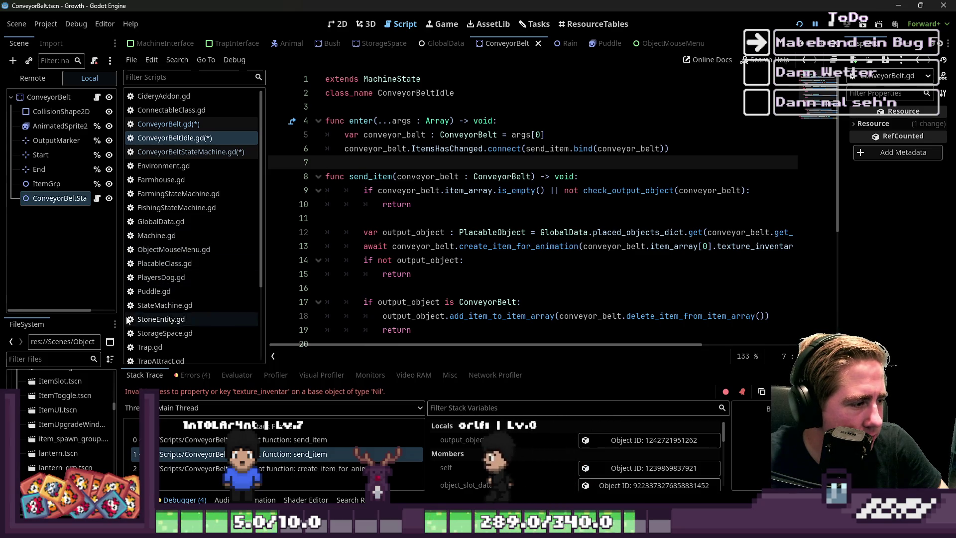
pyautogui.click(151, 236)
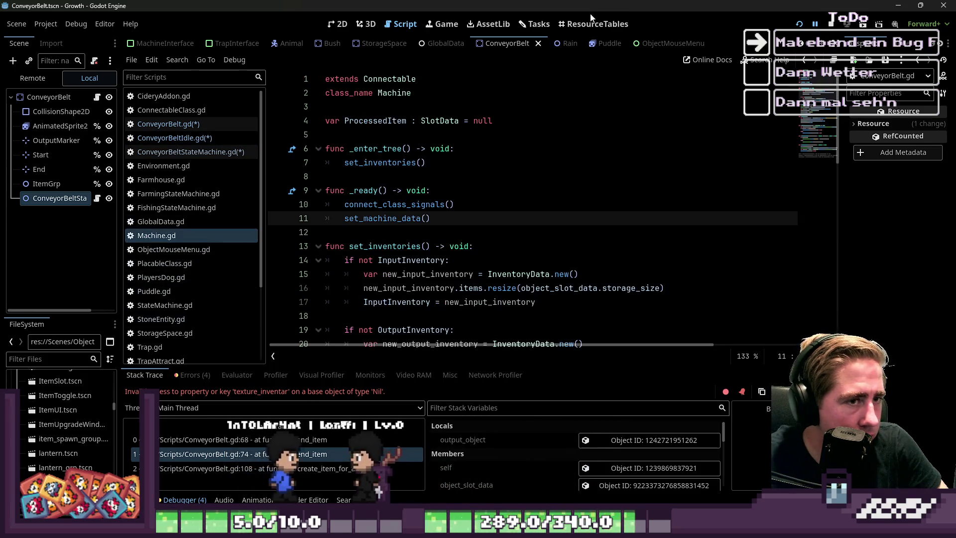
pyautogui.click(48, 357)
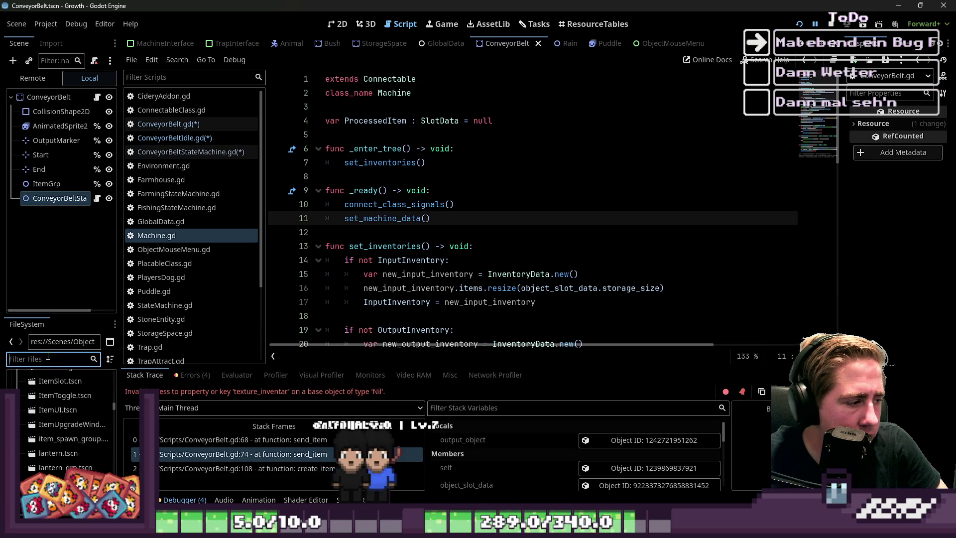
pyautogui.write('Machien')
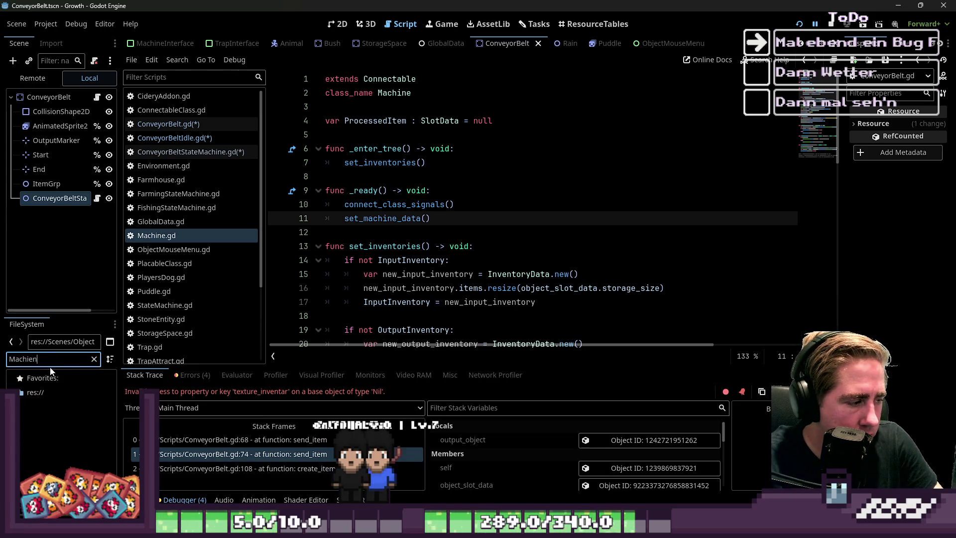
pyautogui.press('BackSpace')
pyautogui.press('BackSpace')
pyautogui.write('Proc')
pyautogui.click(105, 436)
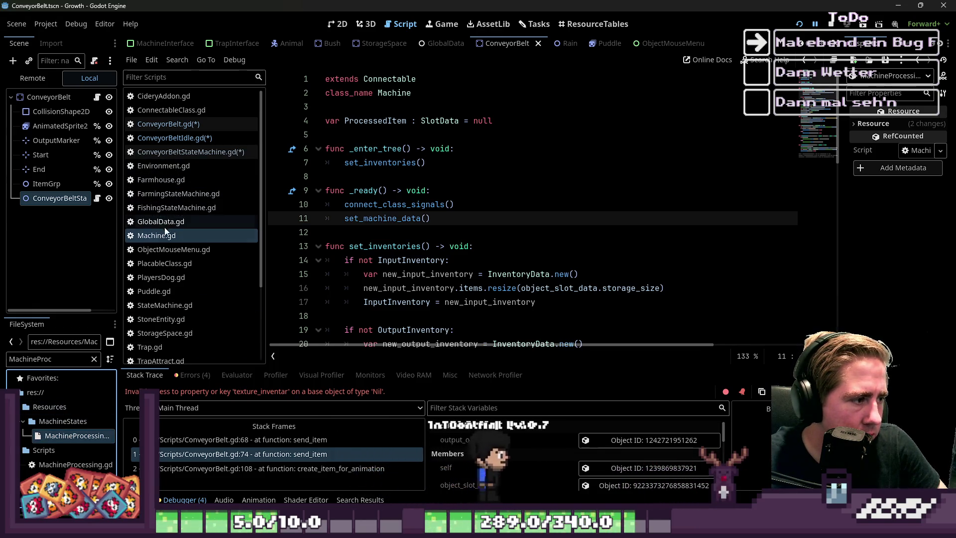
pyautogui.doubleClick(70, 464)
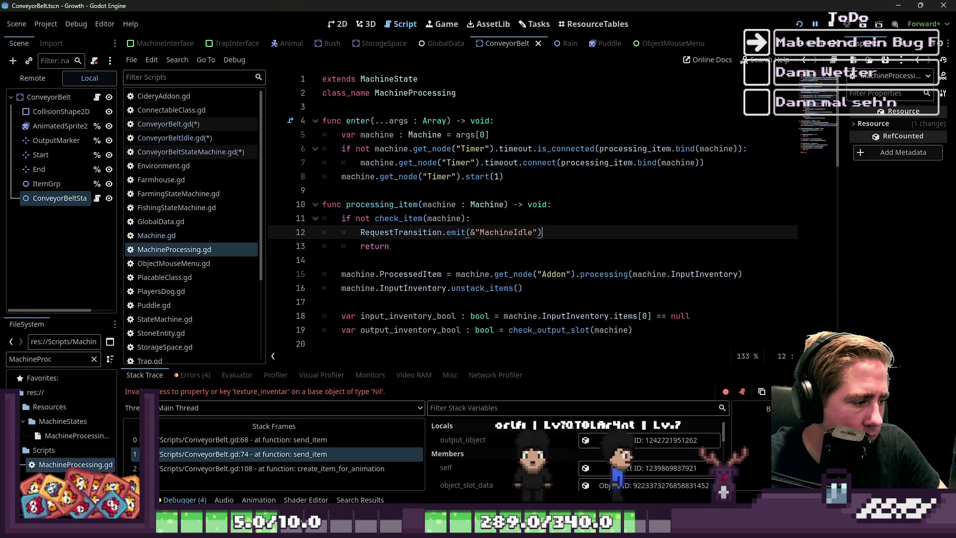
pyautogui.scroll(-1, 562, 152)
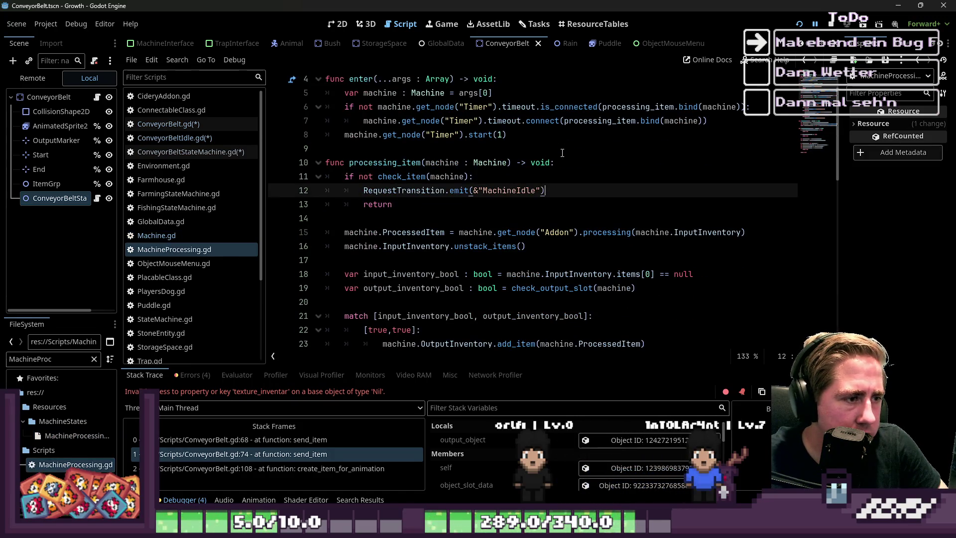
pyautogui.click(397, 205)
pyautogui.scroll(-4, 401, 229)
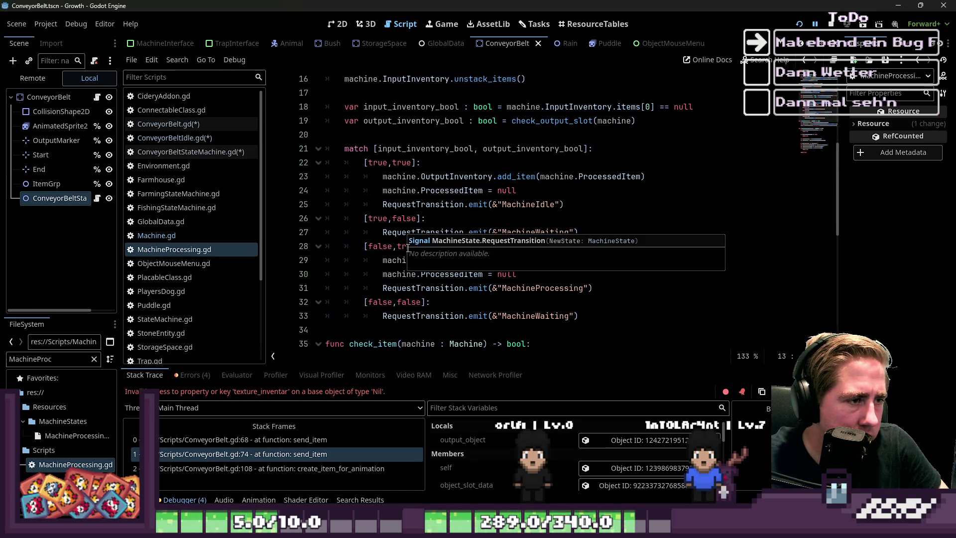
pyautogui.doubleClick(444, 177)
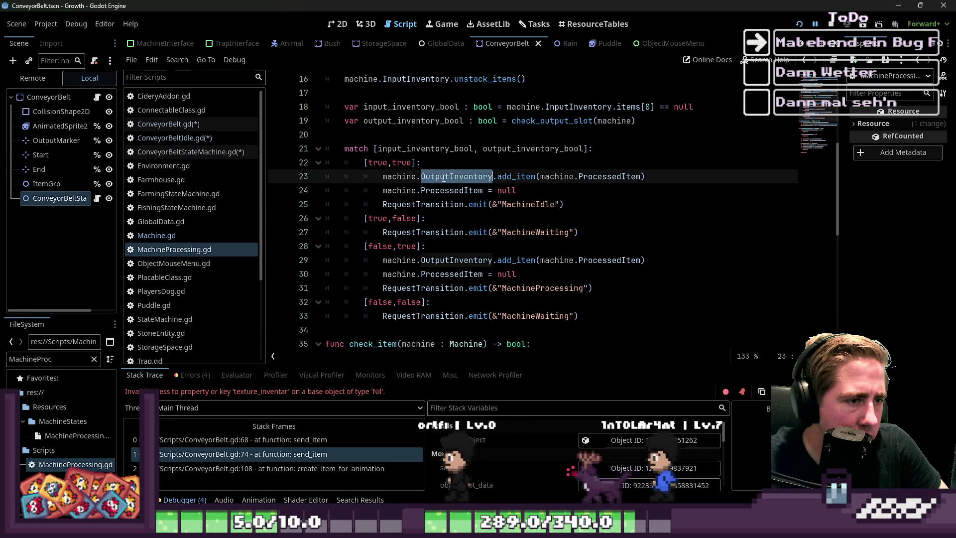
pyautogui.doubleClick(516, 176)
pyautogui.doubleClick(447, 191)
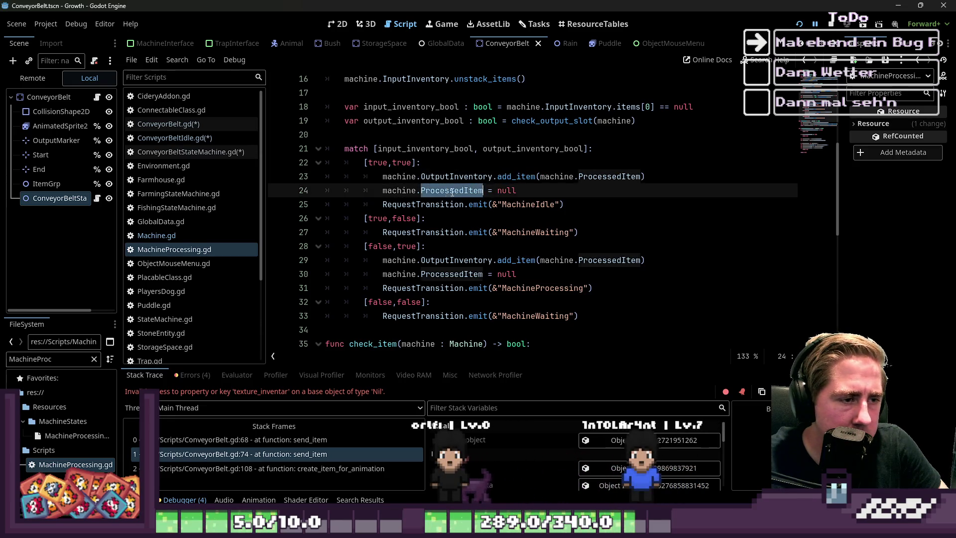
pyautogui.click(434, 205)
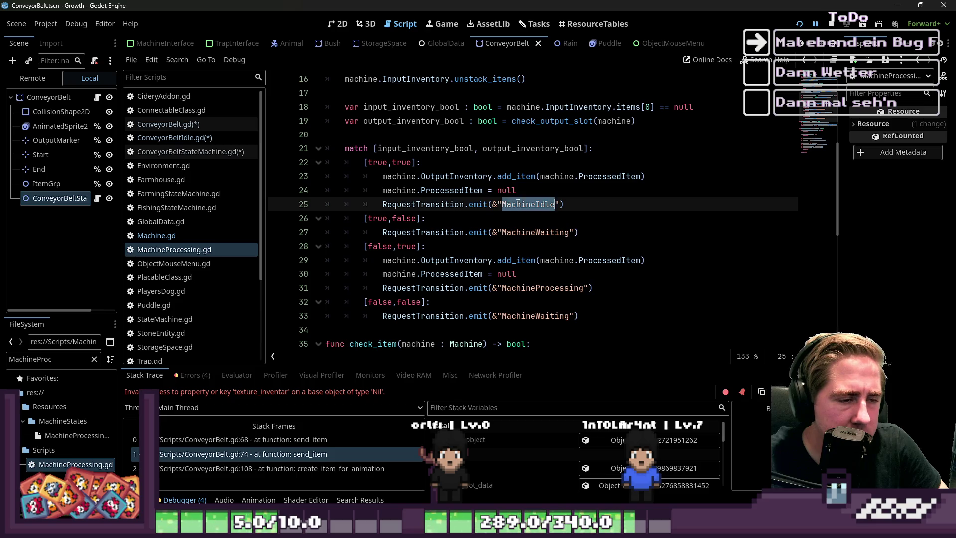
pyautogui.scroll(1, 576, 218)
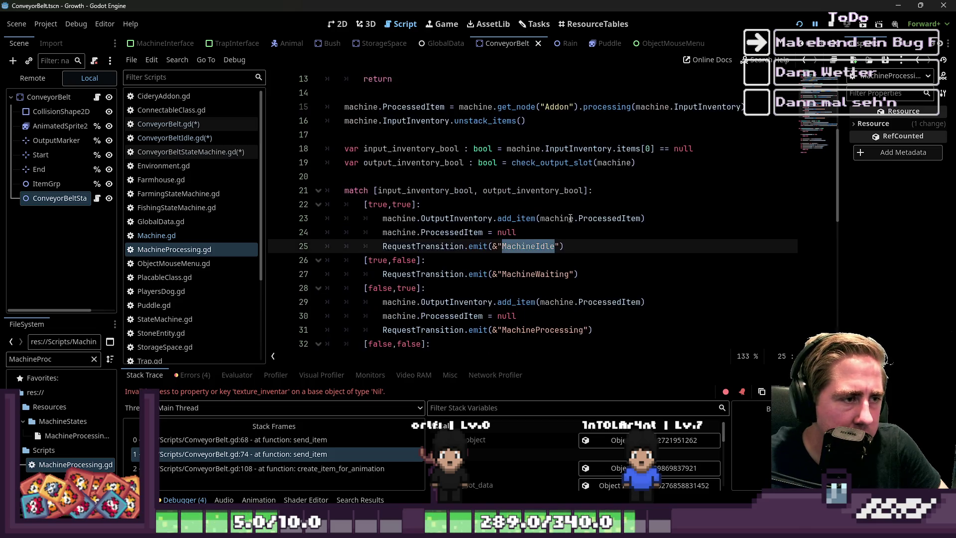
pyautogui.doubleClick(425, 155)
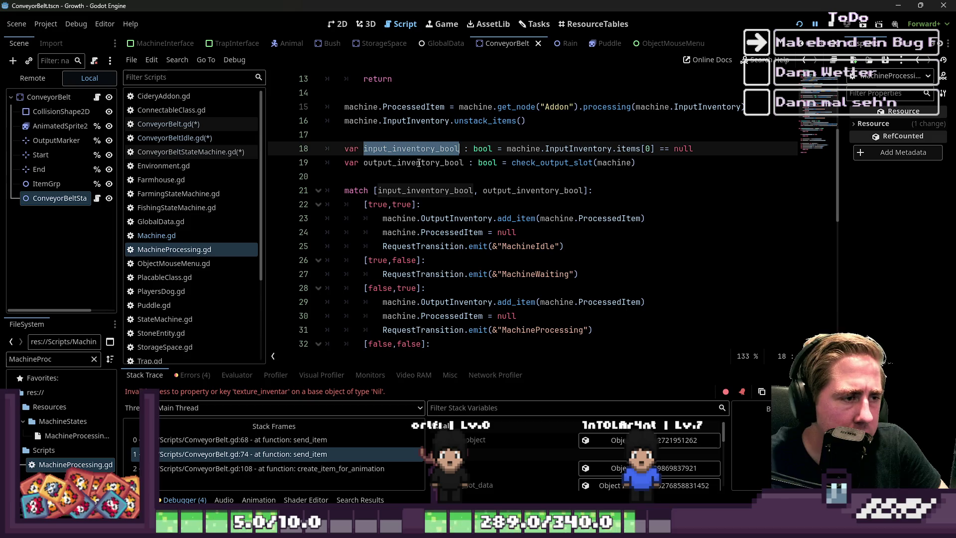
pyautogui.doubleClick(420, 163)
pyautogui.scroll(2, 461, 194)
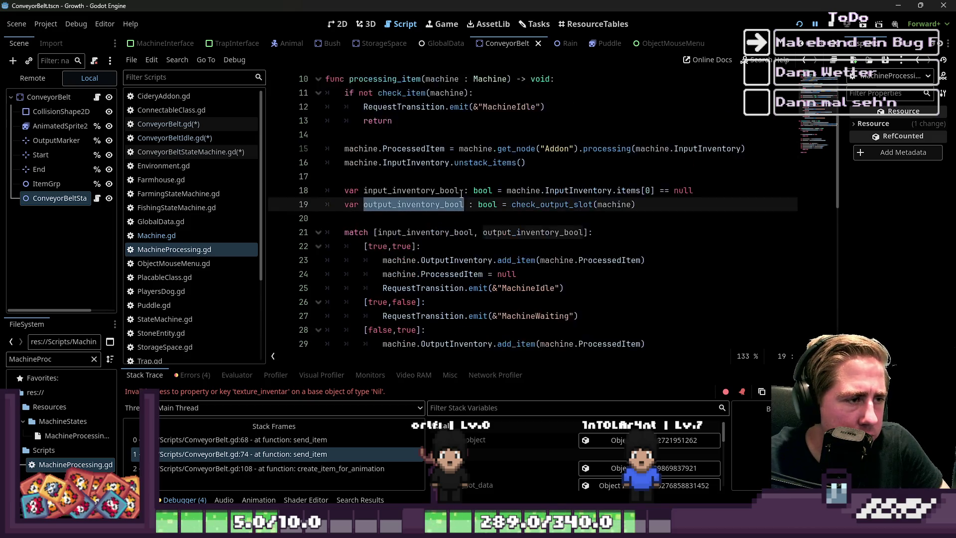
pyautogui.scroll(2, 448, 192)
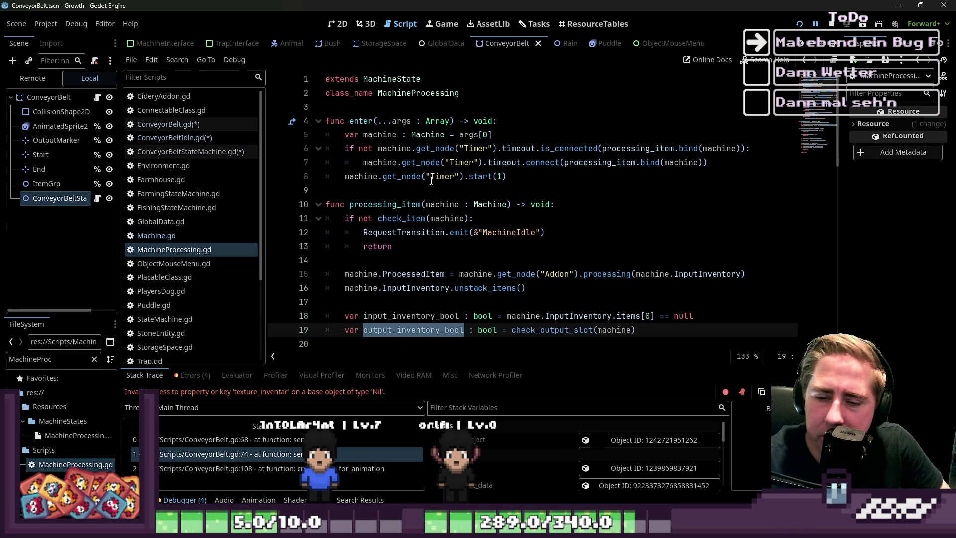
pyautogui.moveTo(432, 180)
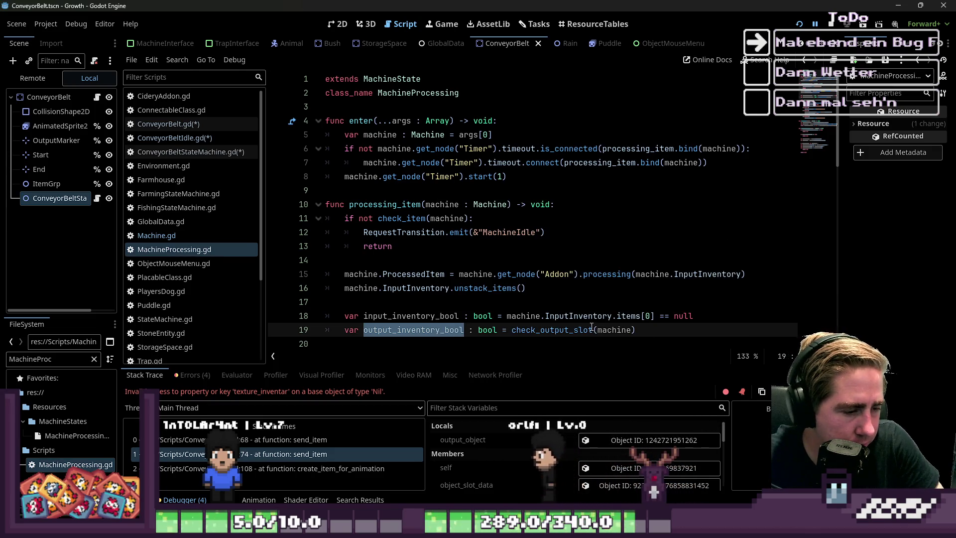
pyautogui.moveTo(582, 316)
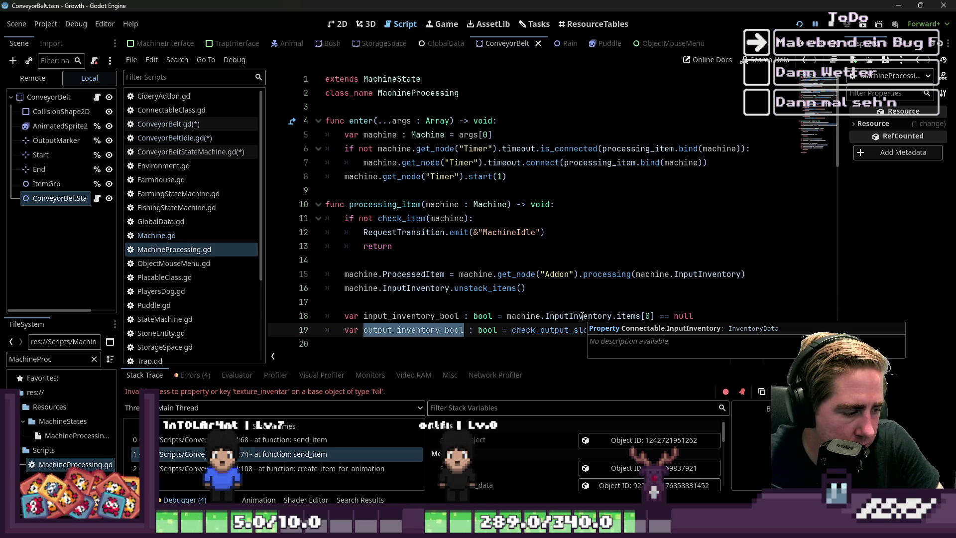
pyautogui.click(553, 275)
pyautogui.click(523, 249)
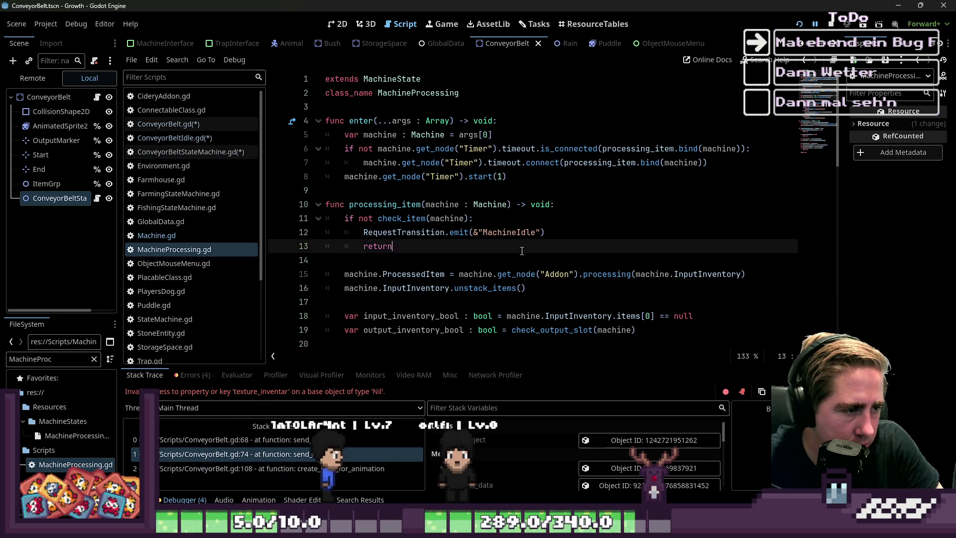
pyautogui.press('Down')
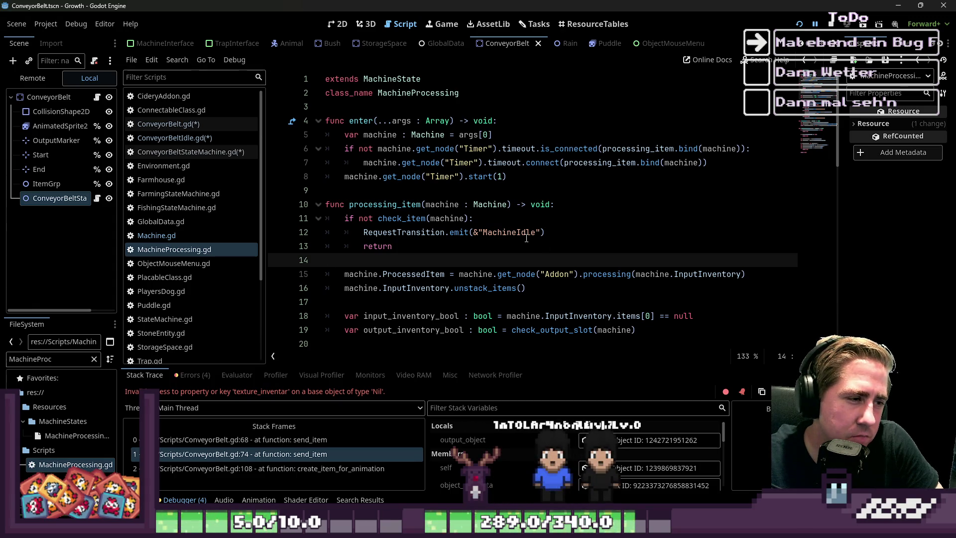
pyautogui.scroll(-3, 530, 240)
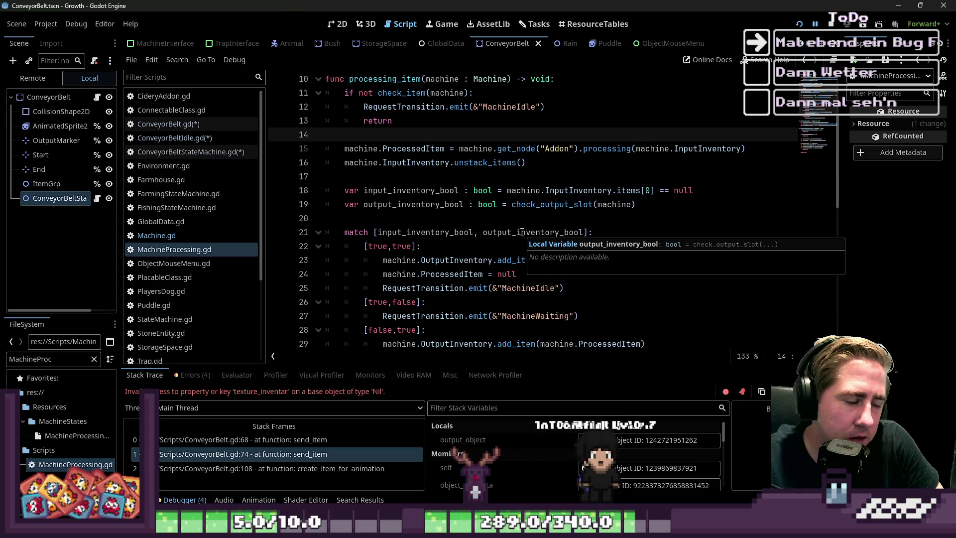
# Open ConveyorBeltStateMachine and filter the FileSystem dock for ConveyorBeltS files.
pyautogui.click(191, 151)
pyautogui.click(382, 191)
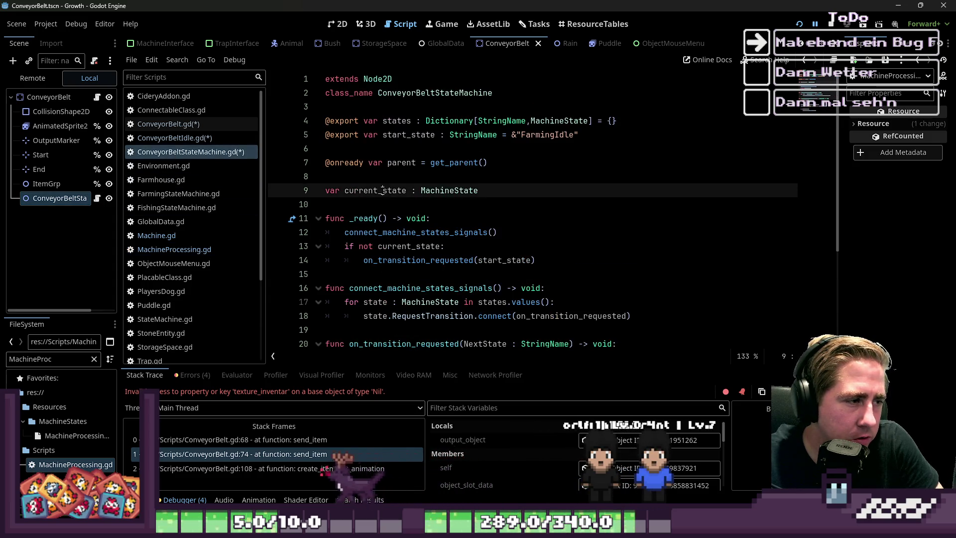
pyautogui.press('Up')
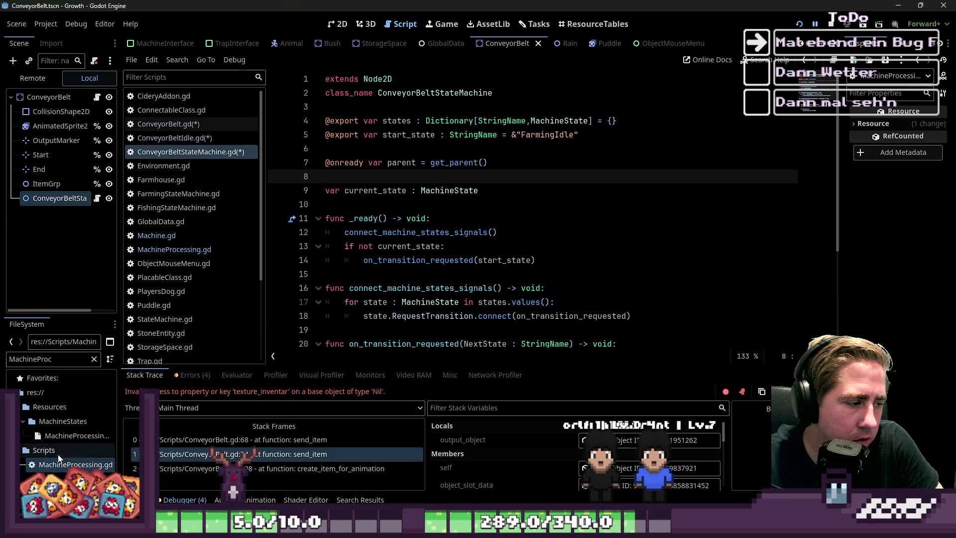
pyautogui.press('BackSpace')
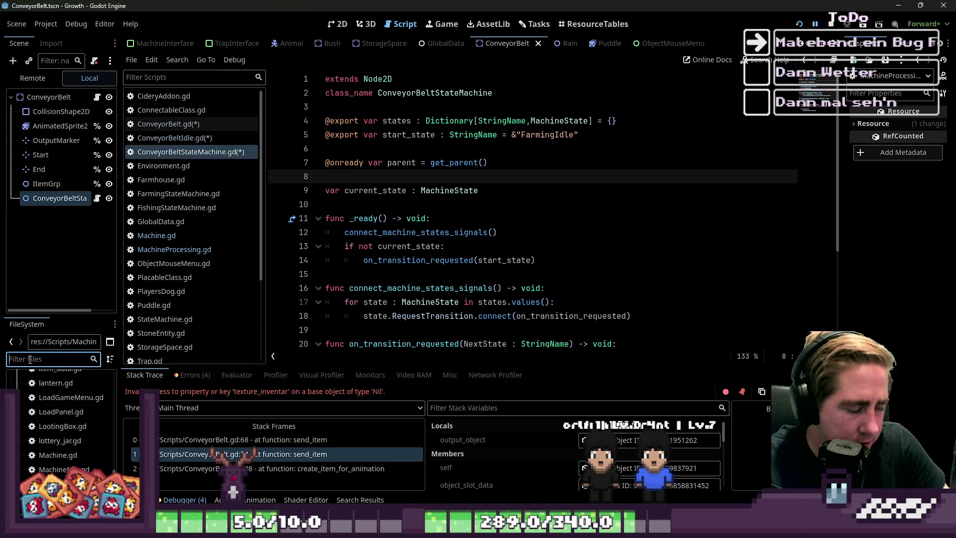
pyautogui.write('Con')
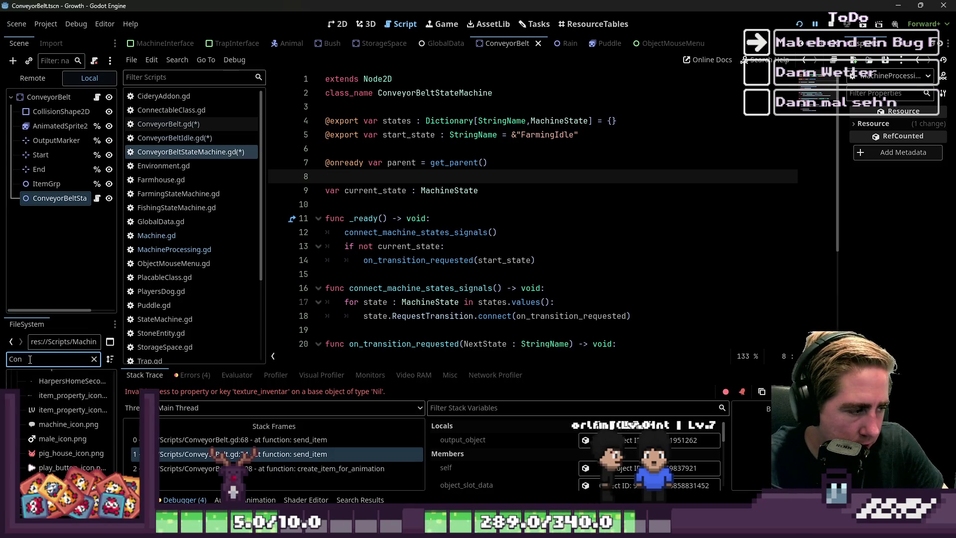
pyautogui.write('veyorBelt')
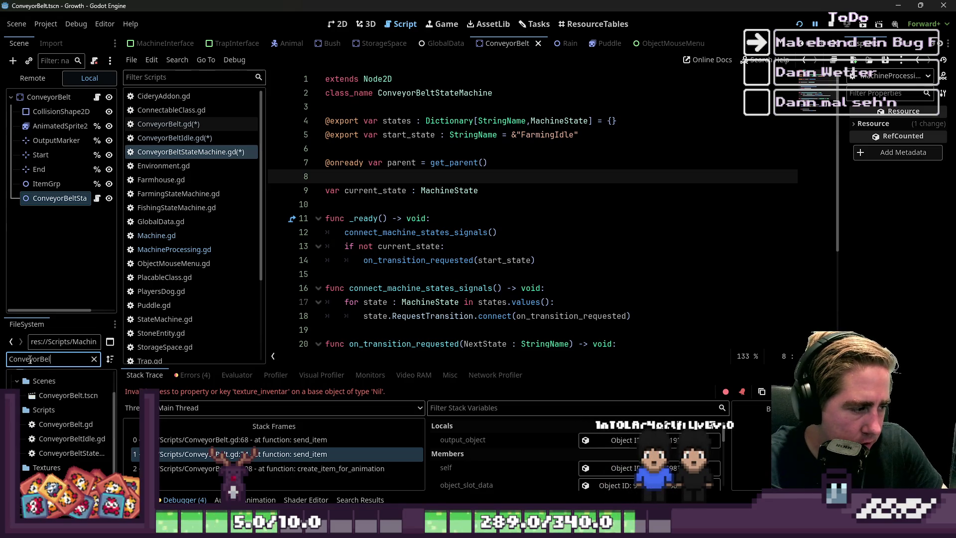
pyautogui.doubleClick(30, 359)
pyautogui.press('End')
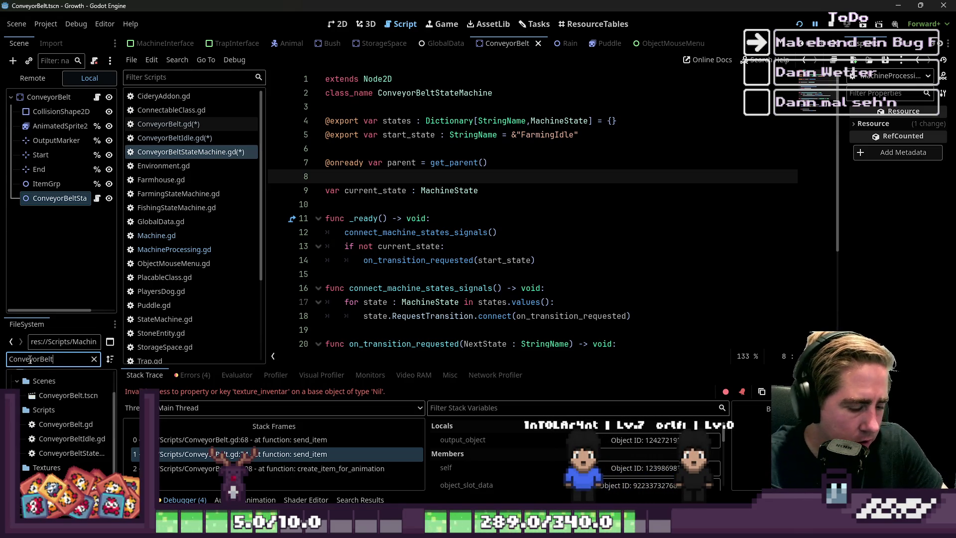
pyautogui.write('SendItem')
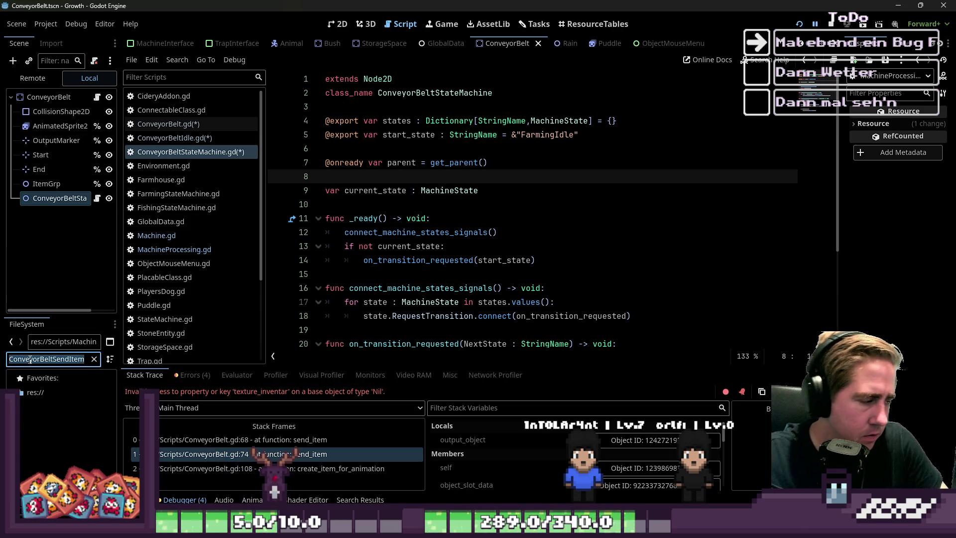
# Create the script Scripts/ConveyorBeltSendItem.gd inheriting MachineState.
pyautogui.click(131, 60)
pyautogui.click(142, 78)
pyautogui.write('ConveyorBeltSendItem')
pyautogui.press('Home')
pyautogui.write('Scripts/')
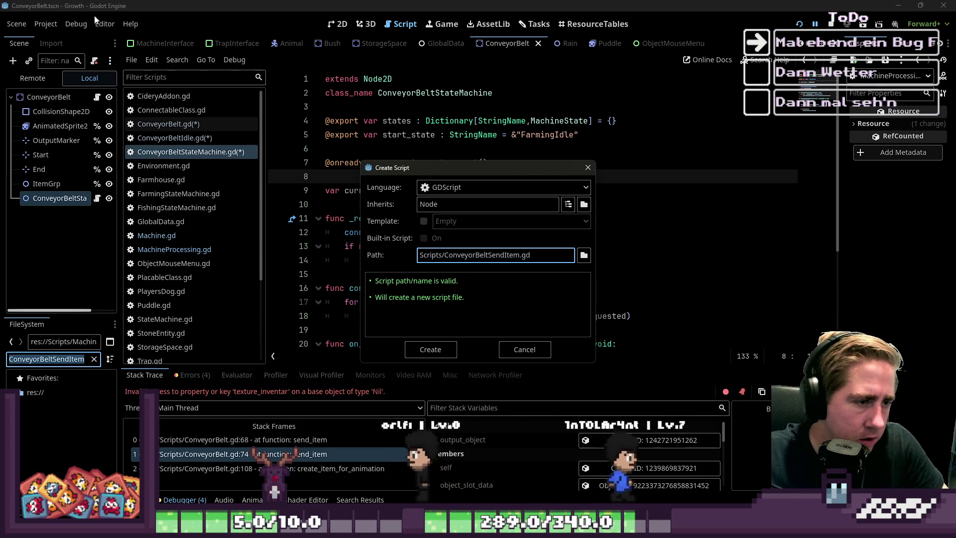
pyautogui.click(427, 203)
pyautogui.write('MachineS')
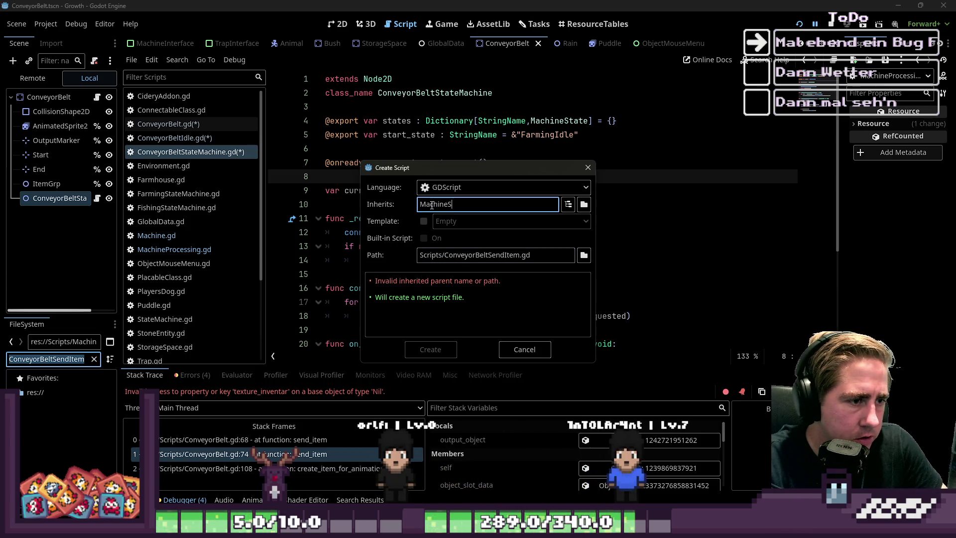
pyautogui.write('tate')
pyautogui.press('Return')
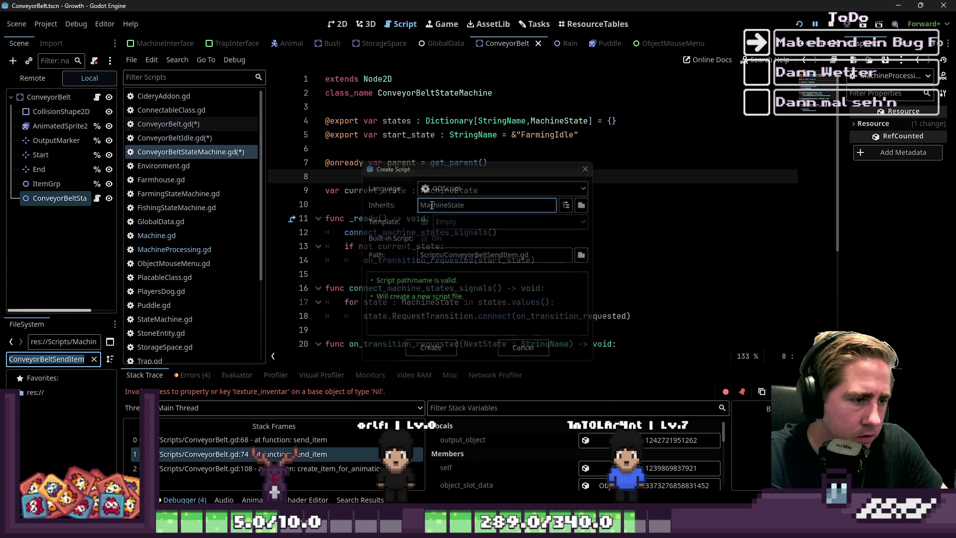
pyautogui.press('Down')
# Add class_name ConveyorBeltSendItem to the new script and save.
pyautogui.write('class_n')
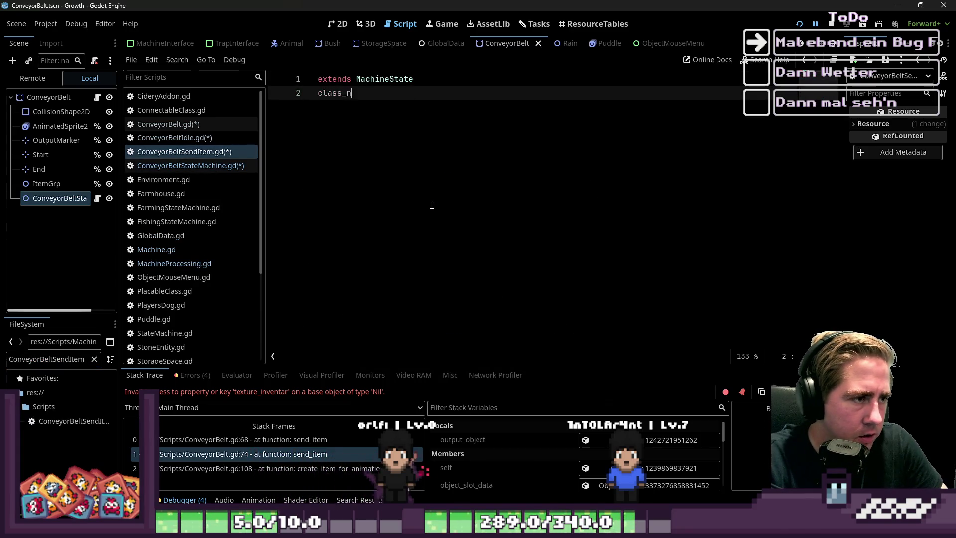
pyautogui.write('ConveyorBeltSendItem')
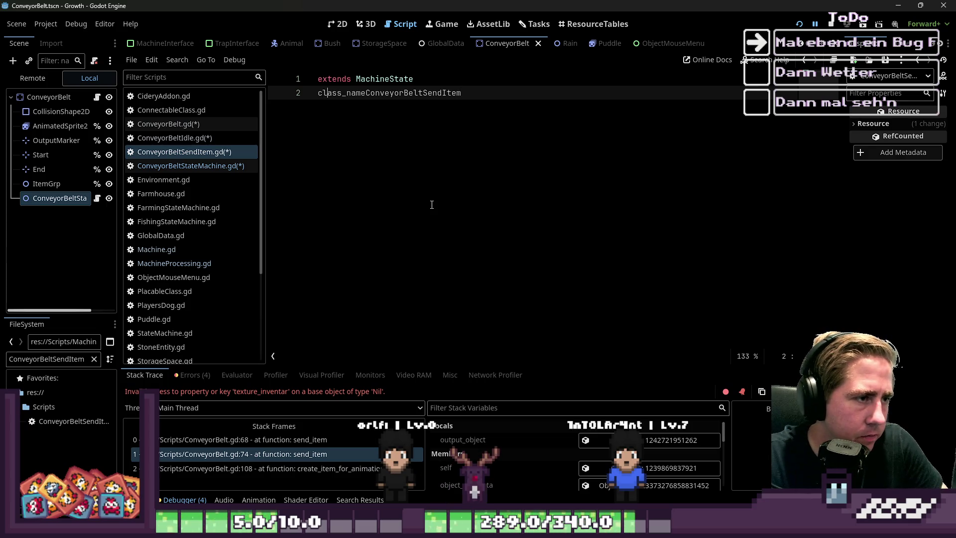
pyautogui.press('Right')
pyautogui.press('Right')
pyautogui.press('Right')
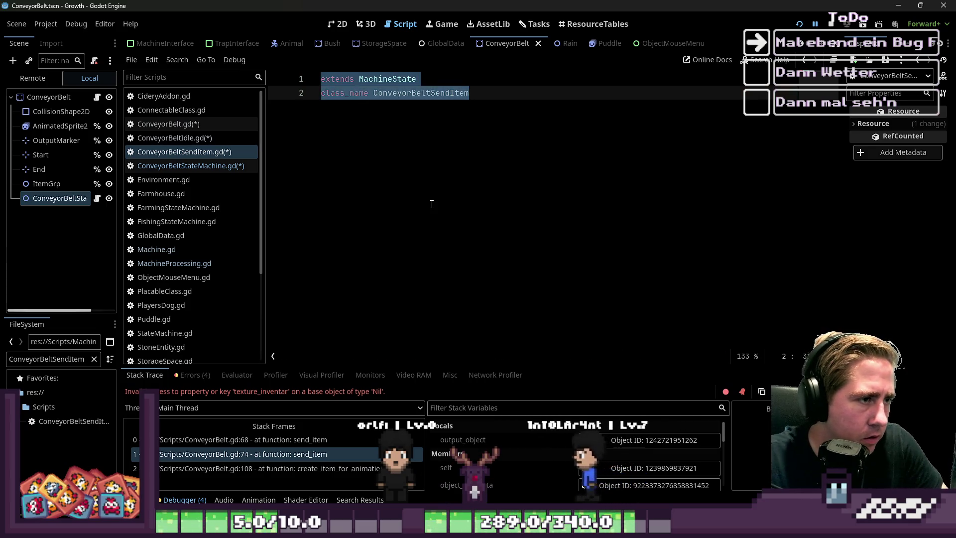
pyautogui.hotkey('ctrl', 's')
# Cut the code from line 3 onward in ConveyorBeltIdle.gd and paste it into ConveyorBeltSendItem.gd.
pyautogui.click(204, 138)
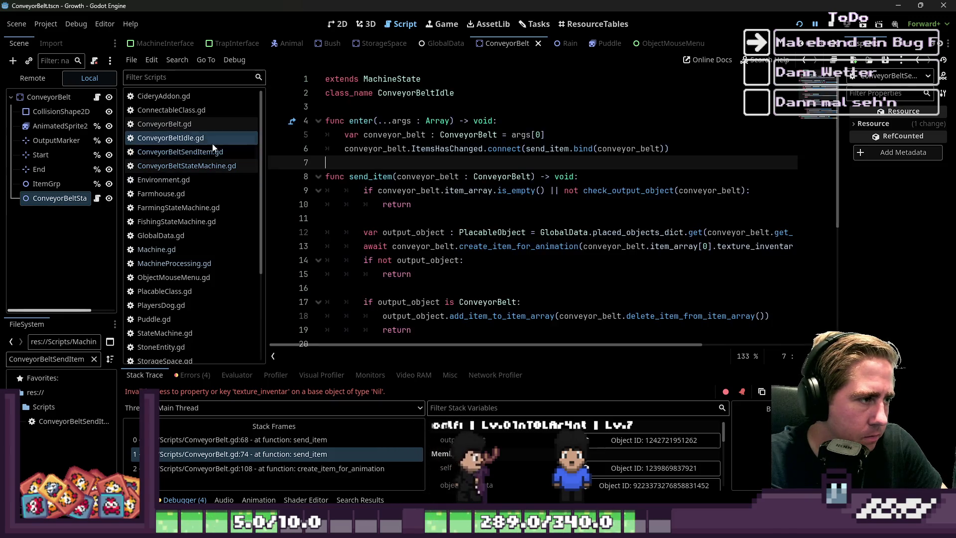
pyautogui.moveTo(423, 79)
pyautogui.mouseDown()
pyautogui.moveTo(498, 349)
pyautogui.moveTo(539, 357)
pyautogui.mouseUp()
pyautogui.hotkey('ctrl', 'x')
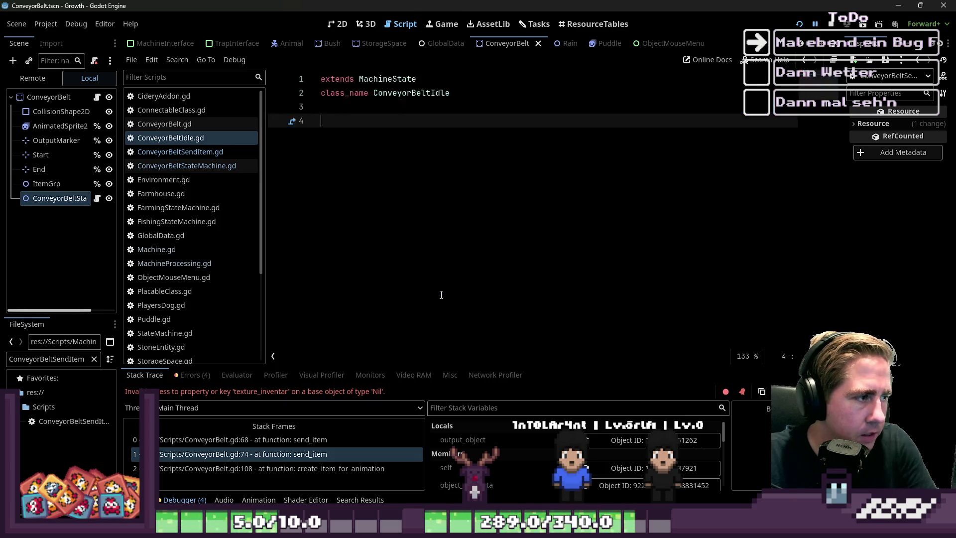
pyautogui.press('BackSpace')
pyautogui.press('BackSpace')
pyautogui.click(199, 151)
pyautogui.click(335, 179)
pyautogui.press('Return')
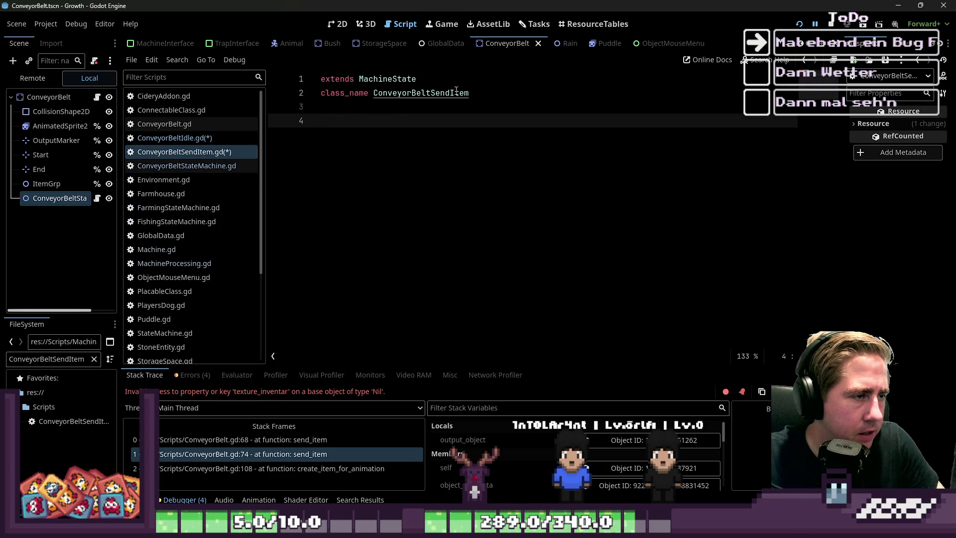
pyautogui.hotkey('ctrl', 'v')
# Narrow the script list for more code room and review the pasted code down to line 13.
pyautogui.scroll(5, 332, 200)
pyautogui.click(308, 106)
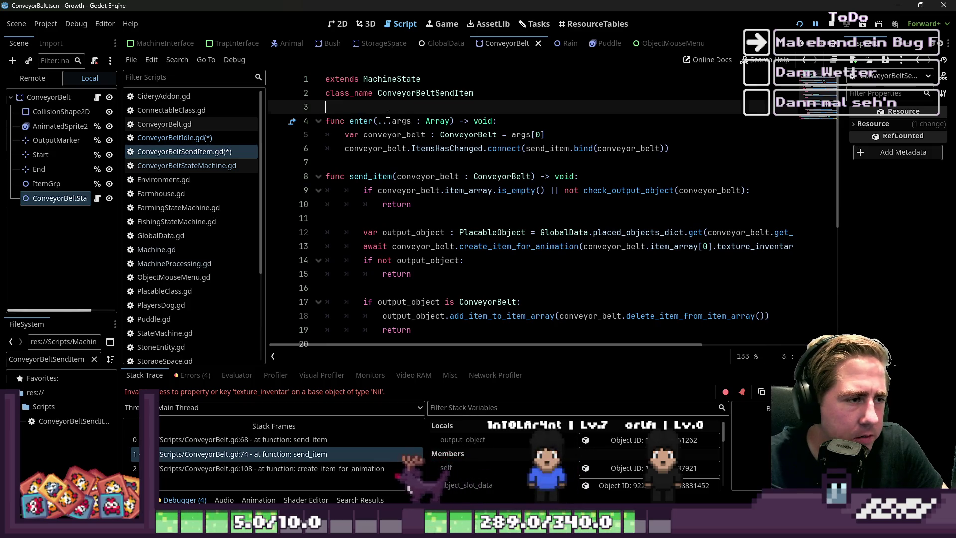
pyautogui.moveTo(267, 166); pyautogui.dragTo(203, 166)
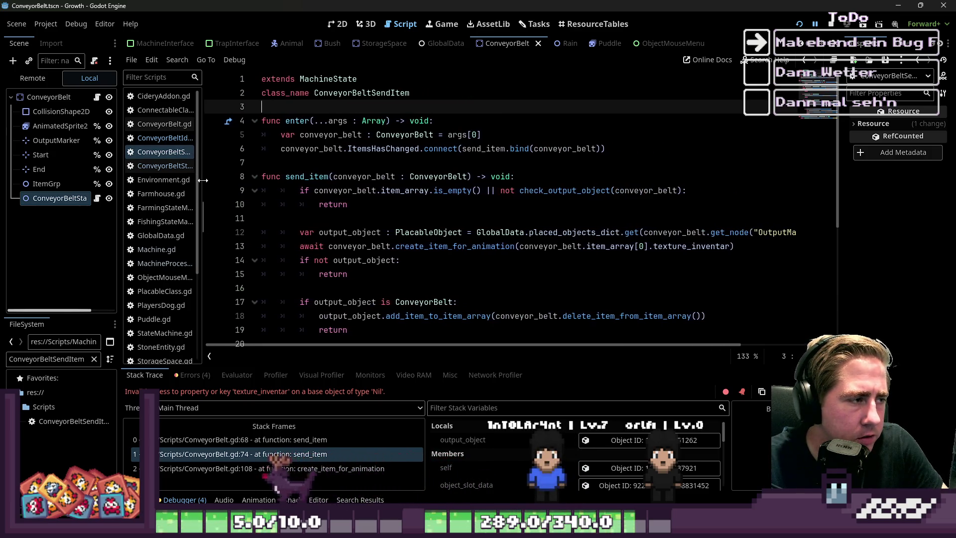
pyautogui.click(388, 168)
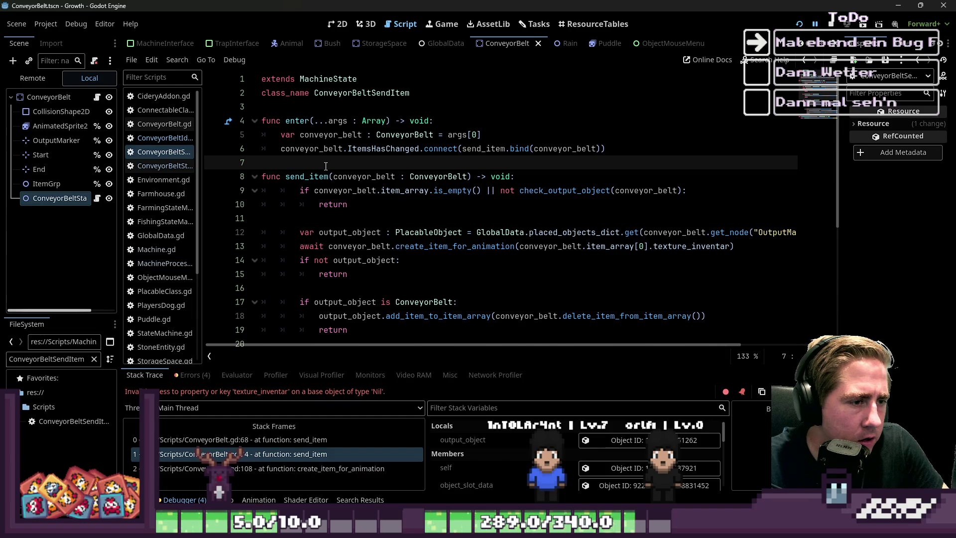
pyautogui.scroll(-1, 325, 166)
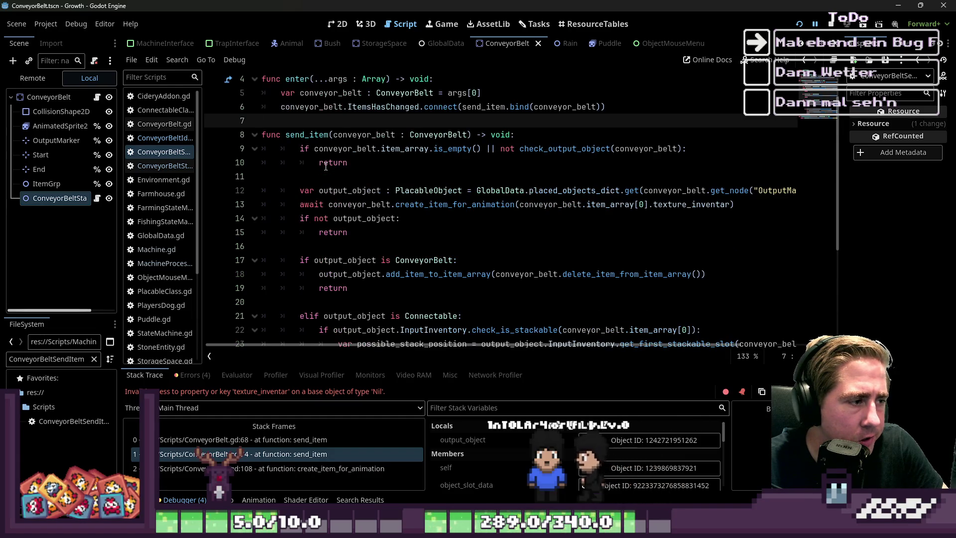
pyautogui.scroll(-2, 326, 166)
pyautogui.click(382, 120)
# Widen the script list and inspect the create_item_for_animation call and send_item definition.
pyautogui.doubleClick(382, 120)
pyautogui.doubleClick(430, 120)
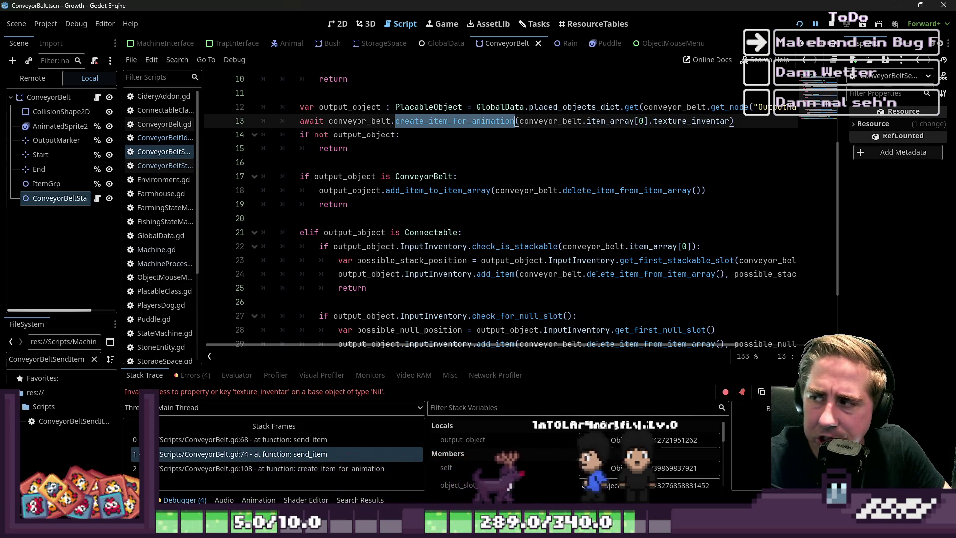
pyautogui.click(456, 163)
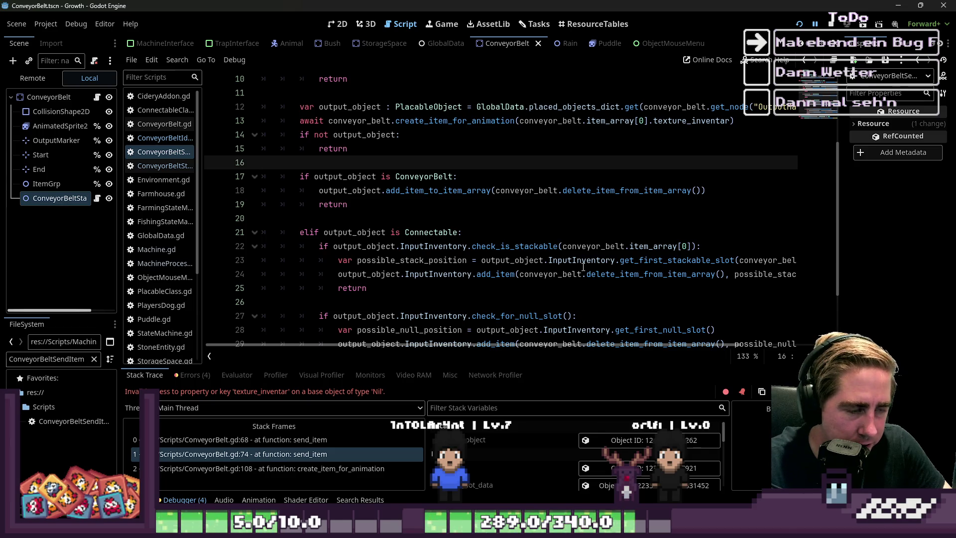
pyautogui.scroll(3, 586, 268)
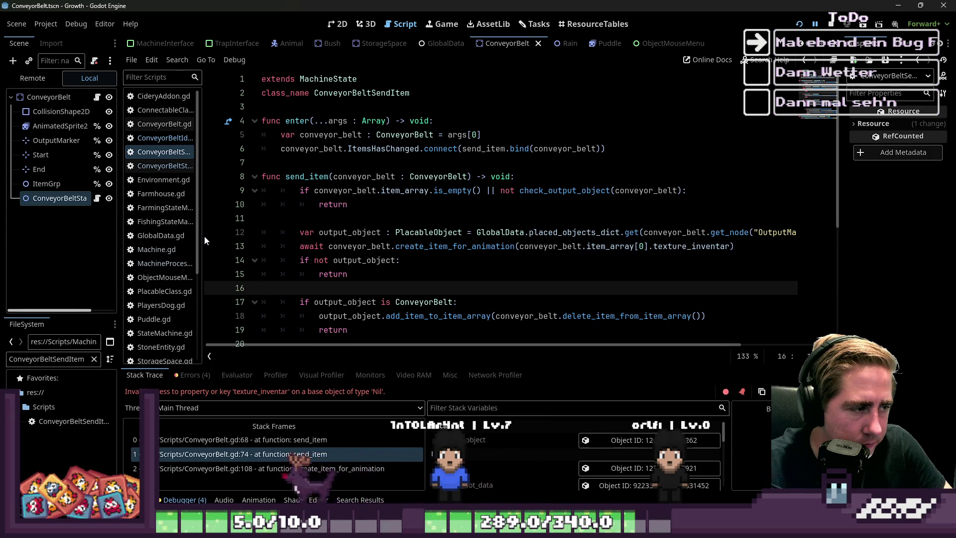
pyautogui.moveTo(205, 235); pyautogui.dragTo(244, 235)
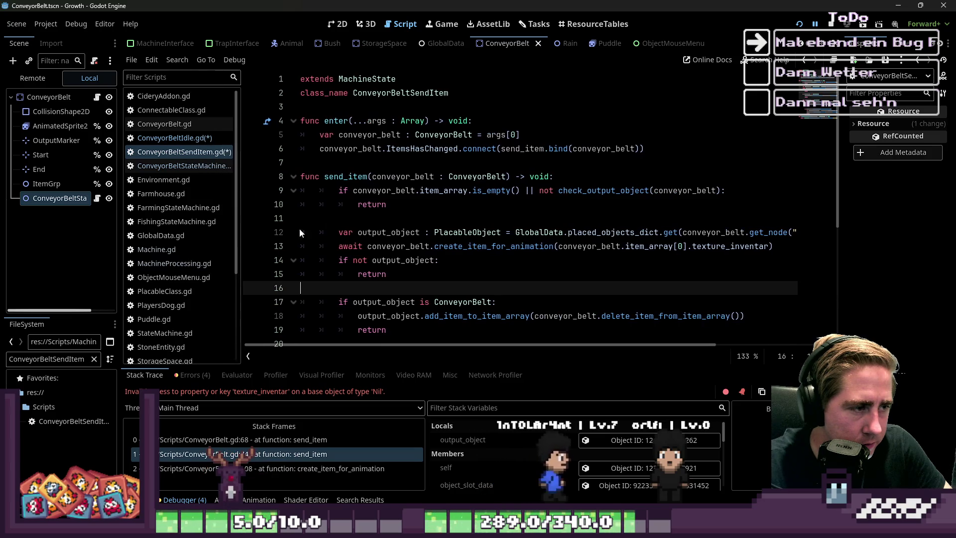
pyautogui.click(370, 177)
pyautogui.doubleClick(368, 177)
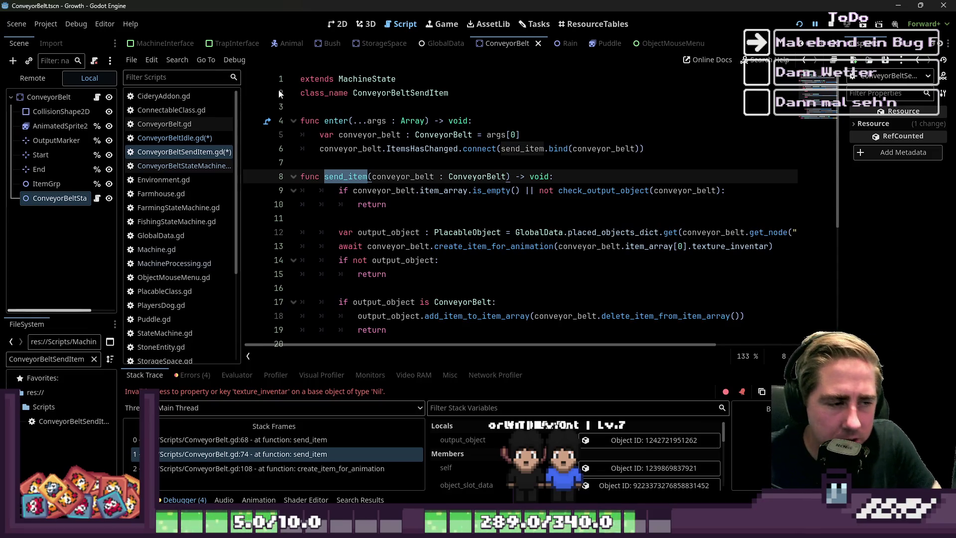
pyautogui.click(497, 255)
# Jump to create_item_for_animation's definition in ConveyorBelt.gd and inspect its ItemTexture parameter.
pyautogui.keyDown('ctrl'); pyautogui.click(496, 249); pyautogui.keyUp('ctrl')
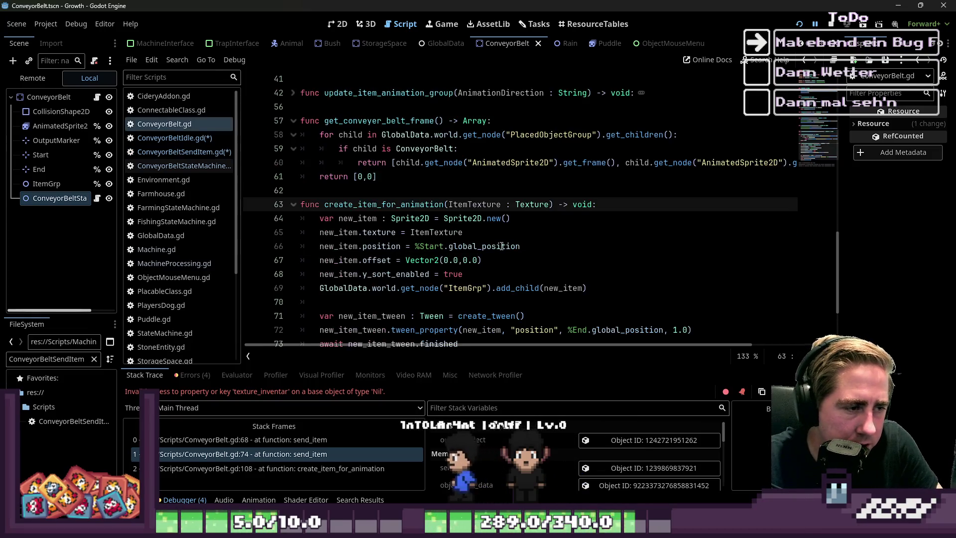
pyautogui.scroll(-1, 495, 239)
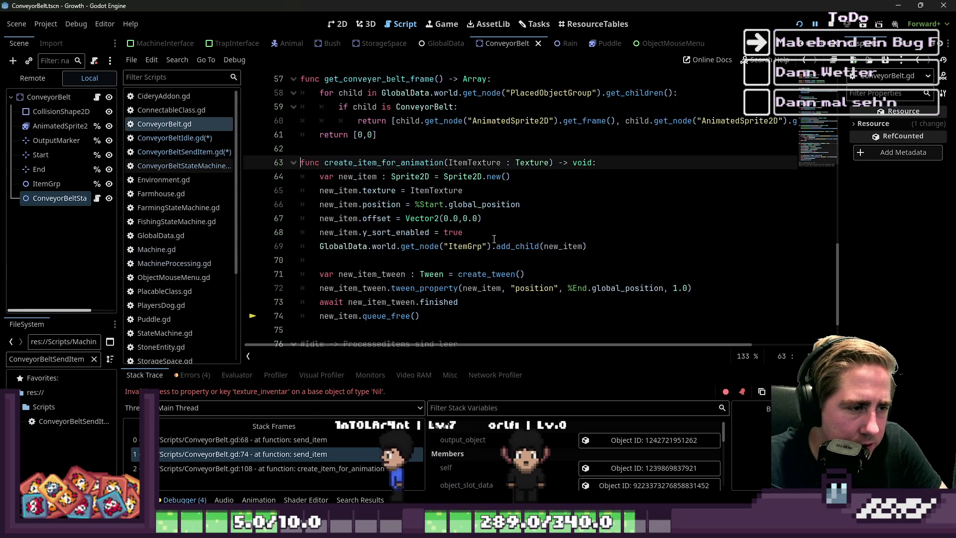
pyautogui.doubleClick(462, 164)
pyautogui.scroll(3, 459, 200)
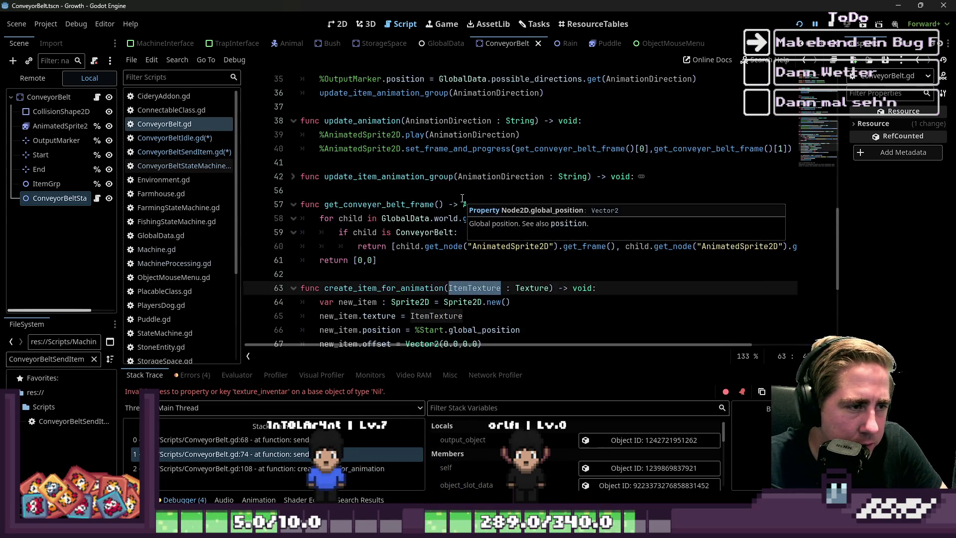
pyautogui.scroll(-3, 463, 207)
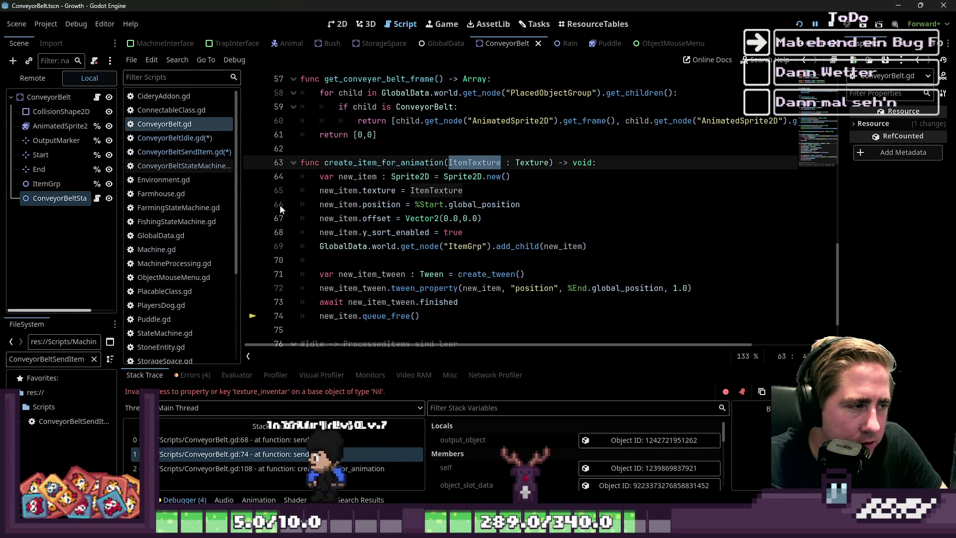
# Go back to line 15–16 of ConveyorBeltSendItem.gd, then bring up ConveyorBeltIdle.gd.
pyautogui.click(184, 152)
pyautogui.scroll(-2, 467, 253)
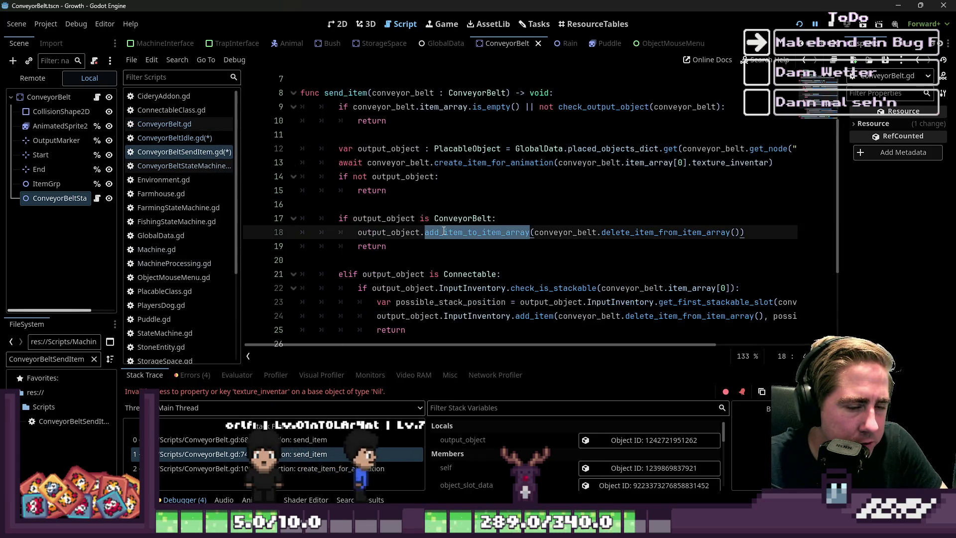
pyautogui.click(451, 189)
pyautogui.click(372, 209)
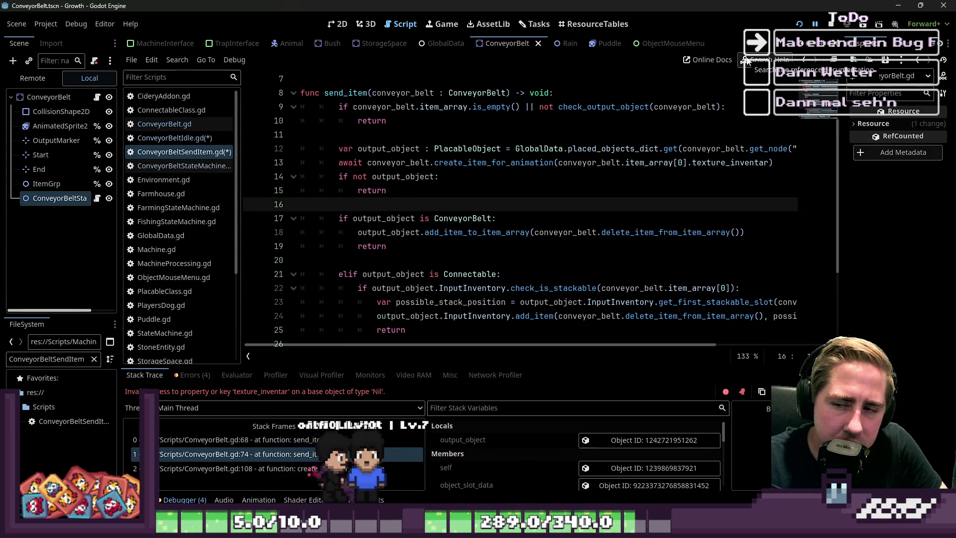
pyautogui.click(186, 143)
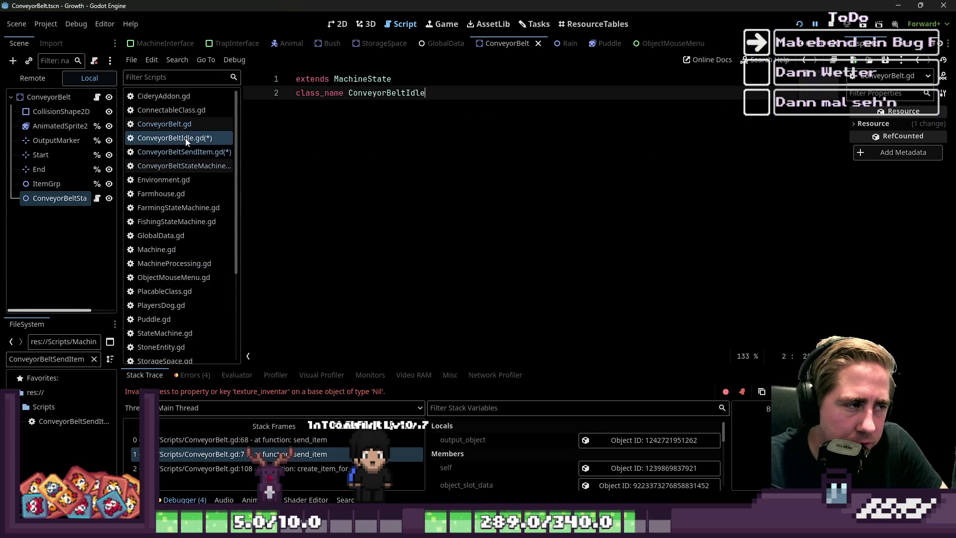
# Save all modified scripts and switch to ConveyorBeltSendItem.gd.
pyautogui.hotkey('ctrl', 's')
pyautogui.click(426, 178)
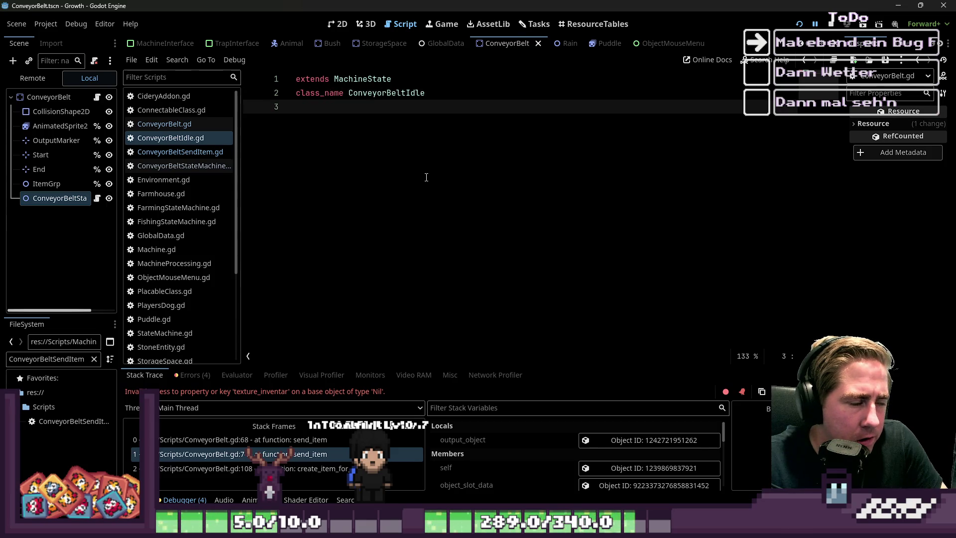
pyautogui.click(180, 152)
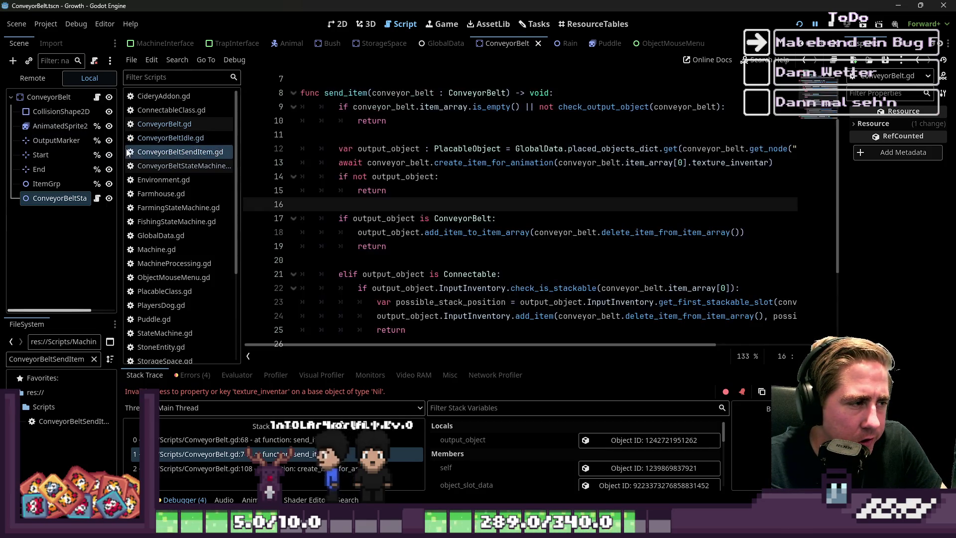
# Inspect texture_inventar in send_item and put the caret at the start of line 14.
pyautogui.click(420, 177)
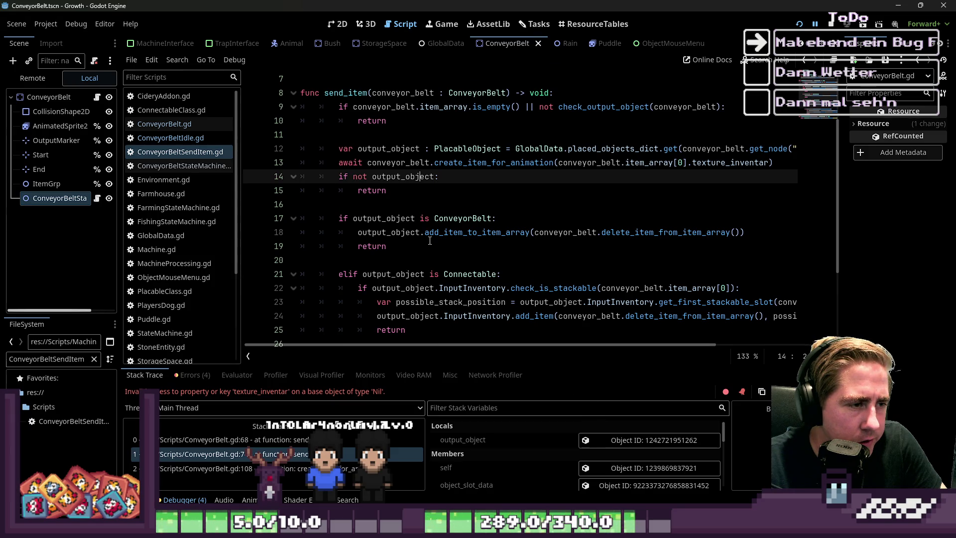
pyautogui.scroll(2, 430, 241)
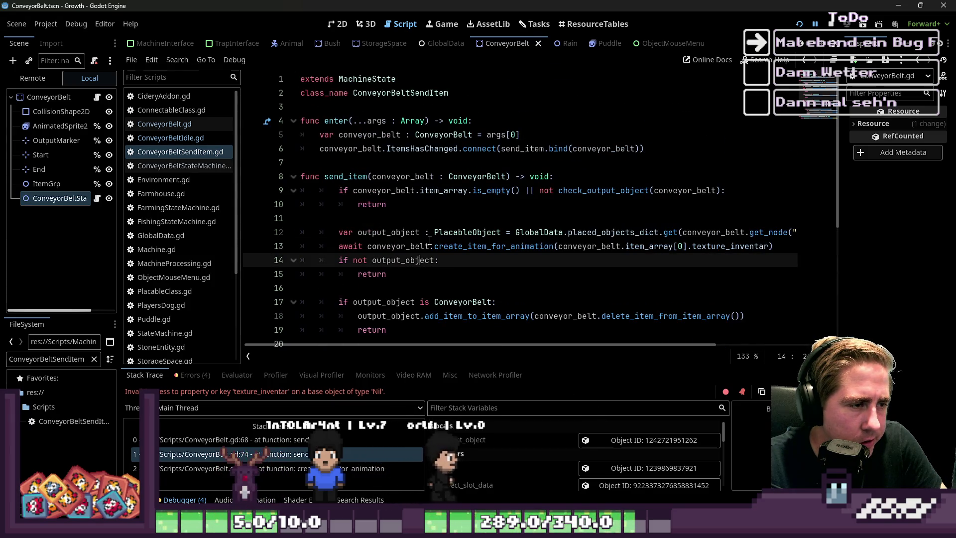
pyautogui.scroll(-3, 429, 240)
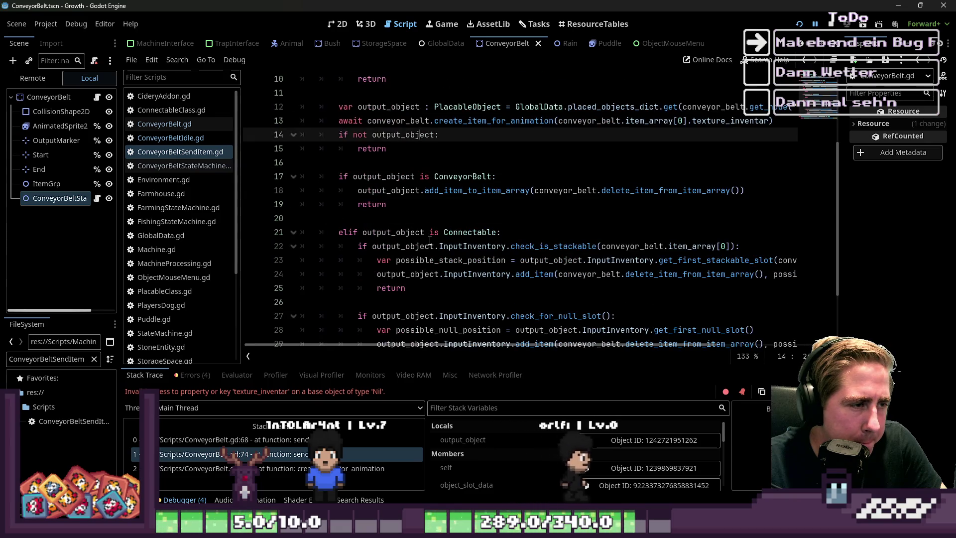
pyautogui.scroll(2, 430, 241)
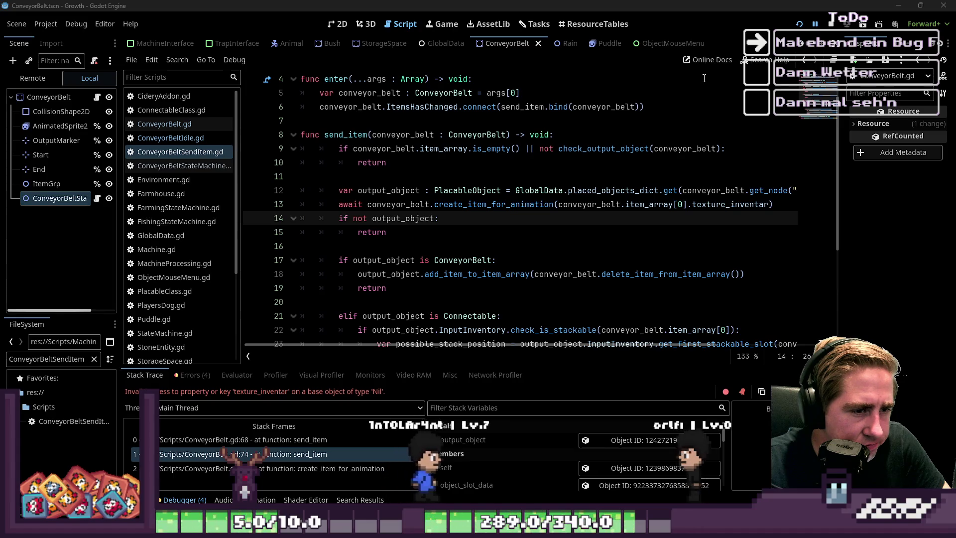
pyautogui.doubleClick(698, 205)
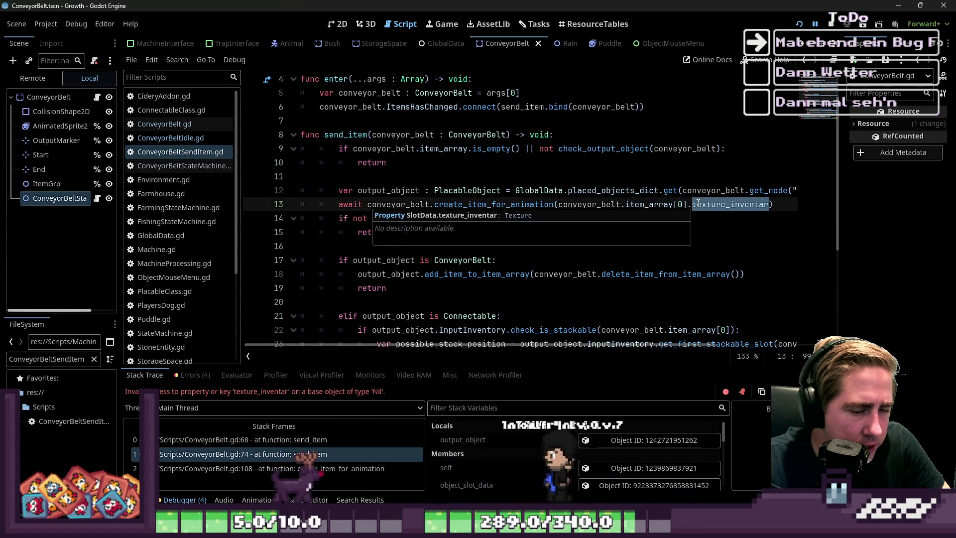
pyautogui.click(328, 232)
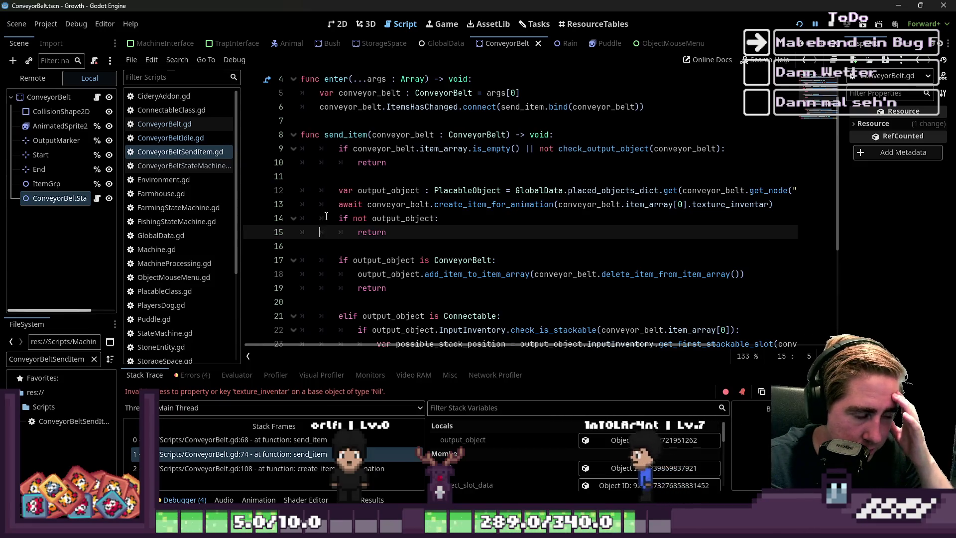
pyautogui.click(315, 219)
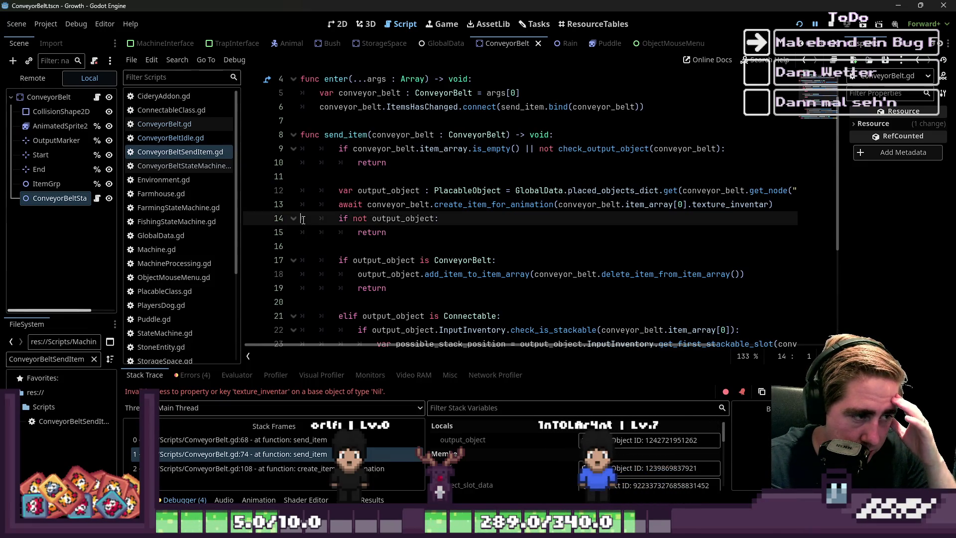
# Insert a blank line before the 'if not output_object' check in send_item.
pyautogui.press('Return')
pyautogui.press('Up')
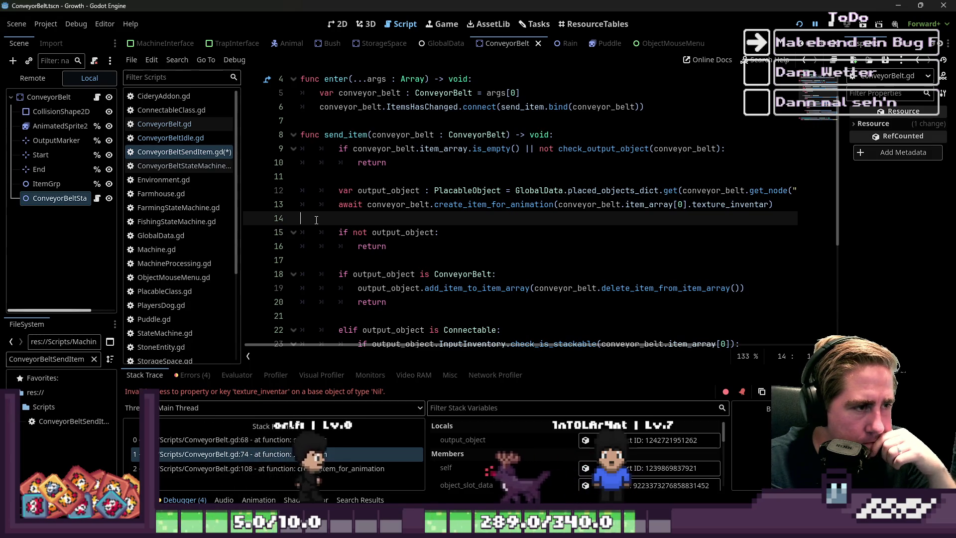
pyautogui.scroll(1, 316, 219)
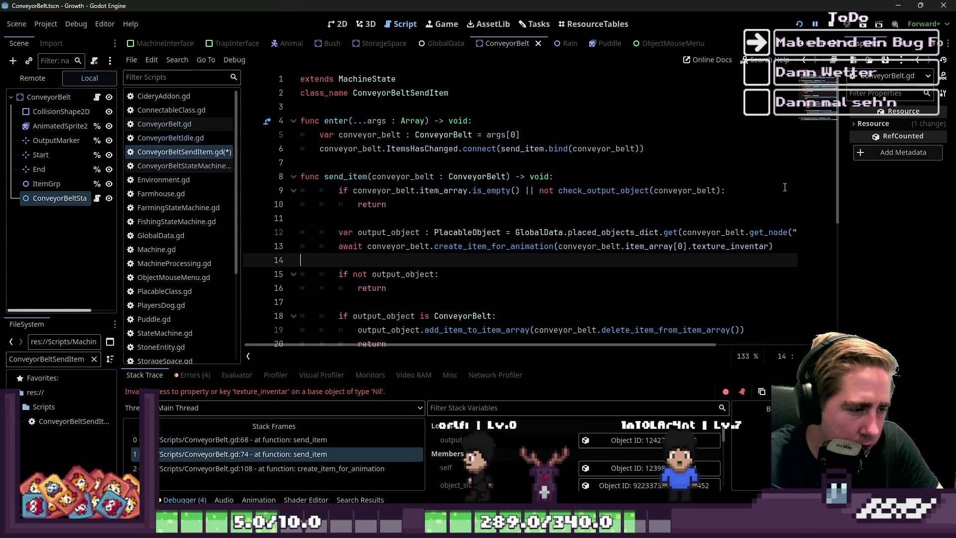
# Check item_array's current value, then switch to the Tasks board.
pyautogui.click(379, 145)
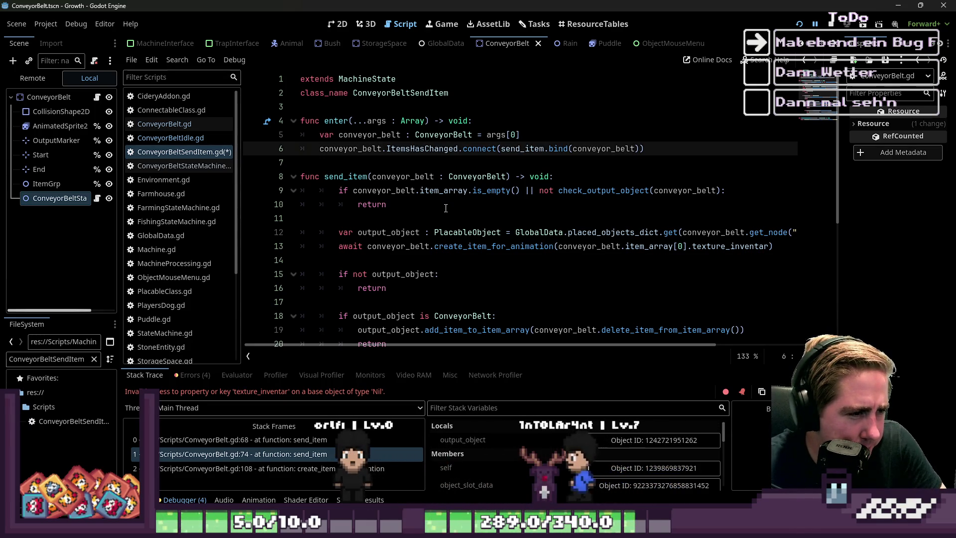
pyautogui.moveTo(439, 194)
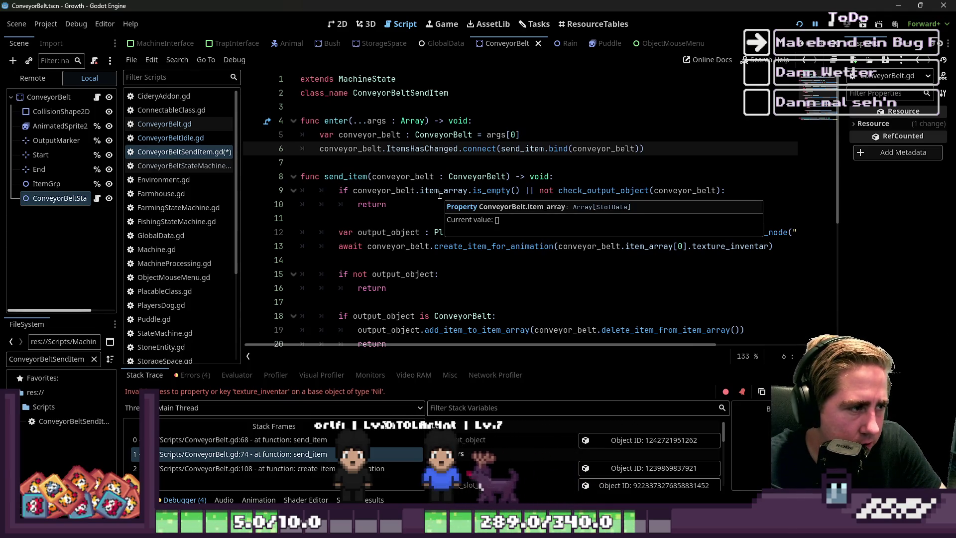
pyautogui.click(348, 175)
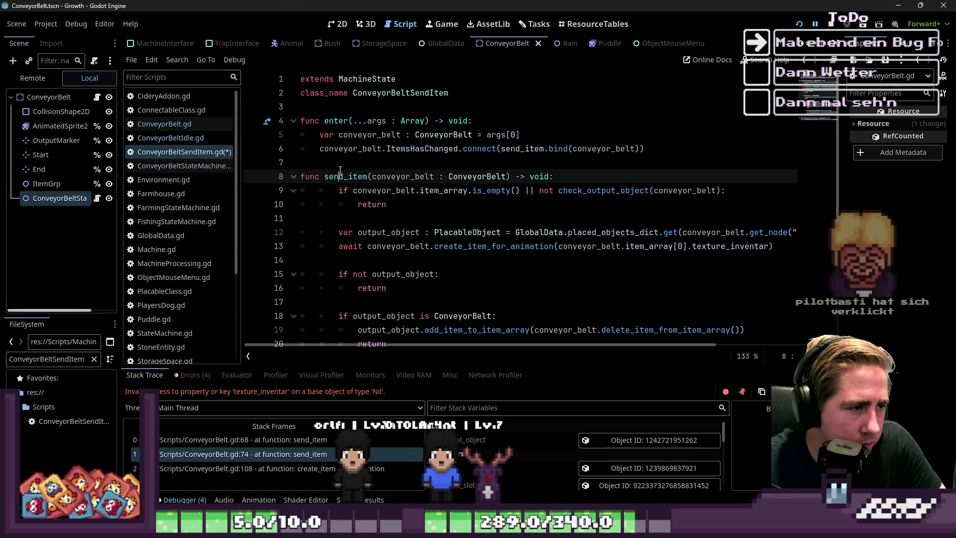
pyautogui.click(340, 159)
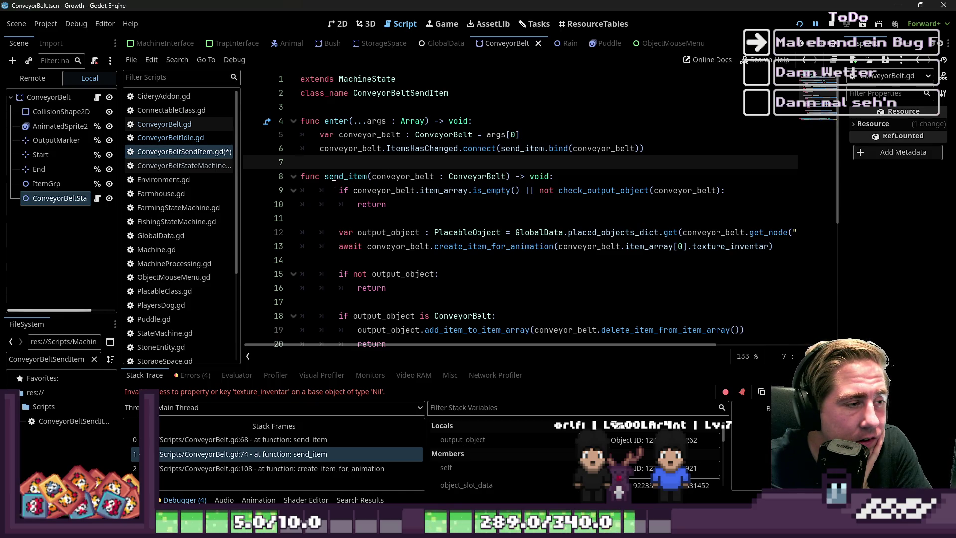
pyautogui.click(535, 24)
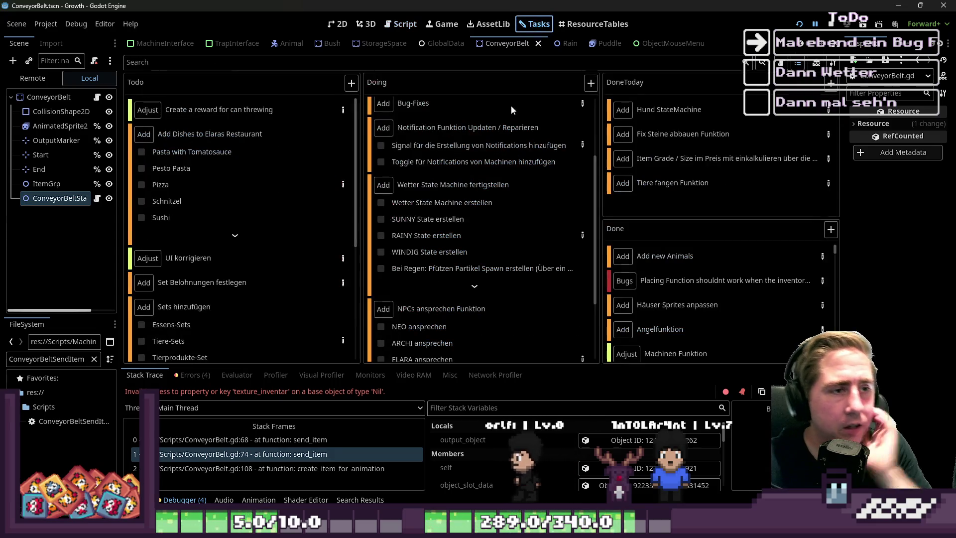
# In the Conveyor Belt task details, start an Idle note: 'Item wird in den ItemArray gepackt'.
pyautogui.click(581, 340)
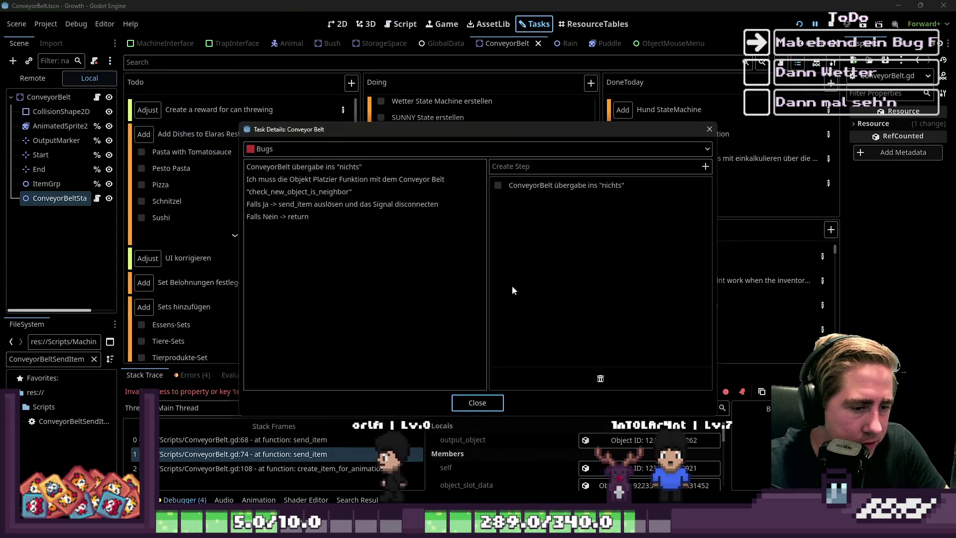
pyautogui.moveTo(441, 130); pyautogui.dragTo(554, 115)
pyautogui.click(519, 301)
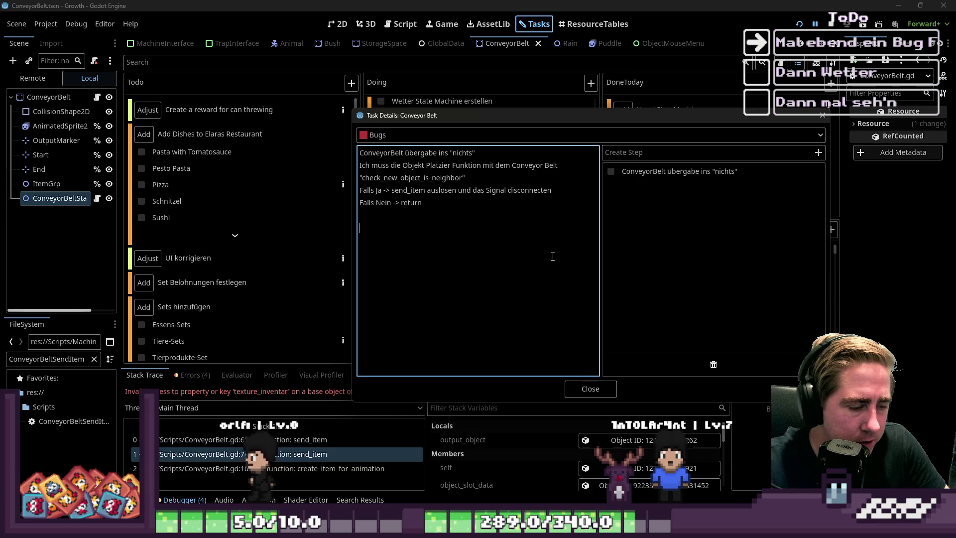
pyautogui.write('Itdl')
pyautogui.press('BackSpace')
pyautogui.press('BackSpace')
pyautogui.press('BackSpace')
pyautogui.write('dle:')
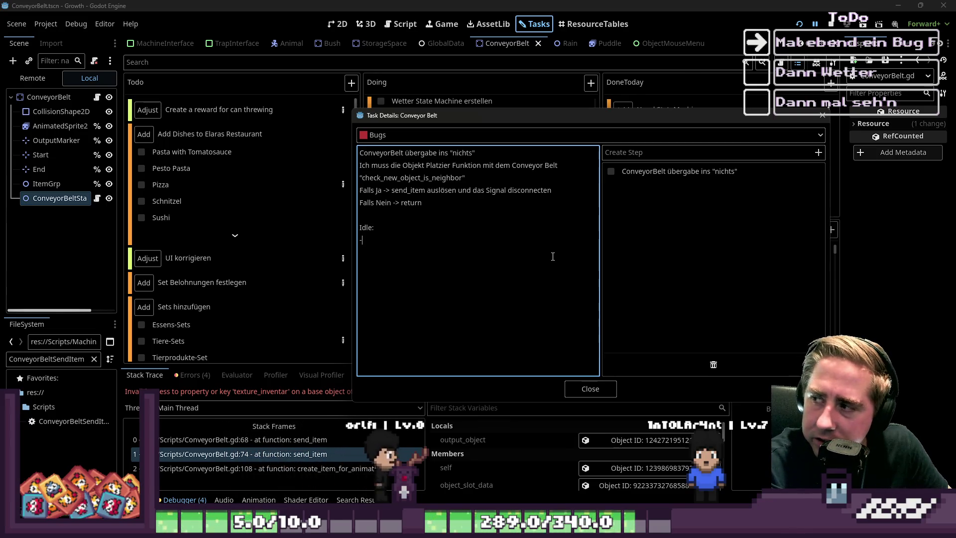
pyautogui.write('It')
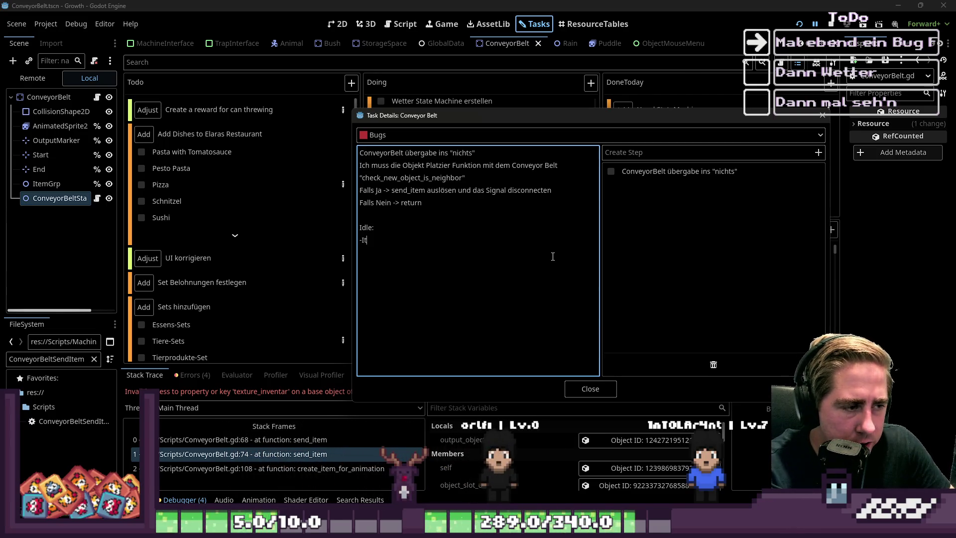
pyautogui.write('em wird in den ')
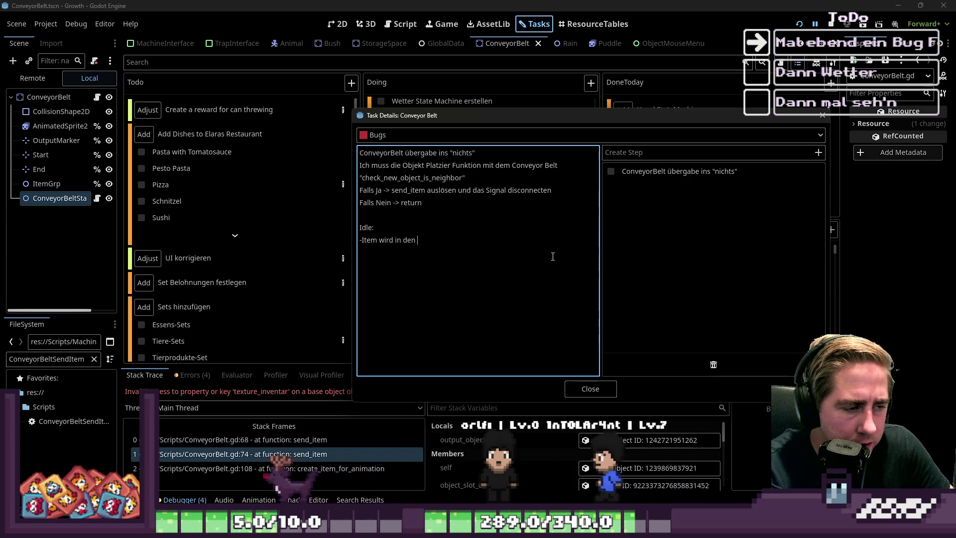
pyautogui.write('ItemArray gepackt')
# Append '-> SendItemState' to the Idle bullet and fix the bullet dash spacing.
pyautogui.press('Return')
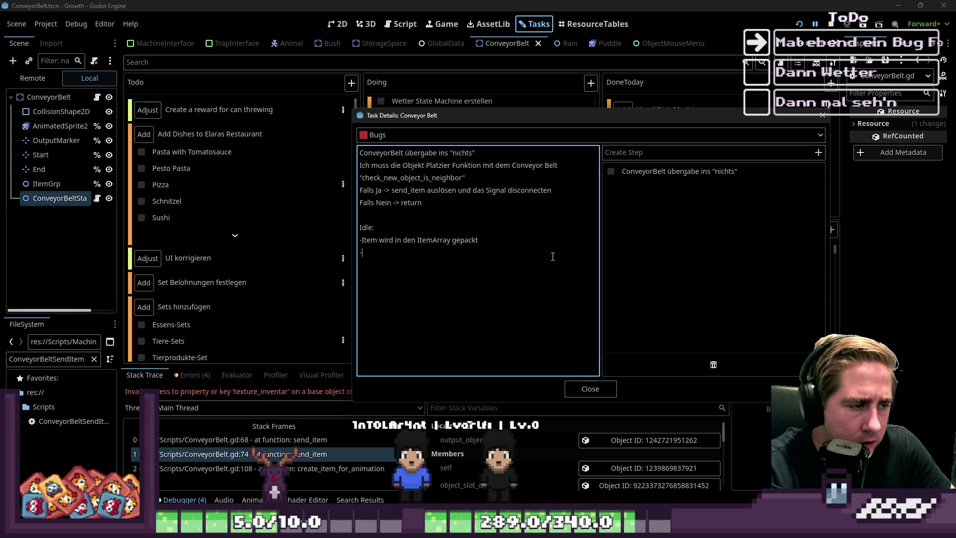
pyautogui.press('Up')
pyautogui.press('End')
pyautogui.write('-> S')
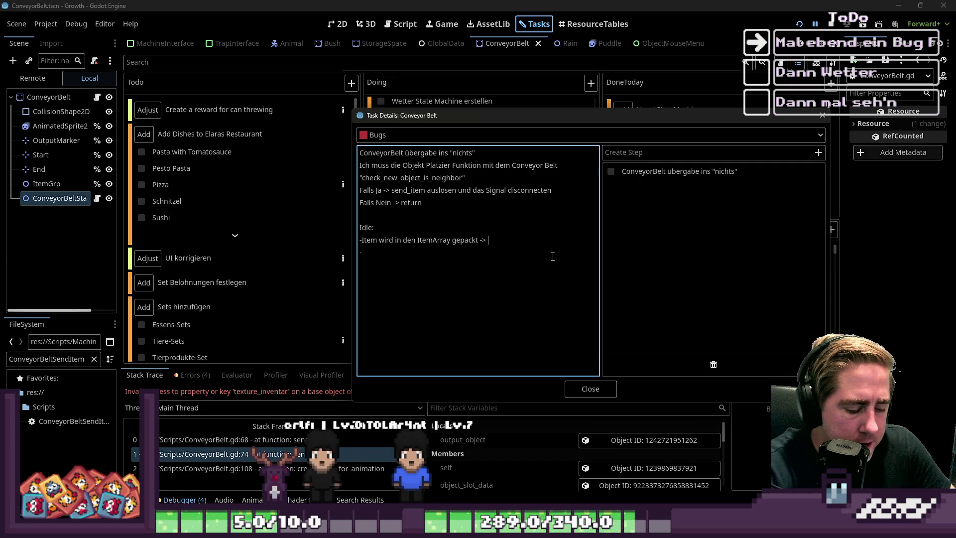
pyautogui.write('endItemState')
pyautogui.press('Down')
pyautogui.press('Home')
pyautogui.press('Right')
pyautogui.press('Down')
pyautogui.press('End')
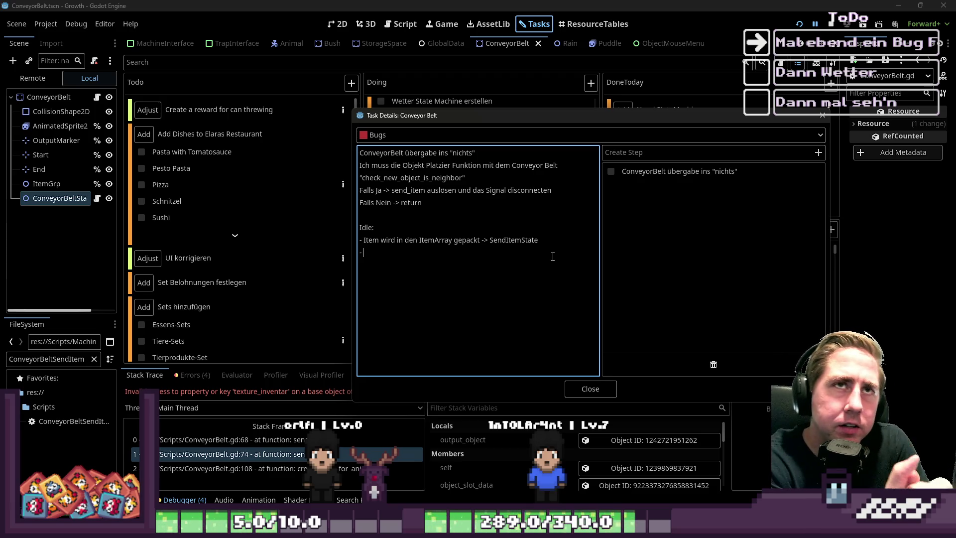
pyautogui.press('BackSpace')
pyautogui.press('BackSpace')
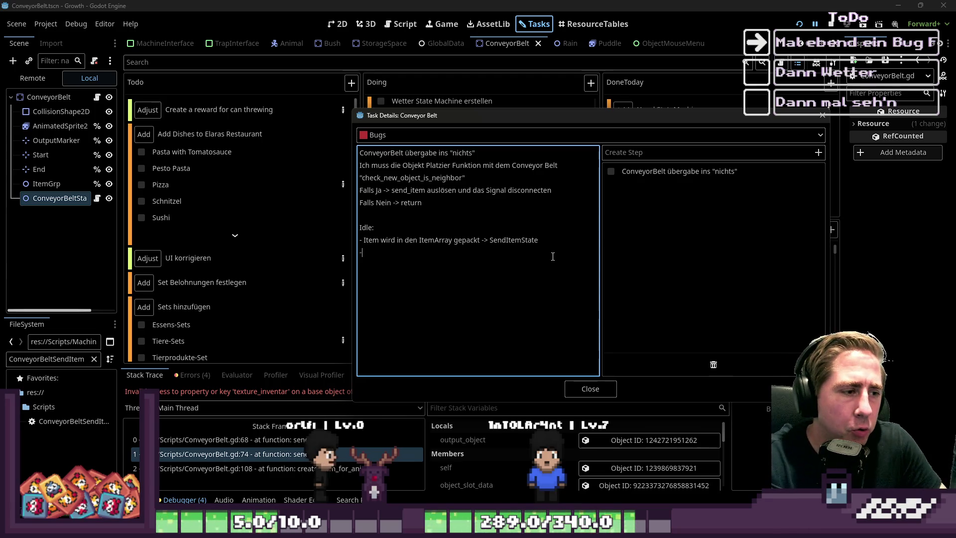
pyautogui.press('Return')
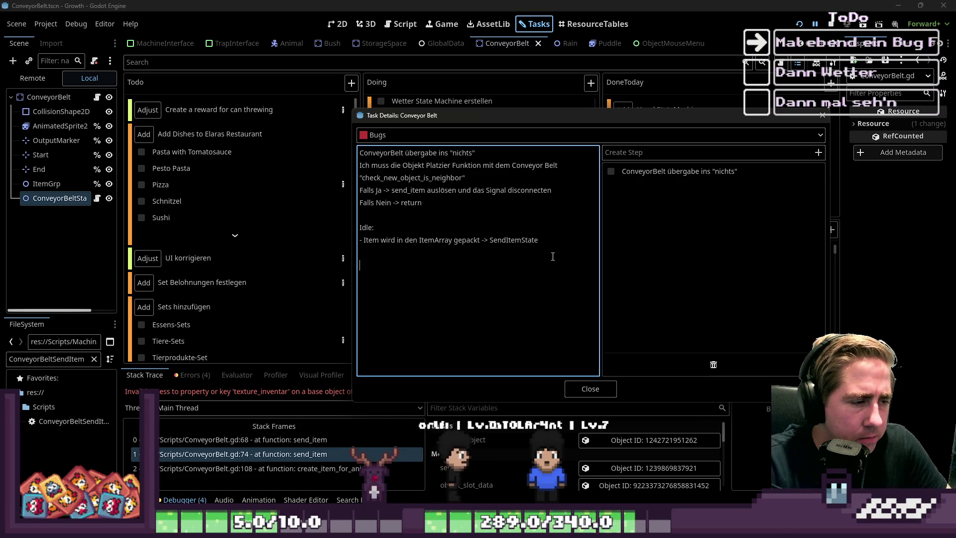
# Add a 'Waiting:' heading with a bullet about waiting until an OutputObjekt was added.
pyautogui.write('Waiting:')
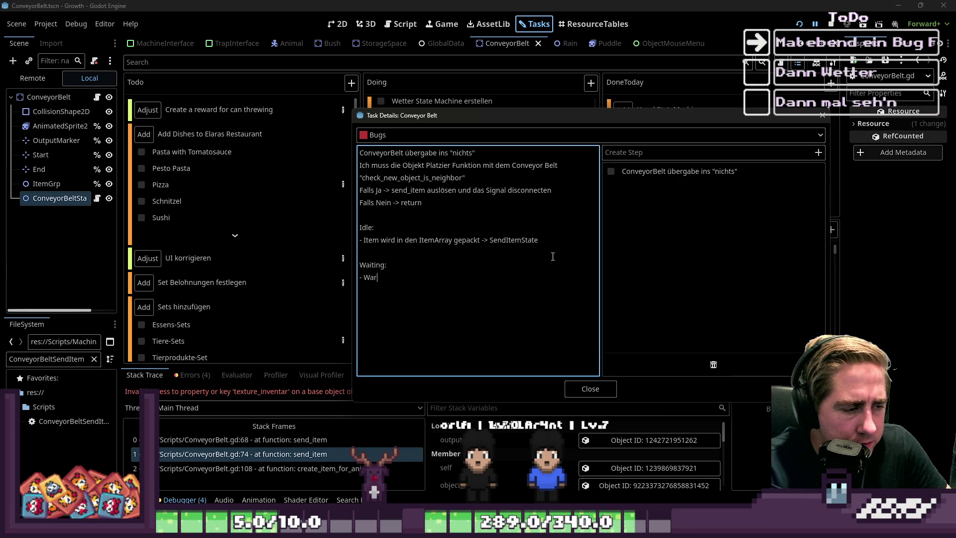
pyautogui.write('in Output')
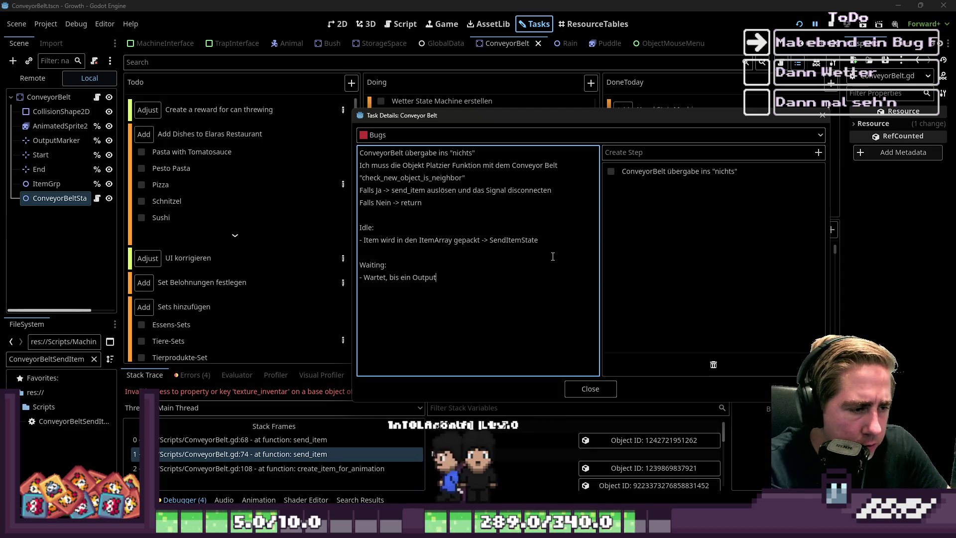
pyautogui.write('P')
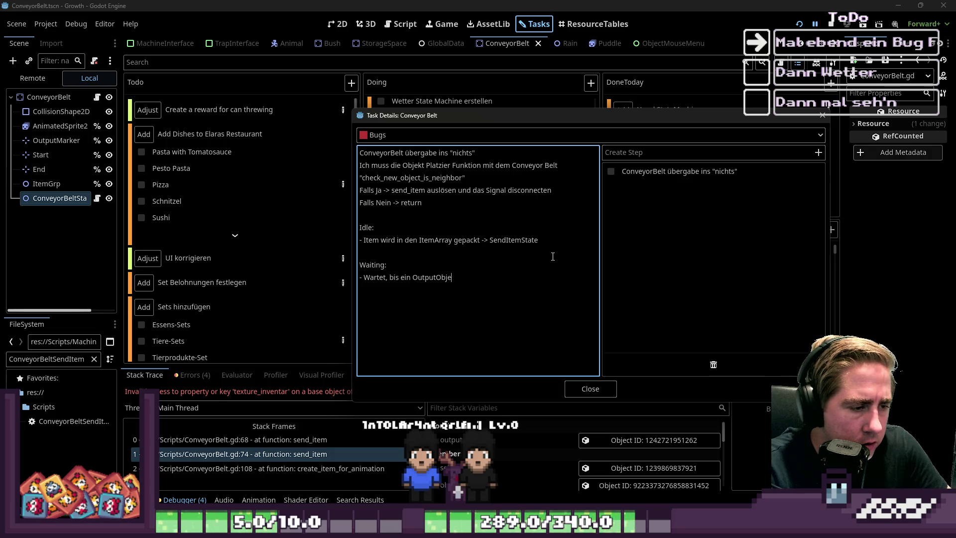
pyautogui.press('BackSpace')
pyautogui.press('BackSpace')
pyautogui.write('hinzugefü')
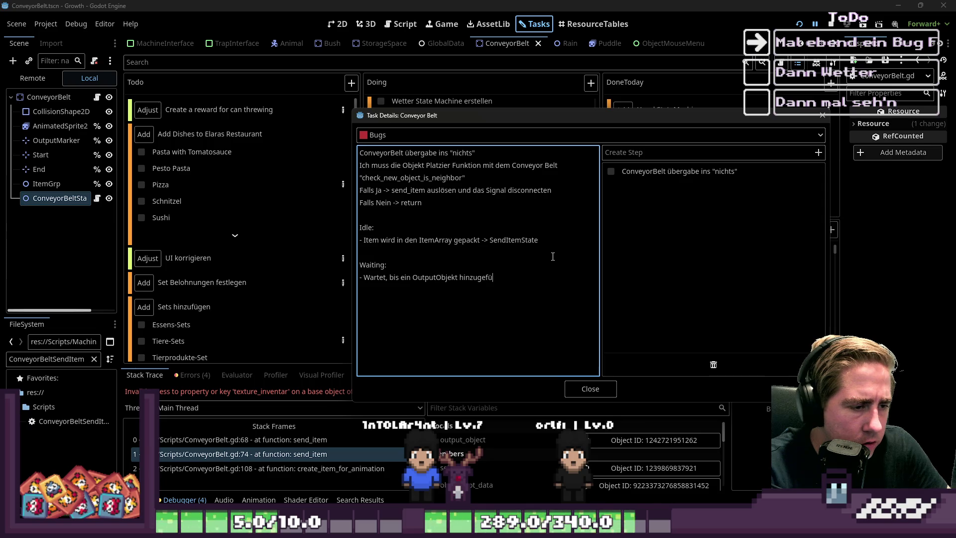
pyautogui.write('gt wurde -> SendItem')
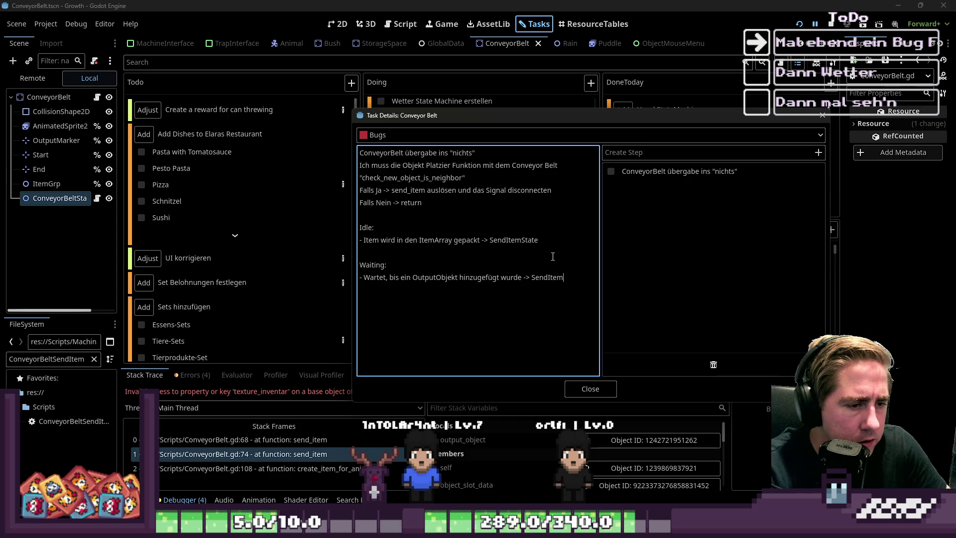
pyautogui.write('State')
pyautogui.press('Home')
pyautogui.press('Return')
pyautogui.press('Up')
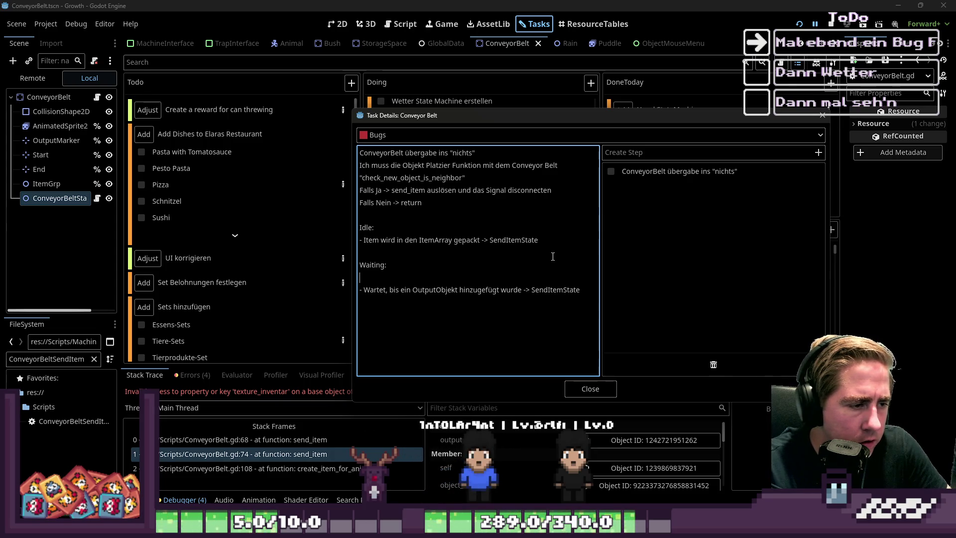
pyautogui.hotkey('ctrl', 'shift', 'Left')
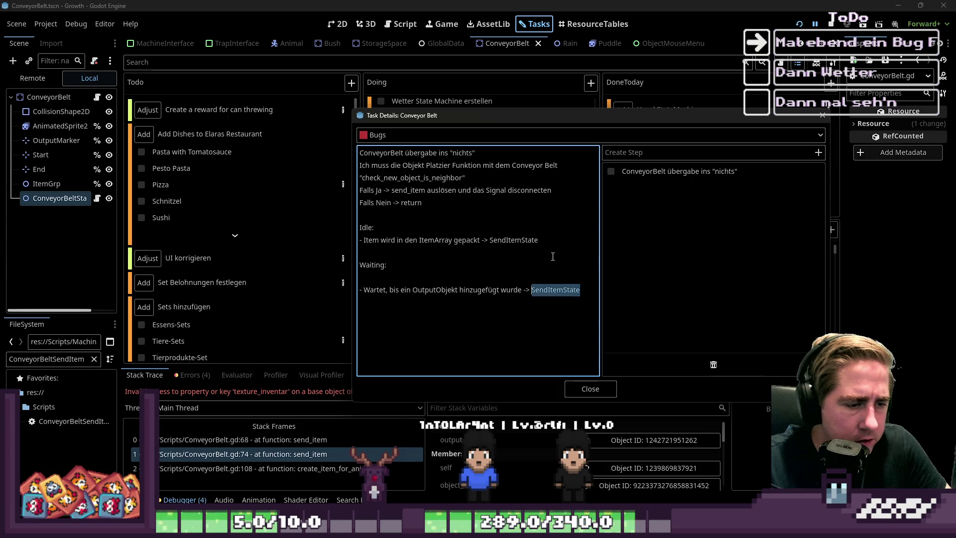
pyautogui.press('BackSpace')
pyautogui.press('BackSpace')
pyautogui.press('BackSpace')
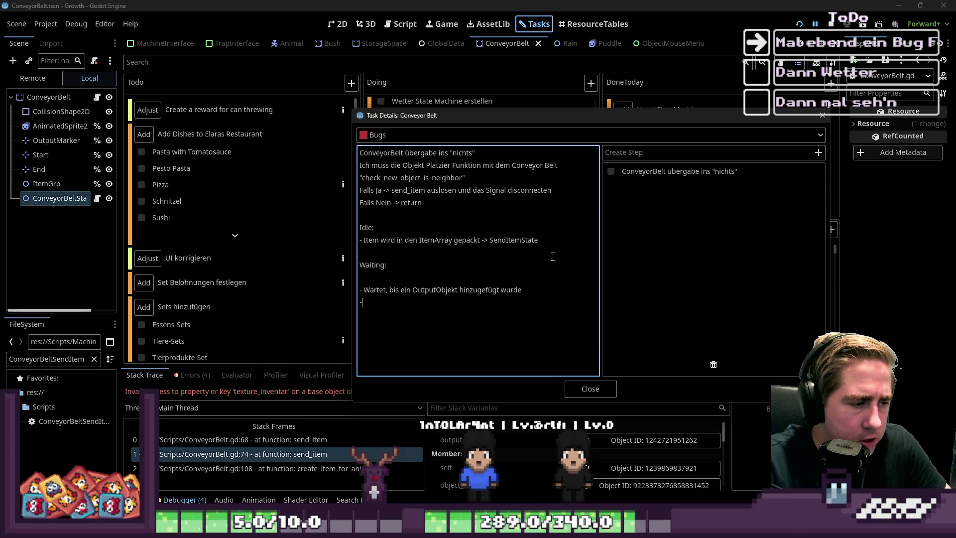
# Add Waiting bullets 'Wenn Items im ItemArray -> SendItemState' and 'keine Items im ItemArray ->'.
pyautogui.write('s im Arra')
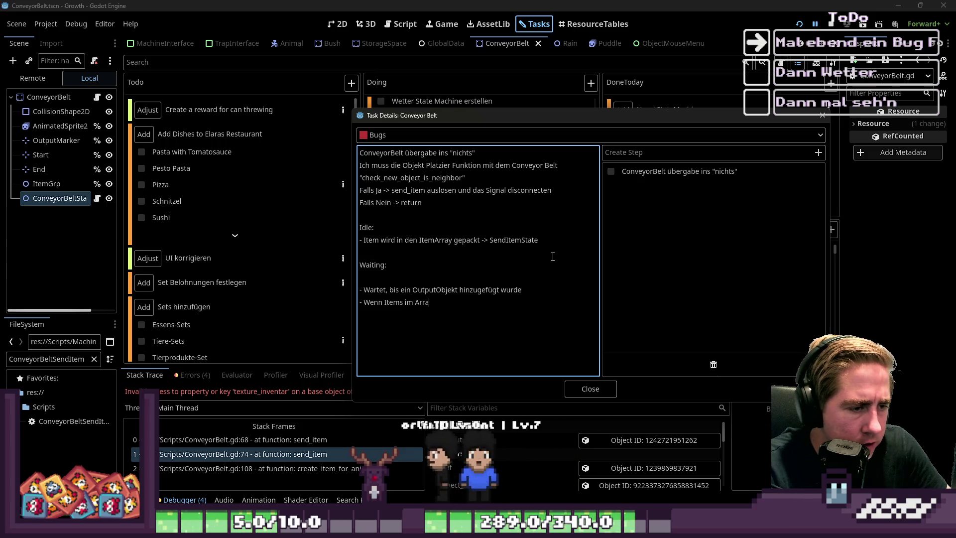
pyautogui.press('BackSpace')
pyautogui.press('BackSpace')
pyautogui.press('BackSpace')
pyautogui.write('ItemArray -> SendItemState')
pyautogui.press('Return')
pyautogui.write('-')
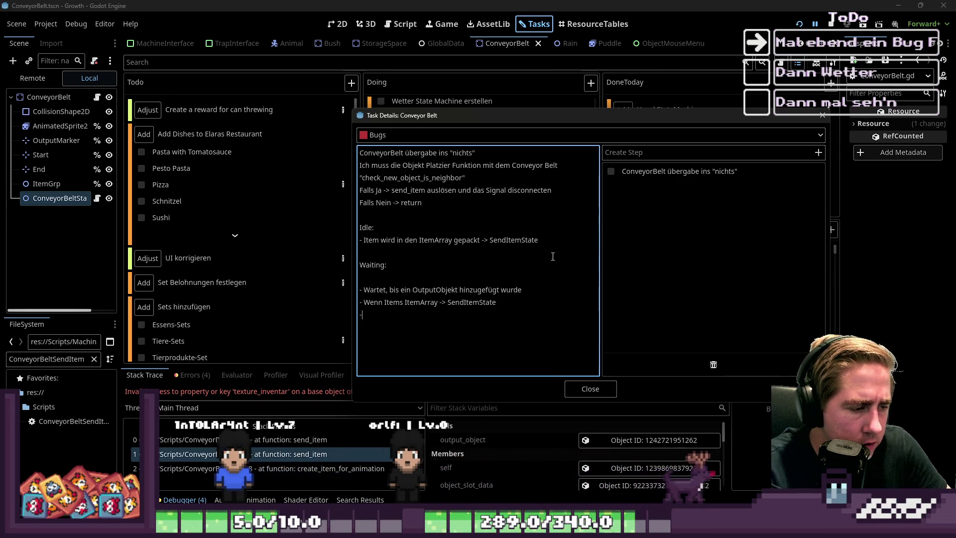
pyautogui.write(' Wenn Items')
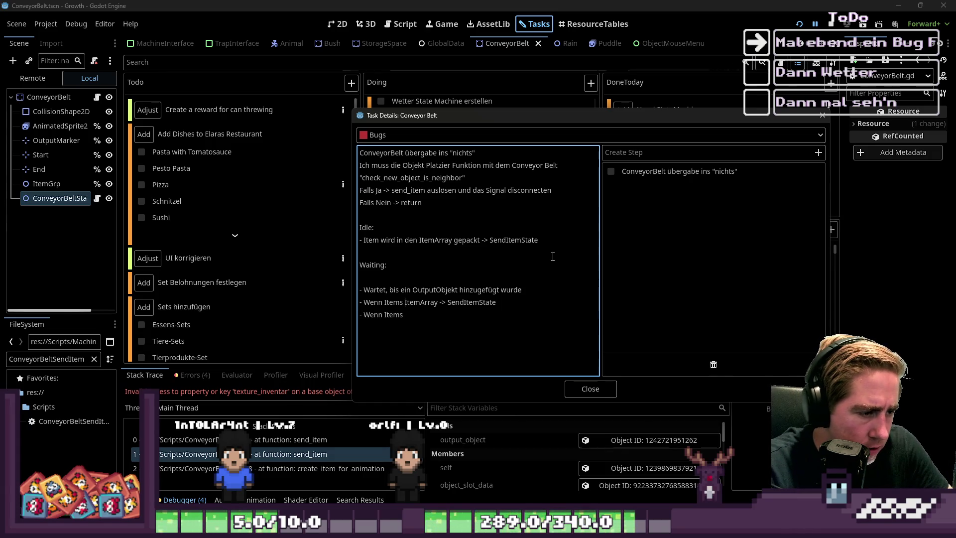
pyautogui.write('im')
pyautogui.hotkey('ctrl', 'End')
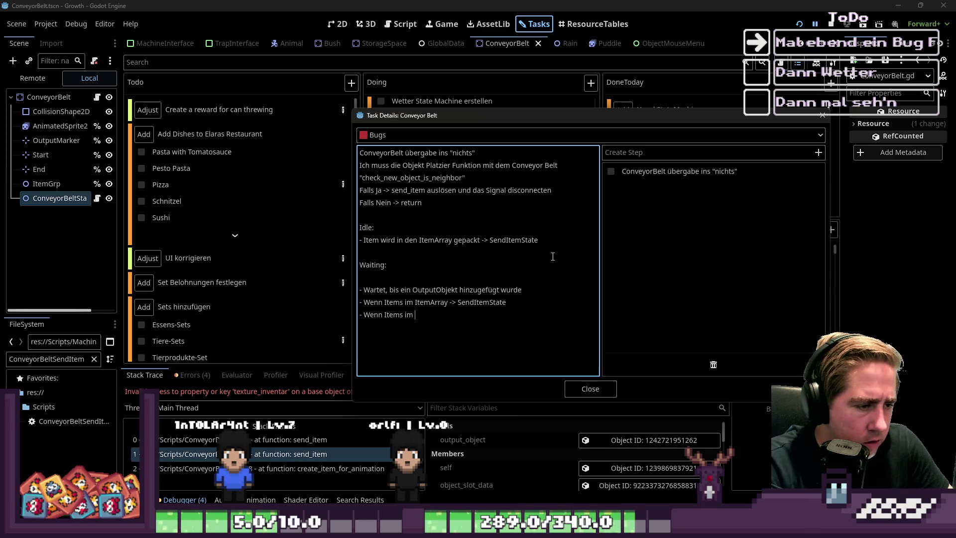
pyautogui.press('BackSpace')
pyautogui.press('BackSpace')
pyautogui.press('BackSpace')
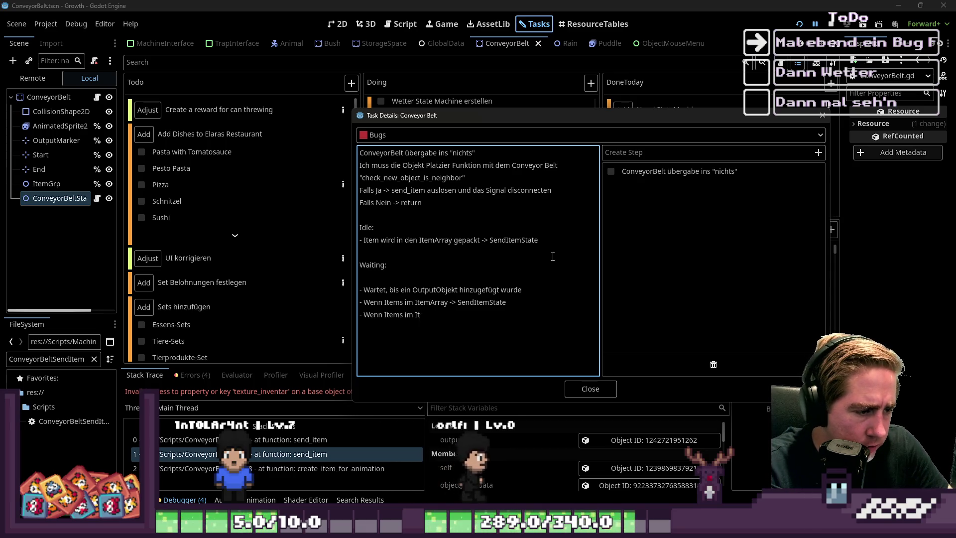
pyautogui.write('keine ')
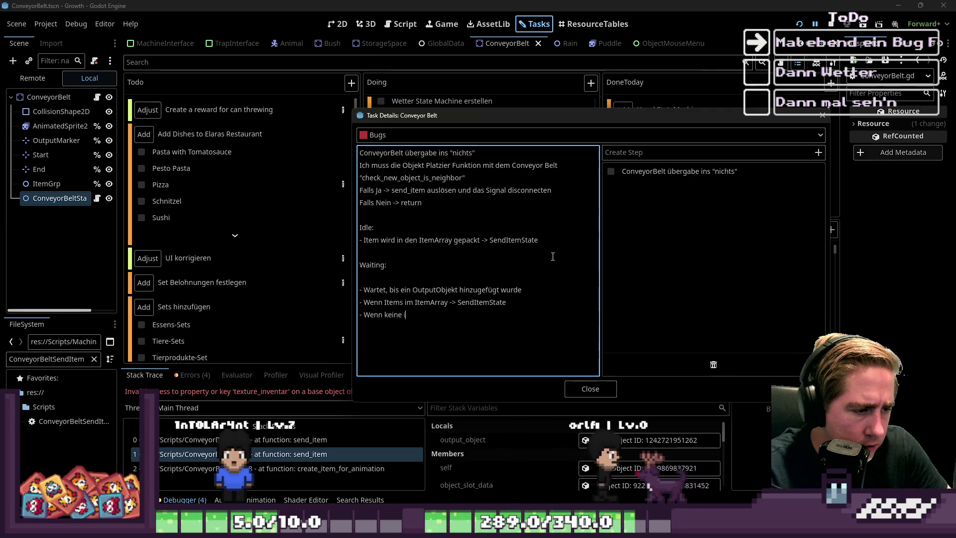
pyautogui.write('Items im Item A')
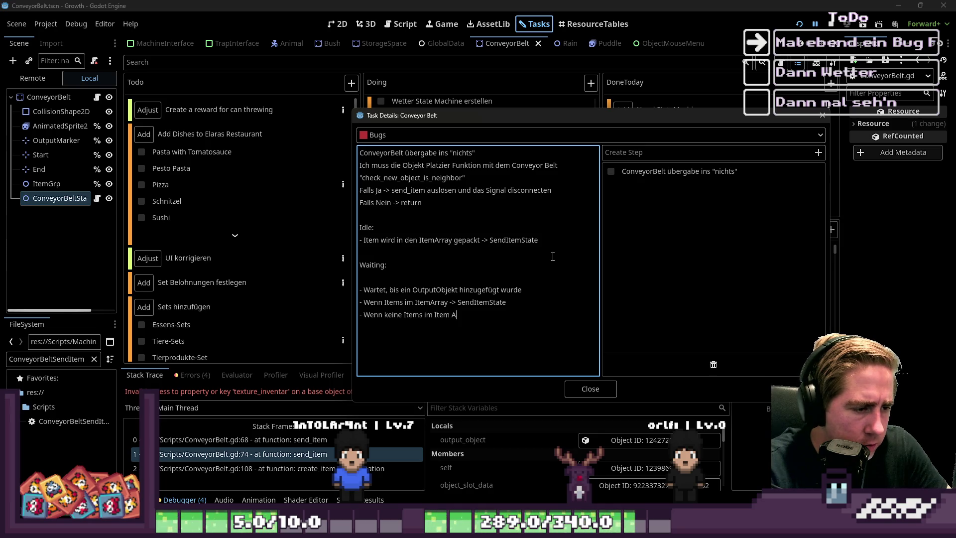
pyautogui.press('BackSpace')
pyautogui.press('BackSpace')
pyautogui.write('Array -> Idle')
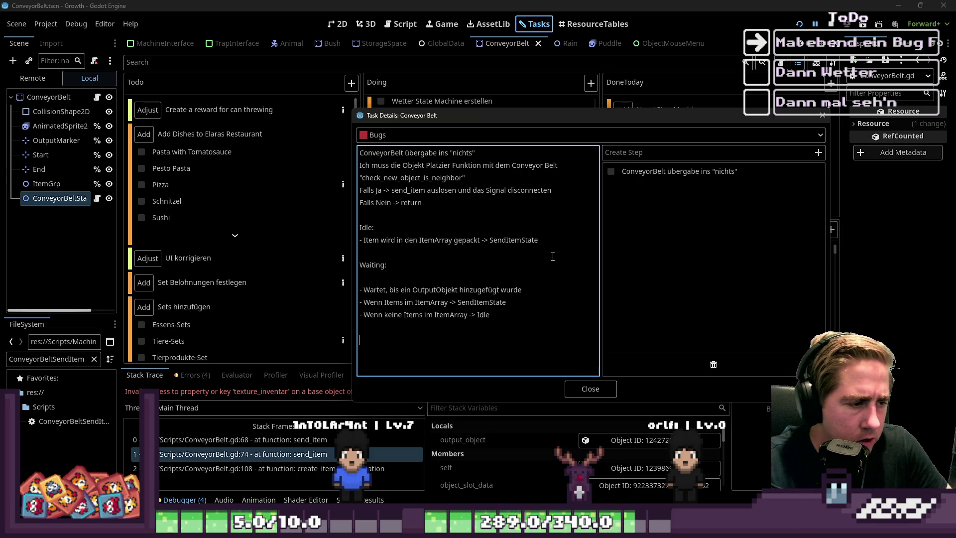
# Under Waiting, note that state changes are triggered by placing objects.
pyautogui.press('Return')
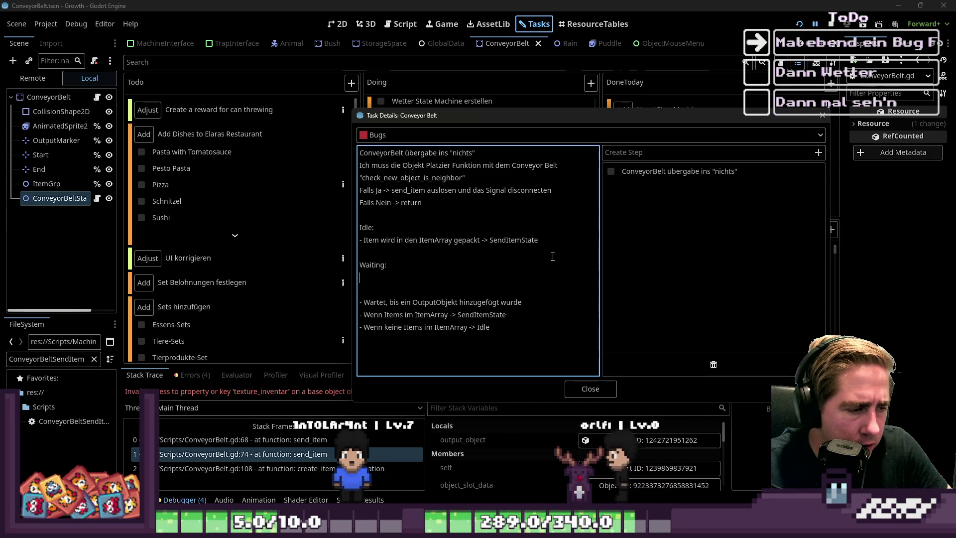
pyautogui.press('Return')
pyautogui.press('Up')
pyautogui.press('BackSpace')
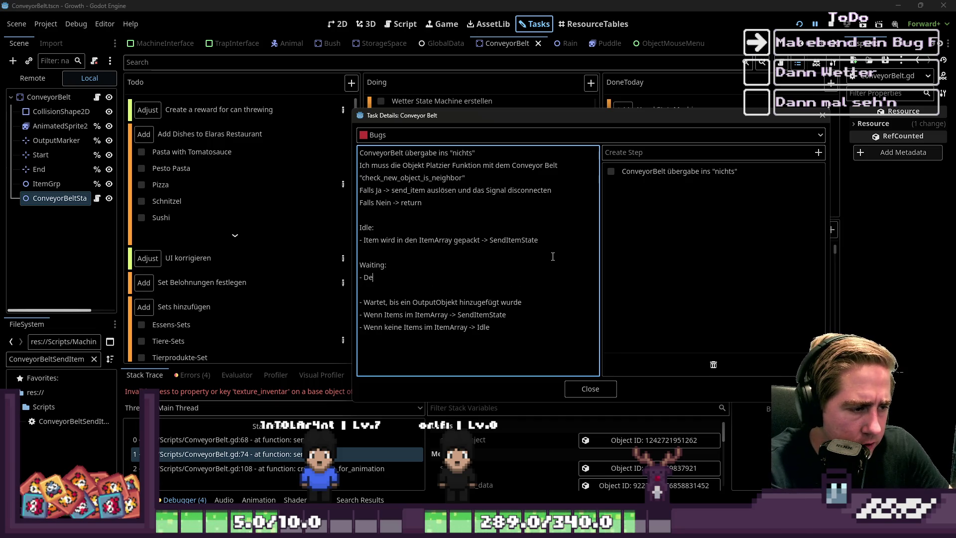
pyautogui.write('vo')
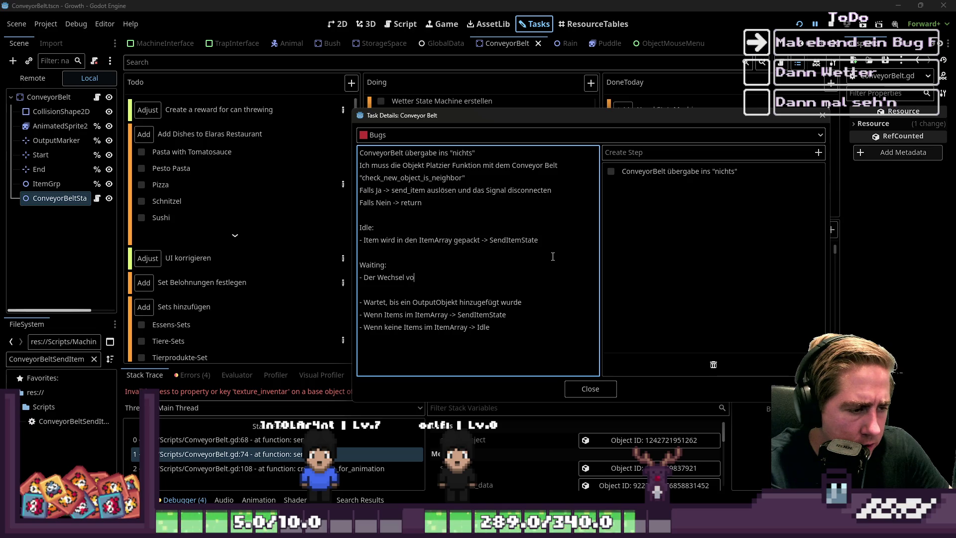
pyautogui.write('n den States wird durch')
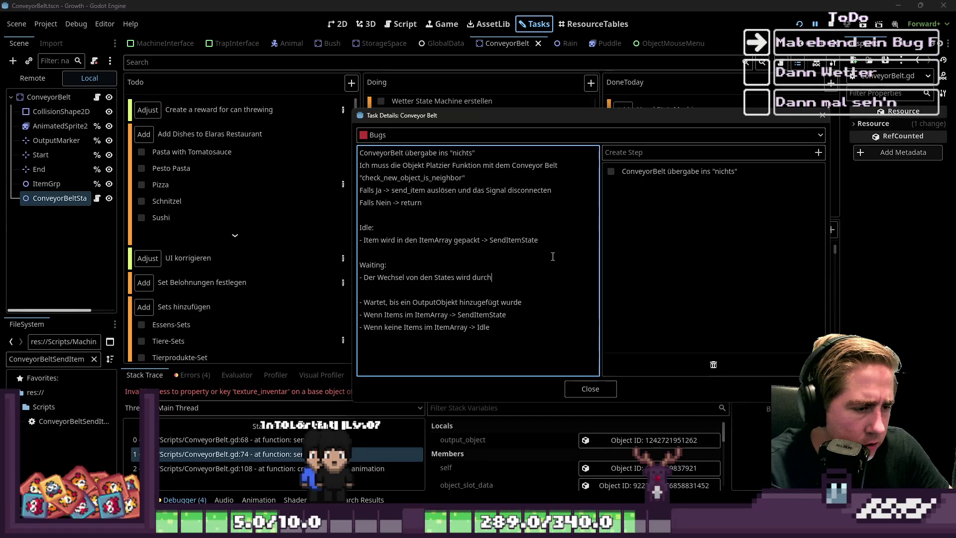
pyautogui.write(' das Platzieren')
pyautogui.write(' von Objekten')
pyautogui.write(' ge')
pyautogui.write('trif')
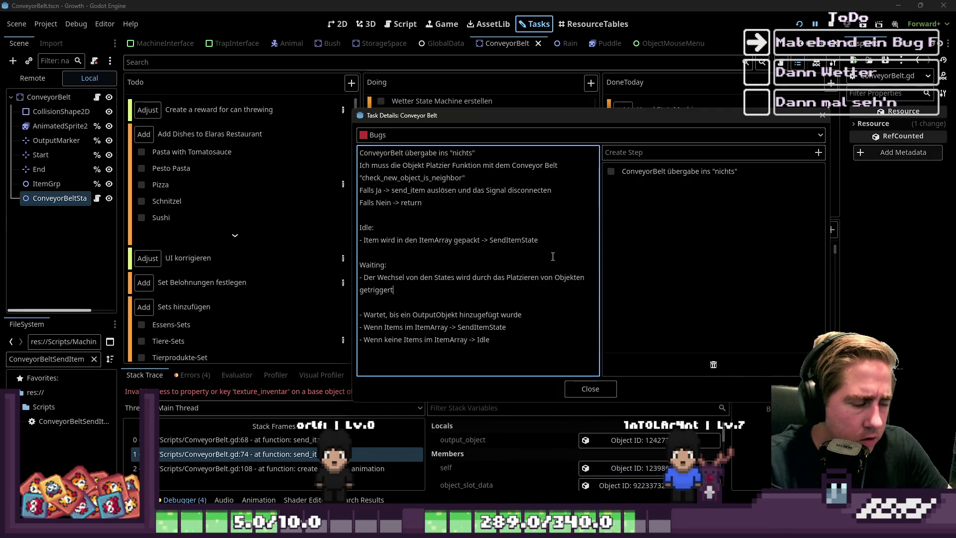
pyautogui.press('Down')
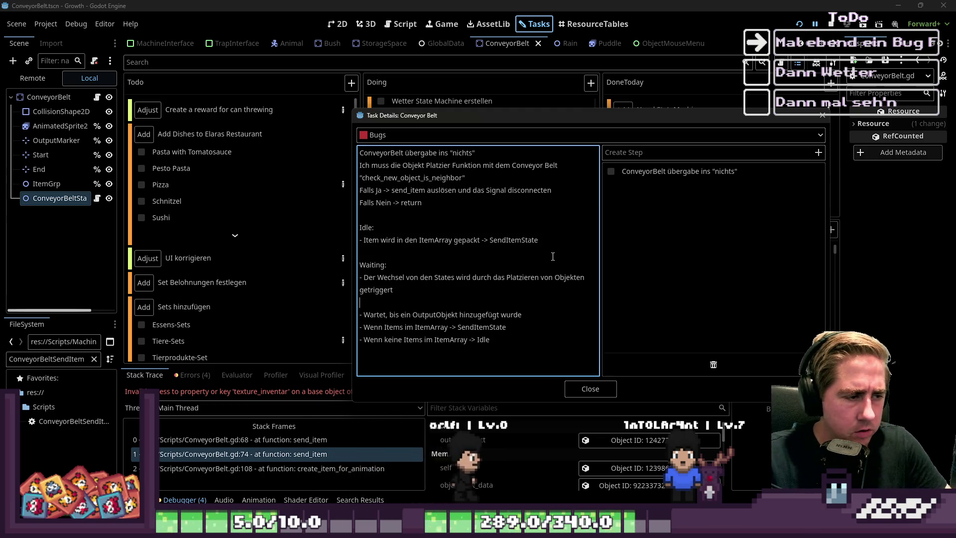
# Insert blank lines below the Idle heading and after the first Idle bullet.
pyautogui.press('Up')
pyautogui.press('Up')
pyautogui.press('Up')
pyautogui.press('End')
pyautogui.press('Return')
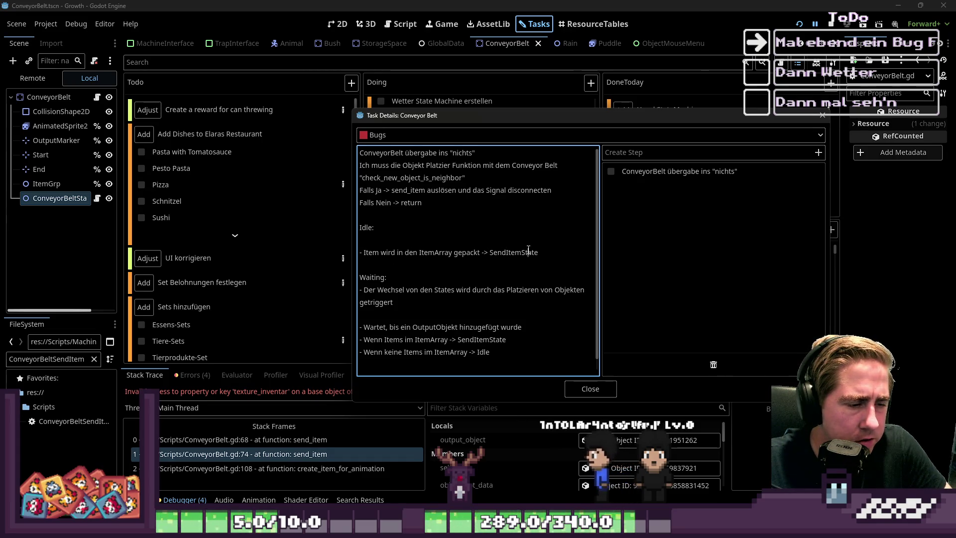
pyautogui.press('Down')
pyautogui.press('End')
pyautogui.press('Return')
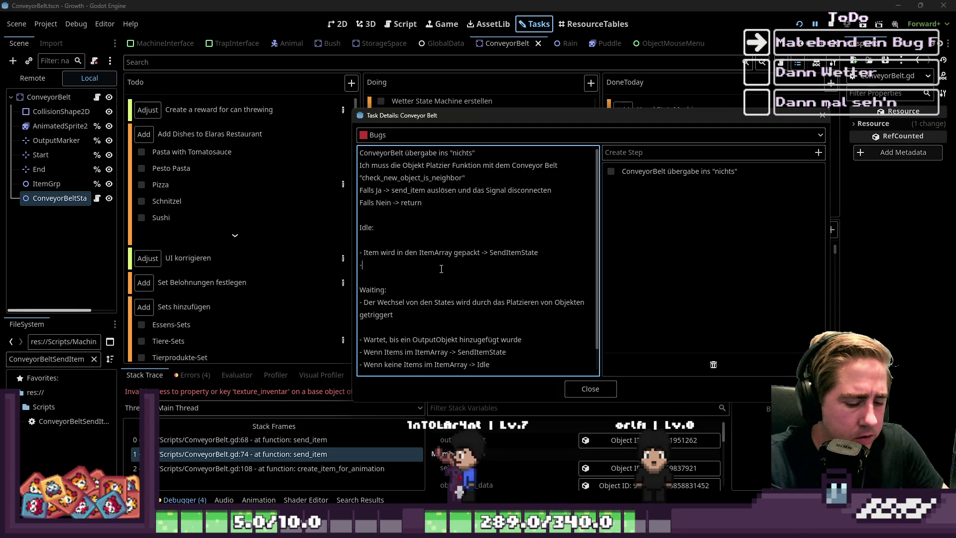
# Add the Idle bullet 'Item in ItemArray gepackt, aber kein OutputObjekt vorhanden -> WaitingState' on one line.
pyautogui.write('- Item wird in den ')
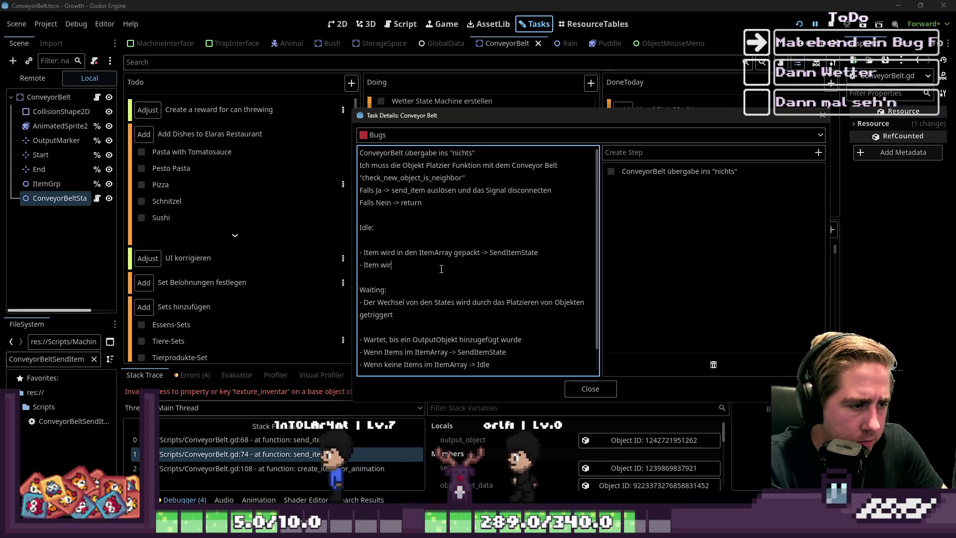
pyautogui.write('ItemArray gepackt, ')
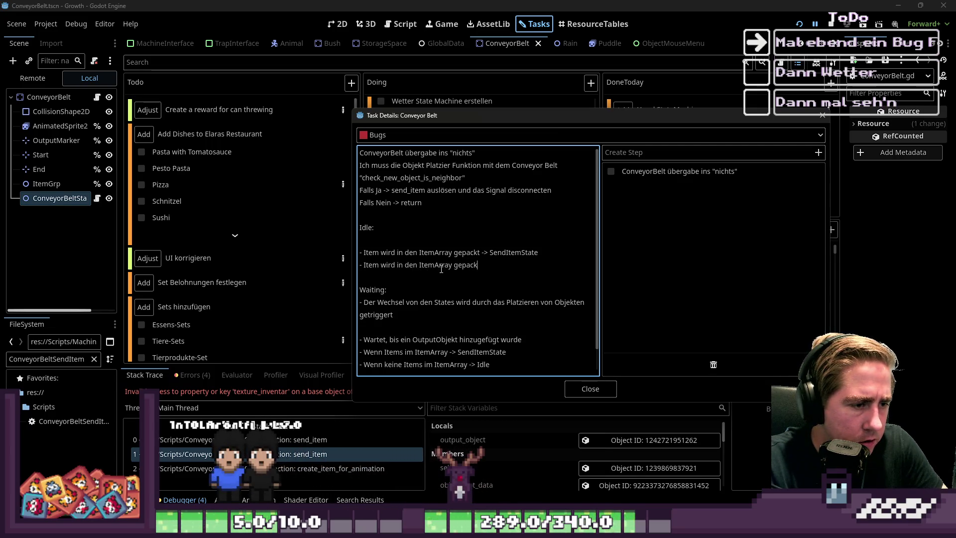
pyautogui.write('aber kein Output')
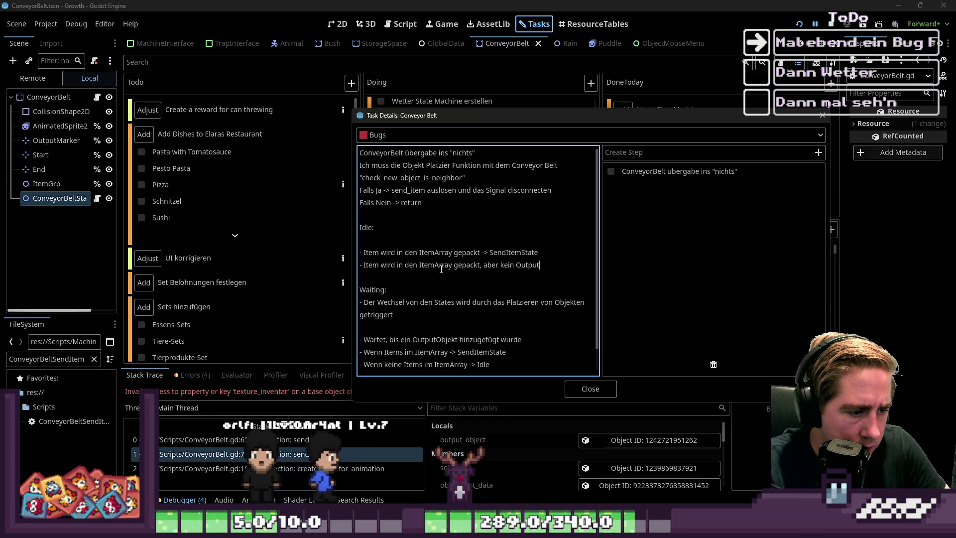
pyautogui.write('Objekt vorha')
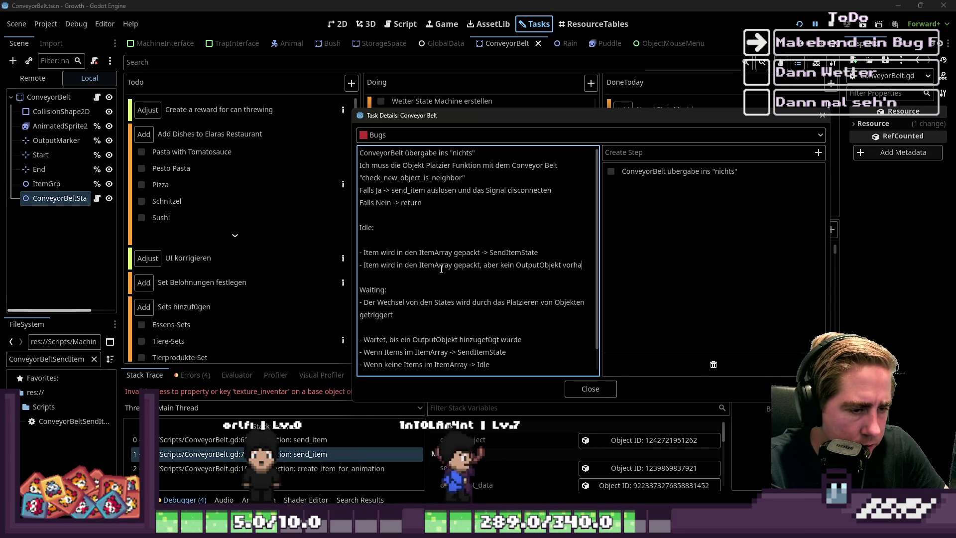
pyautogui.write('nden')
pyautogui.press('Return')
pyautogui.write('-> Waiting')
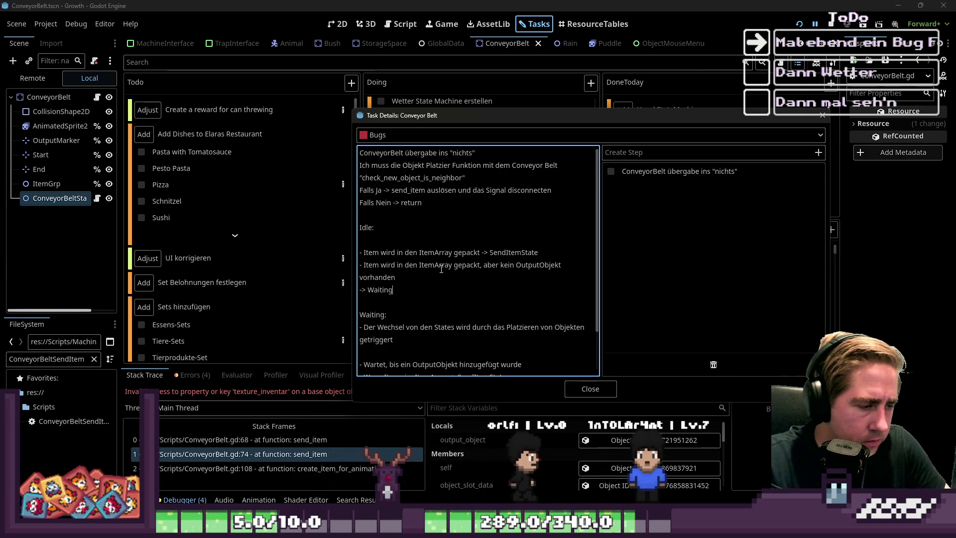
pyautogui.scroll(-2, 486, 269)
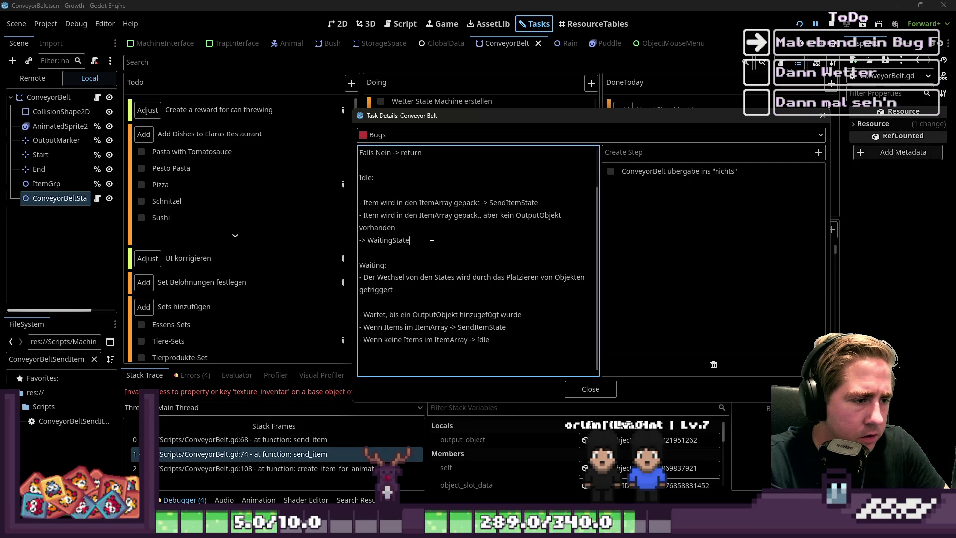
pyautogui.press('Delete')
pyautogui.press('Down')
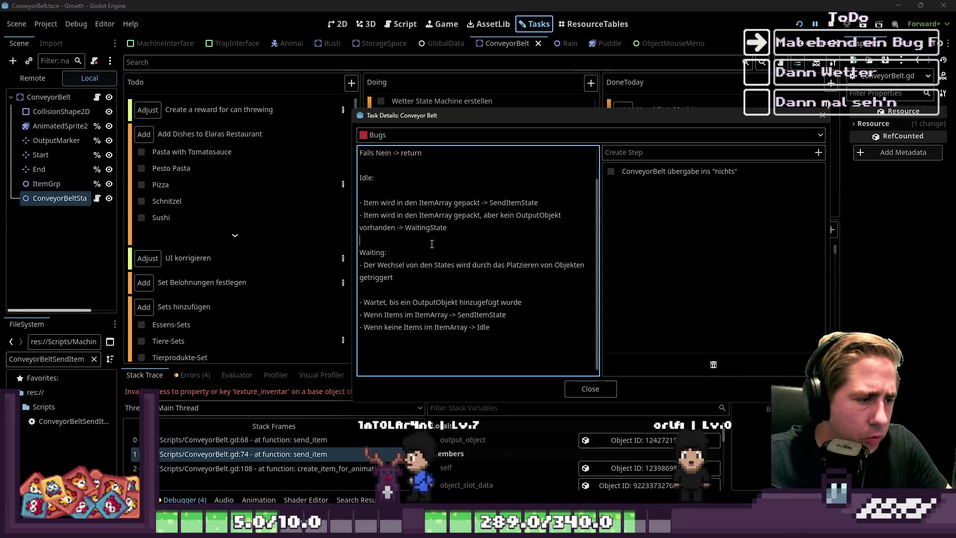
pyautogui.scroll(1, 389, 305)
pyautogui.scroll(2, 389, 304)
pyautogui.scroll(-2, 389, 304)
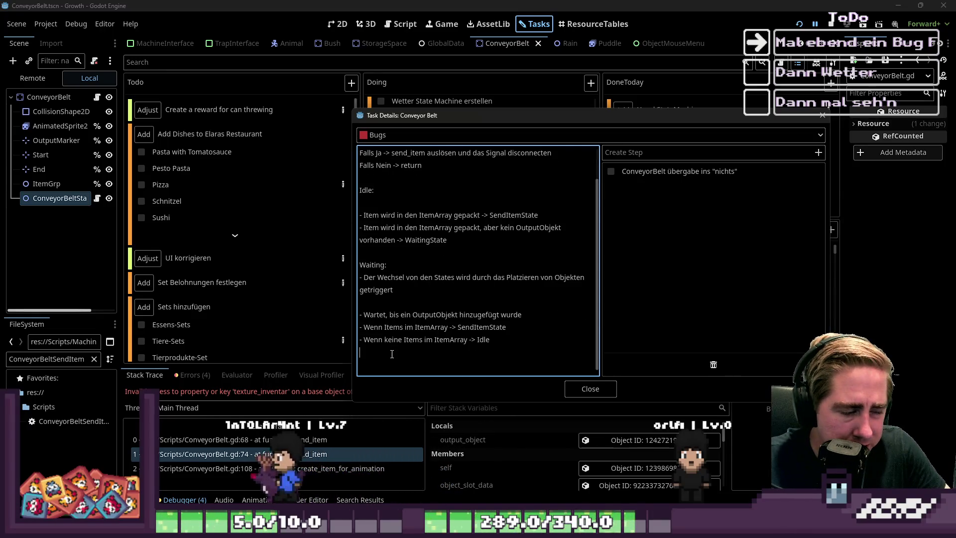
# Remove the blank line under Idle and type the SendItemState bullets: pop_front storage and item handover.
pyautogui.click(389, 202)
pyautogui.press('BackSpace')
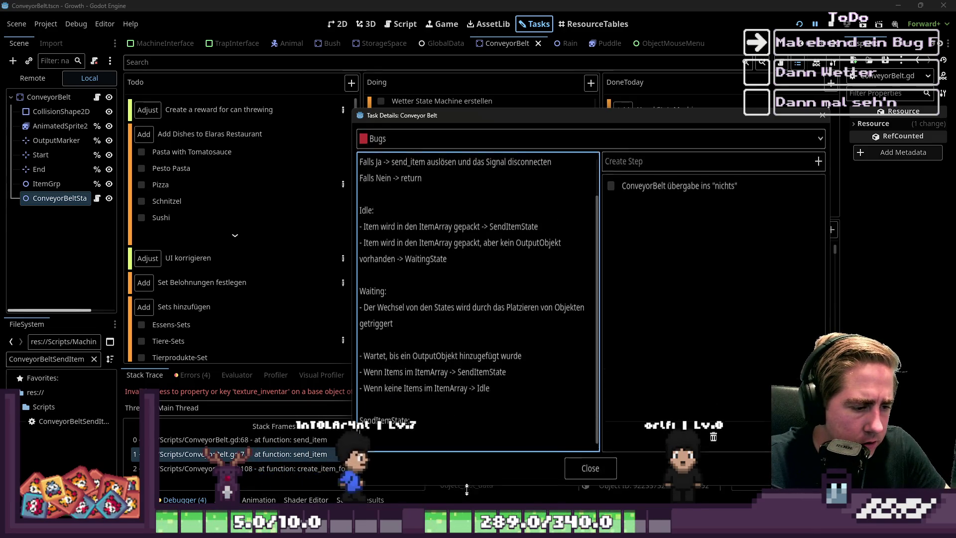
pyautogui.write('Item wird')
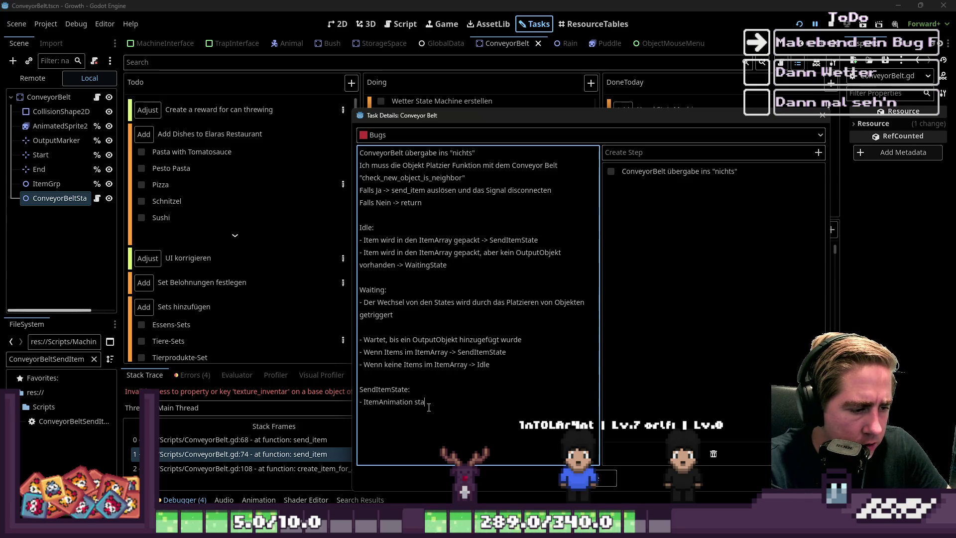
pyautogui.press('Return')
pyautogui.write('-')
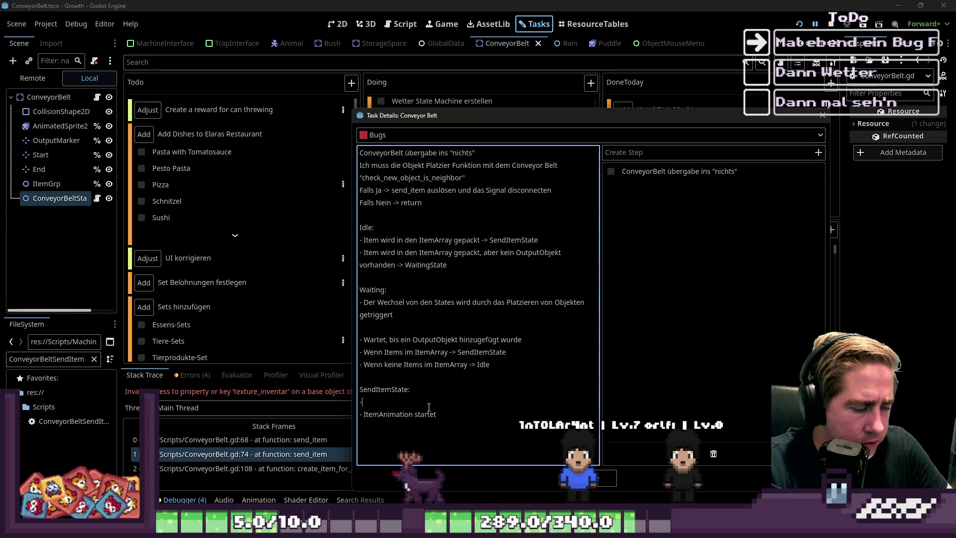
pyautogui.write('First')
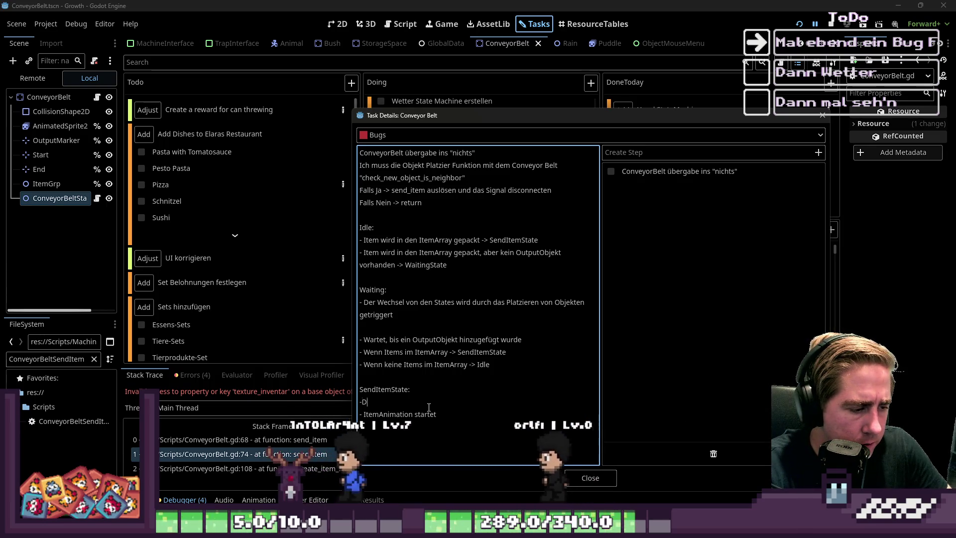
pyautogui.press('BackSpace')
pyautogui.press('BackSpace')
pyautogui.press('BackSpace')
pyautogui.write('DA')
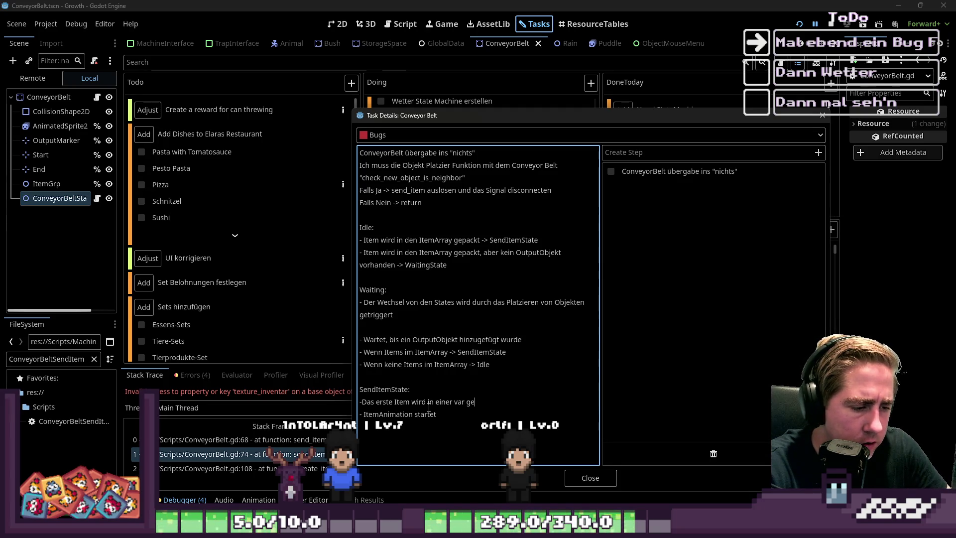
pyautogui.write('speichert mit po')
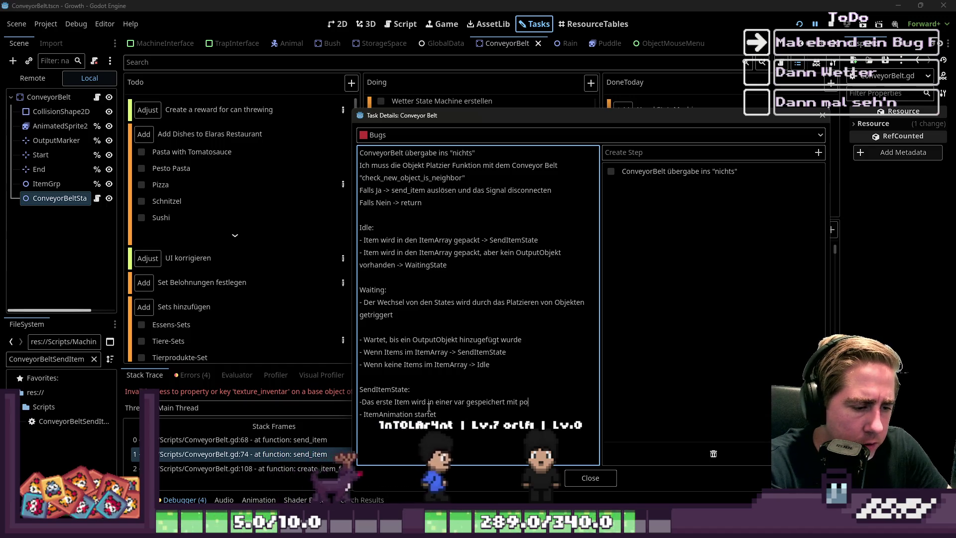
pyautogui.write('p_front(')
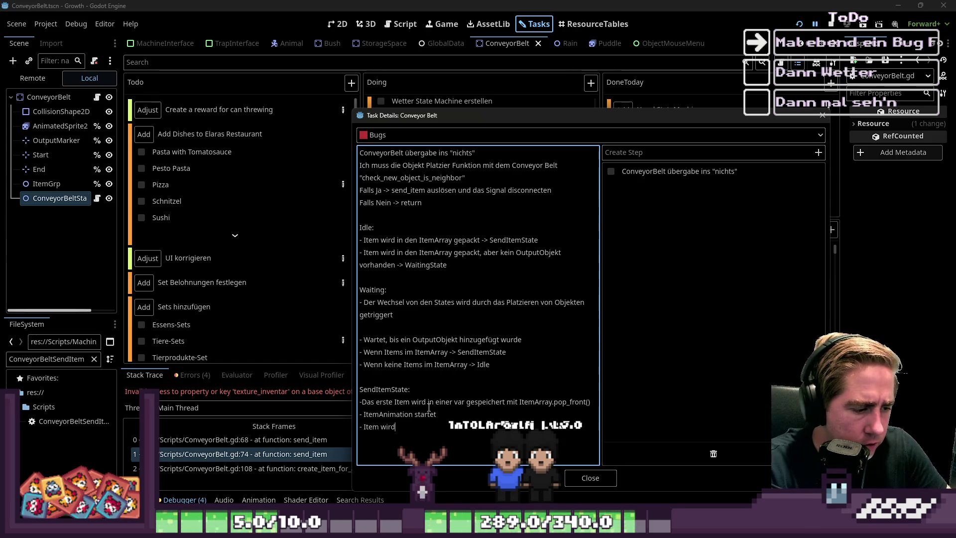
pyautogui.write('bergeben')
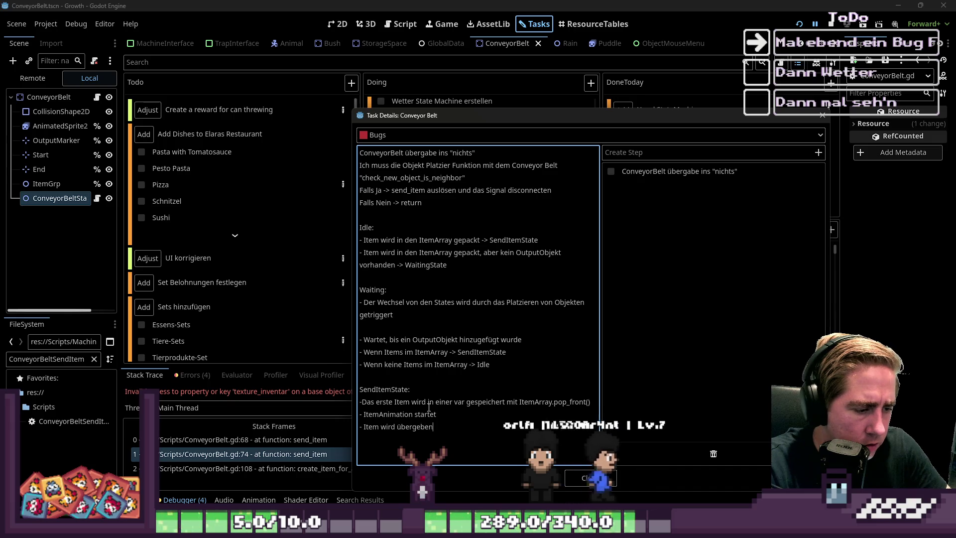
# Clean up the blank lines under 'SendItemState:' and select the Idle ItemArray line.
pyautogui.press('Return')
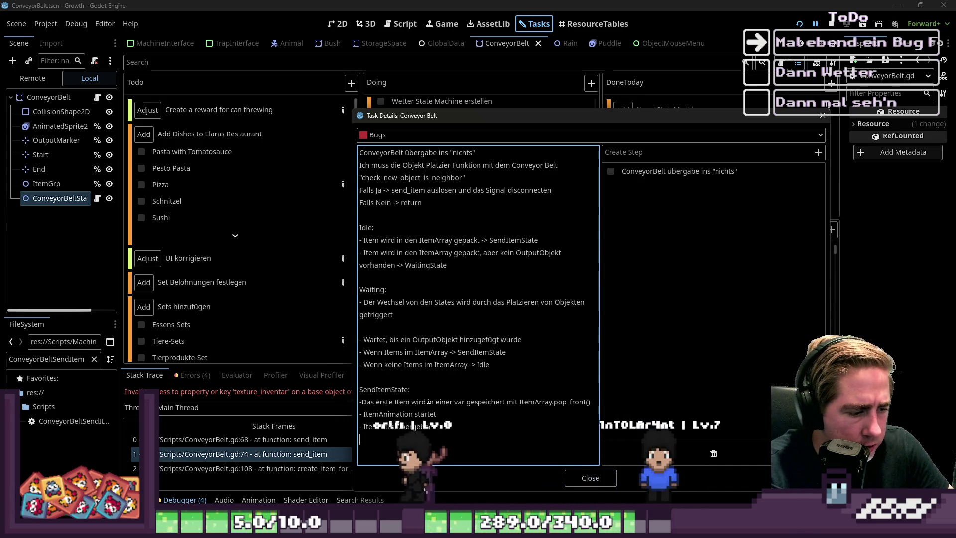
pyautogui.press('Up')
pyautogui.press('Up')
pyautogui.press('Up')
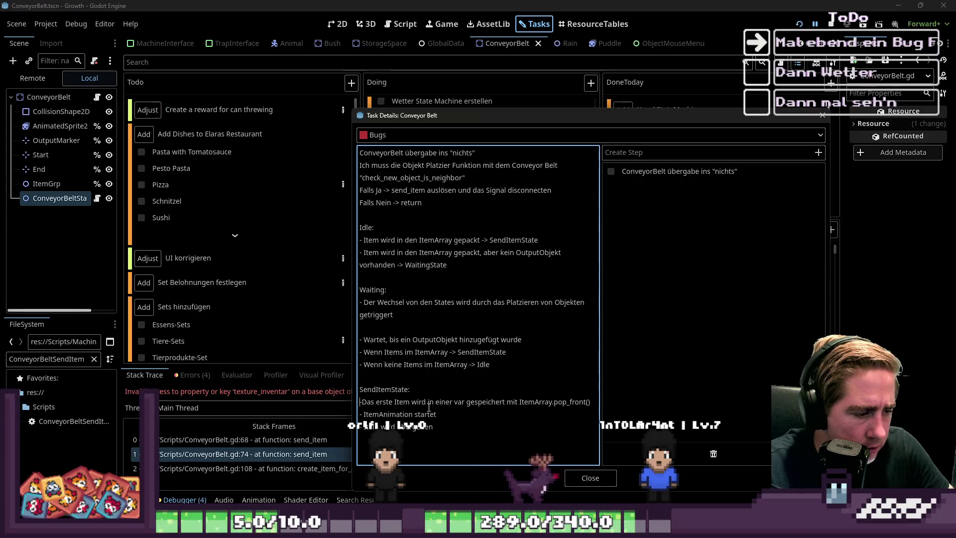
pyautogui.press('Return')
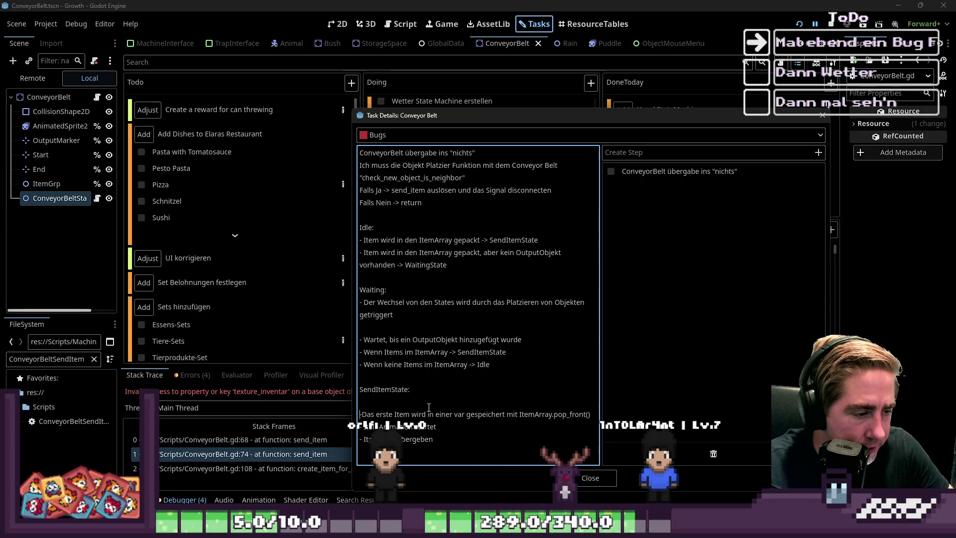
pyautogui.press('Return')
pyautogui.press('BackSpace')
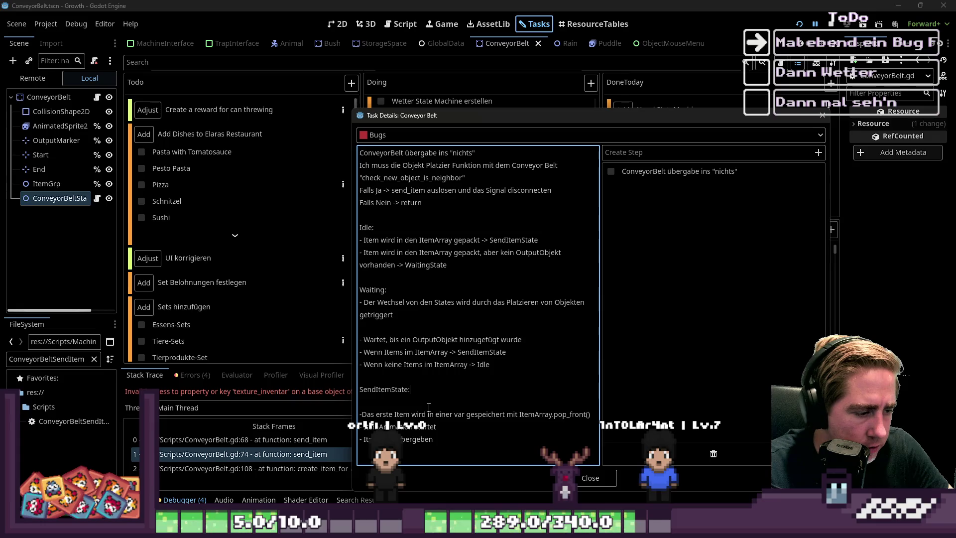
pyautogui.press('Down')
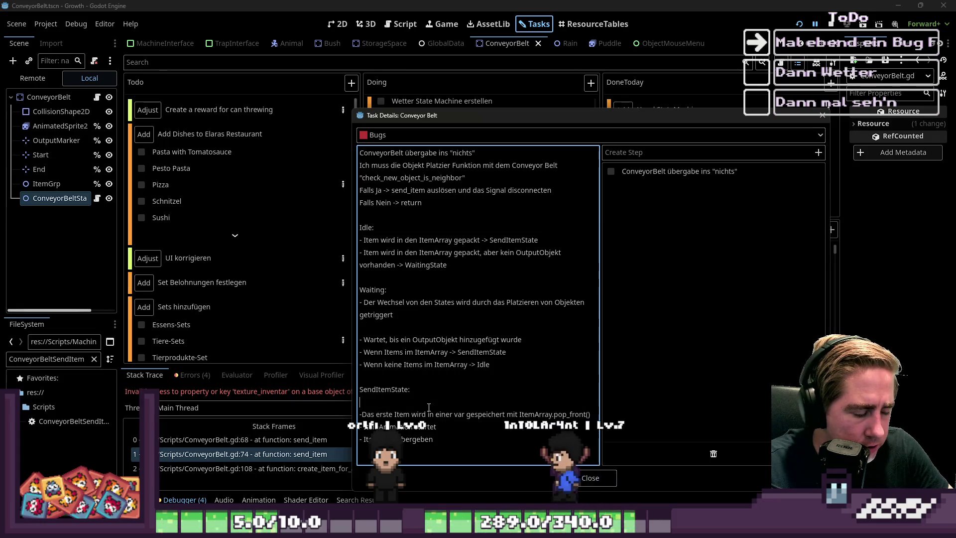
pyautogui.press('BackSpace')
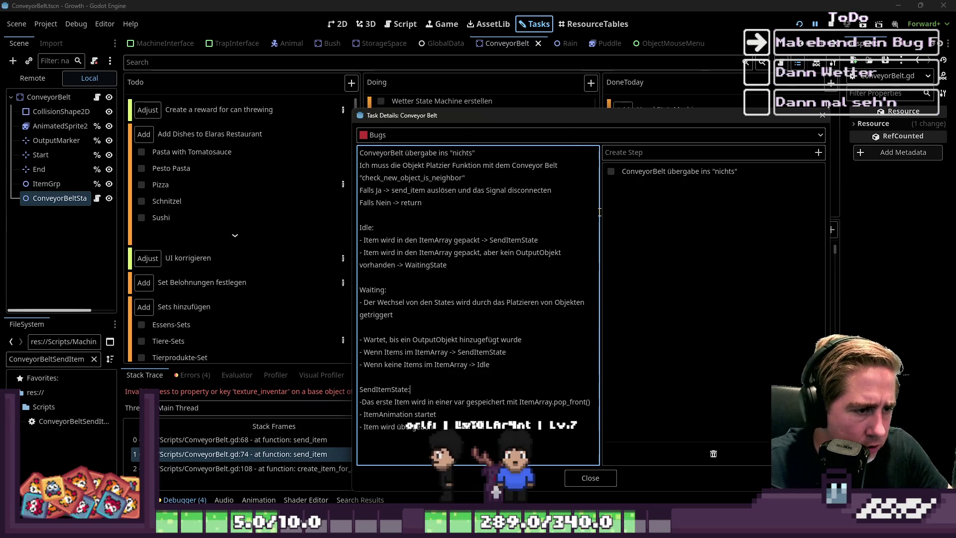
pyautogui.moveTo(558, 245); pyautogui.dragTo(359, 240)
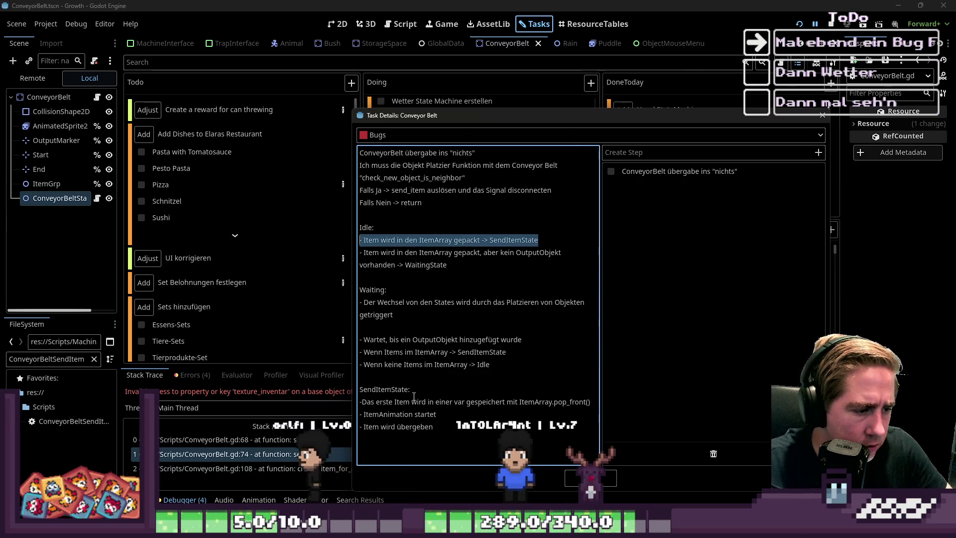
# Place 'Item wird in den ItemArray gepackt -> SendItemState' under SendItemState and move the dialog higher.
pyautogui.click(432, 389)
pyautogui.press('Return')
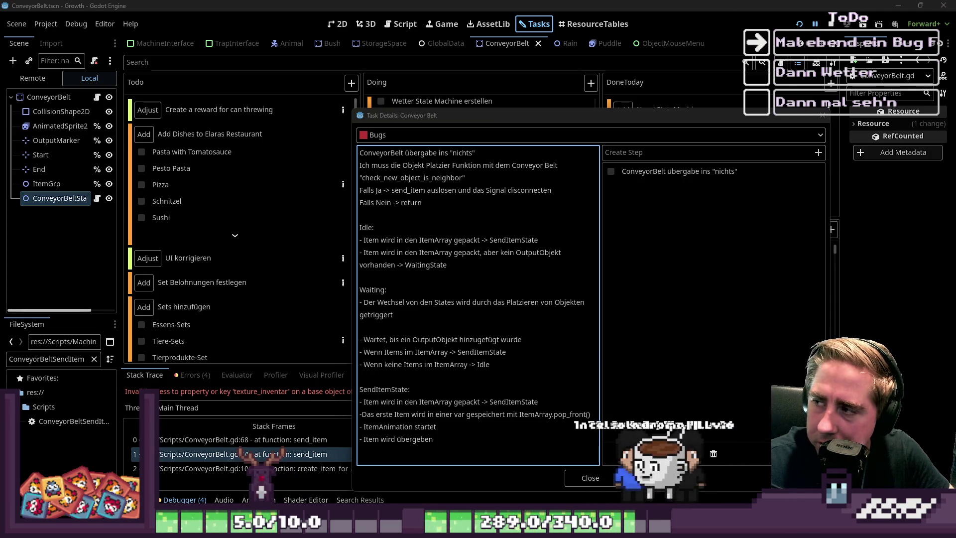
pyautogui.moveTo(392, 113); pyautogui.dragTo(364, 49)
pyautogui.click(394, 407)
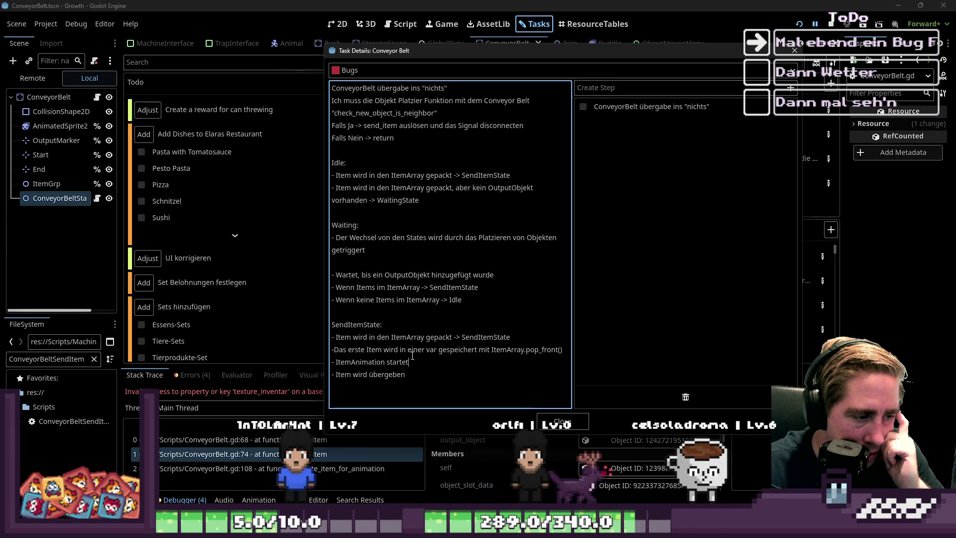
# Add a '- Check ob Output Inventory' bullet and move it below 'ItemAnimation startet'.
pyautogui.click(412, 357)
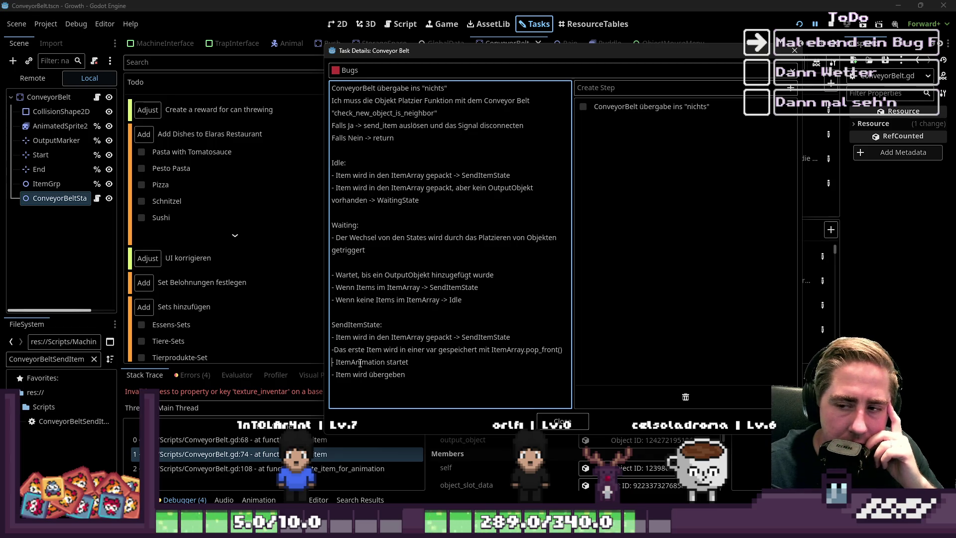
pyautogui.press('Return')
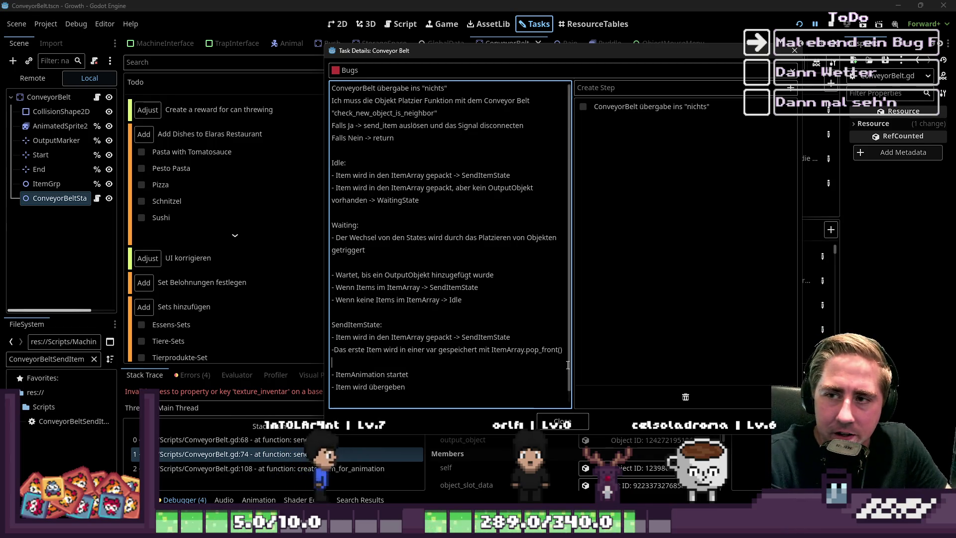
pyautogui.write('- ')
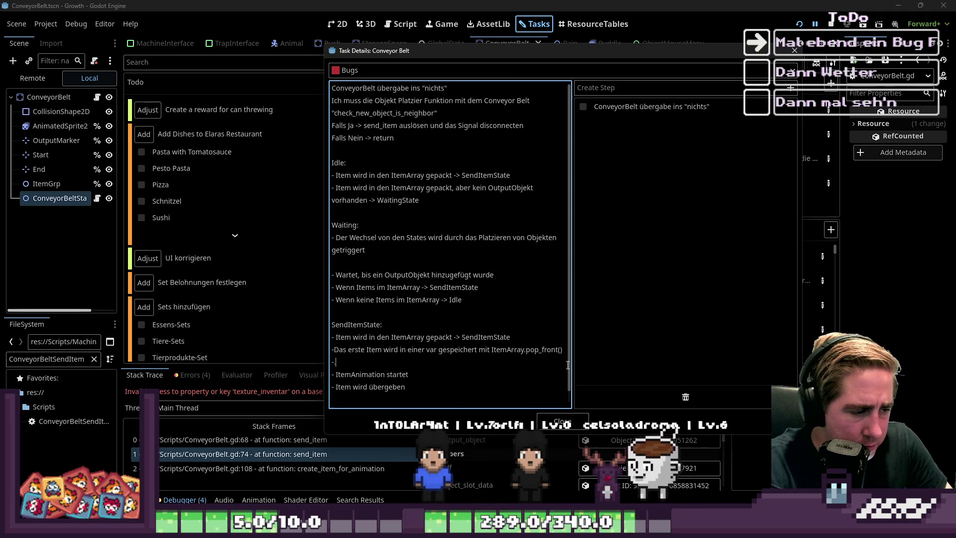
pyautogui.write('Che')
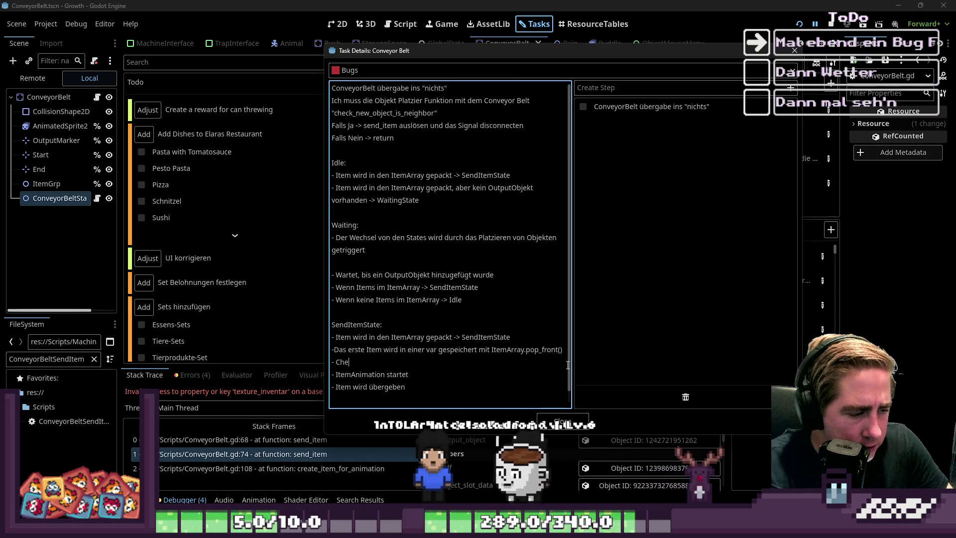
pyautogui.write('ck ob Output Inventory')
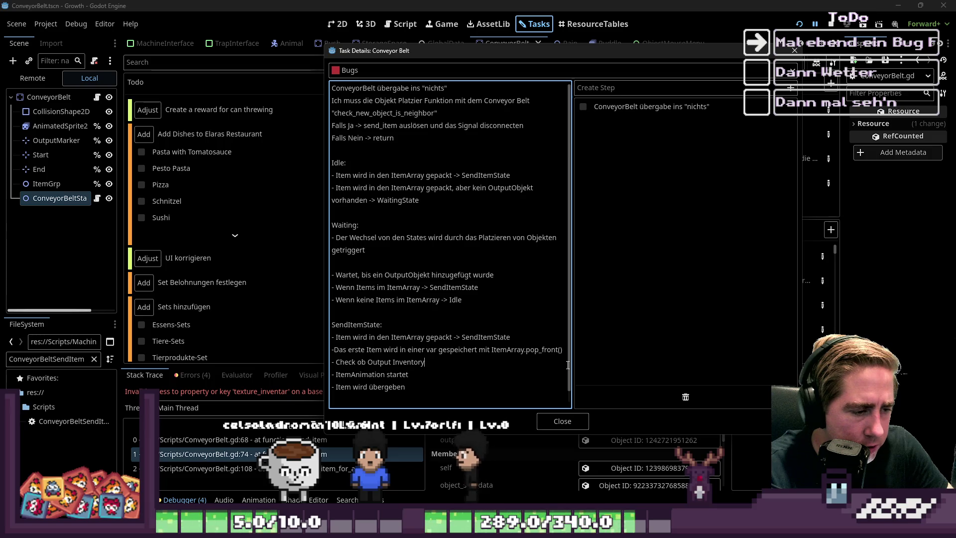
pyautogui.hotkey('ctrl', 'shift', 'Left')
pyautogui.hotkey('ctrl', 'shift', 'Left')
pyautogui.hotkey('ctrl', 'shift', 'Left')
pyautogui.hotkey('ctrl', 'shift', 'Left')
pyautogui.hotkey('ctrl', 'shift', 'Left')
pyautogui.press('BackSpace')
pyautogui.press('Delete')
pyautogui.press('End')
pyautogui.press('Return')
pyautogui.hotkey('ctrl', 'v')
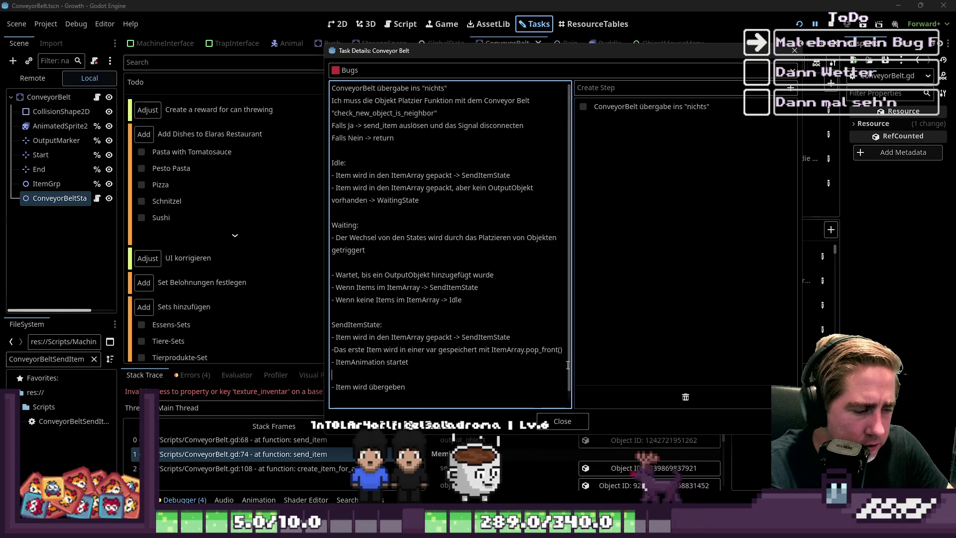
# Split the output check and 'Item wird übergeben' onto separate lines, dropping the stray check line.
pyautogui.press('Return')
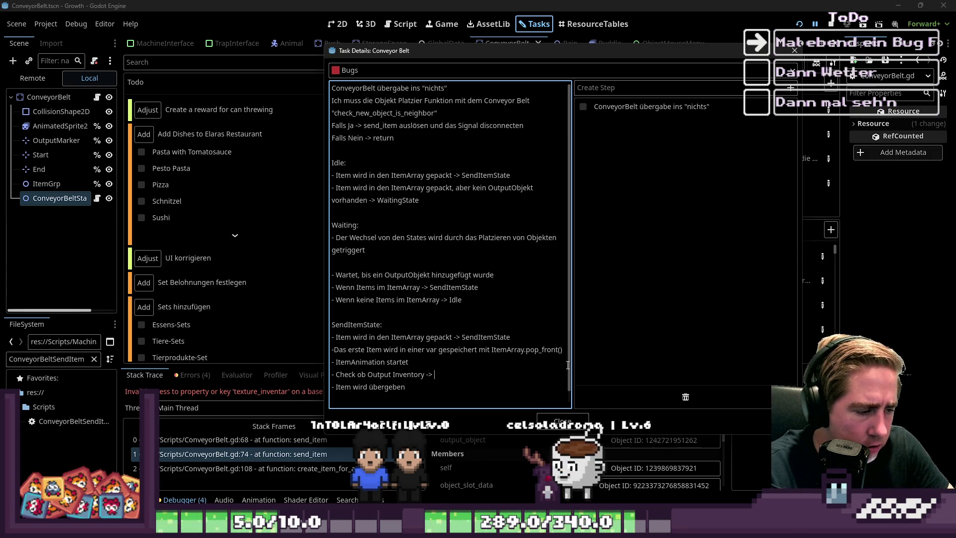
pyautogui.press('End')
pyautogui.press('Delete')
pyautogui.press('Return')
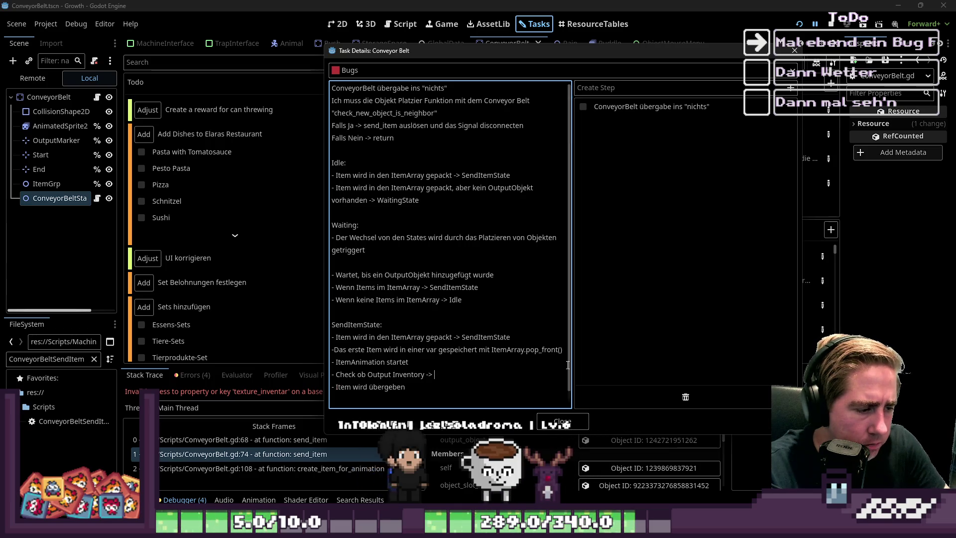
pyautogui.press('Up')
pyautogui.press('Up')
pyautogui.press('End')
pyautogui.press('Return')
pyautogui.press('Down')
pyautogui.press('Down')
pyautogui.press('End')
pyautogui.press('Return')
pyautogui.write('-')
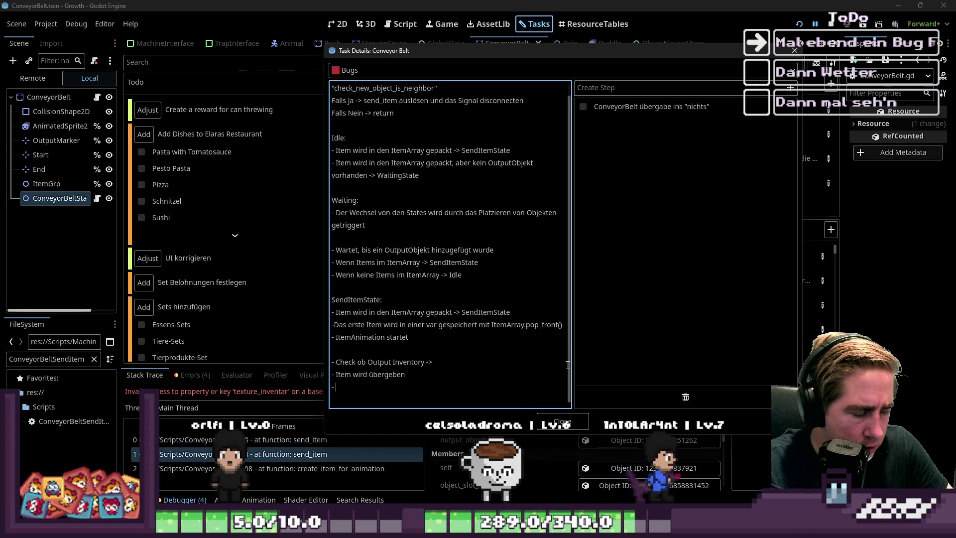
pyautogui.write(' Check if')
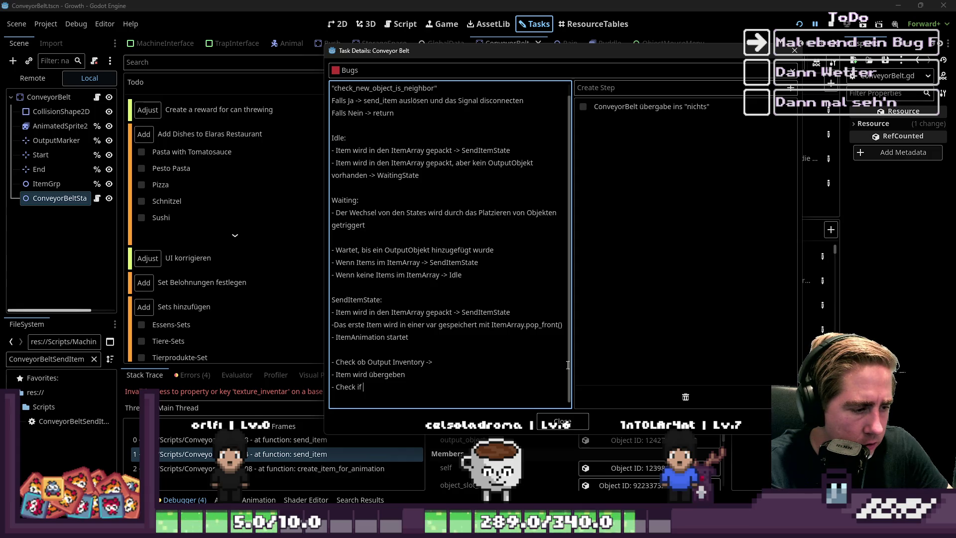
pyautogui.press('BackSpace')
pyautogui.press('BackSpace')
pyautogui.press('BackSpace')
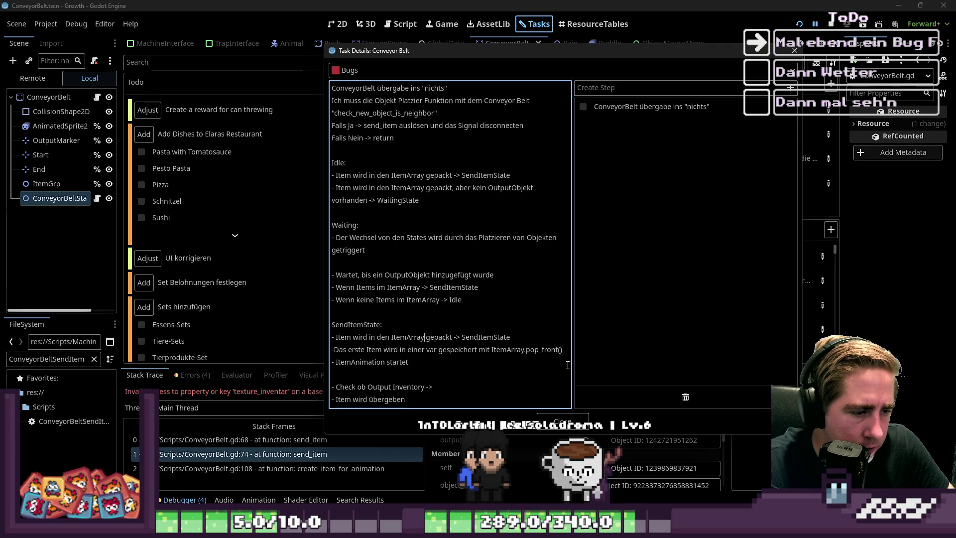
# Replace the old item-packed line under SendItemState with 'Check if Item in ItemArray'.
pyautogui.press('Home')
pyautogui.hotkey('shift', 'End')
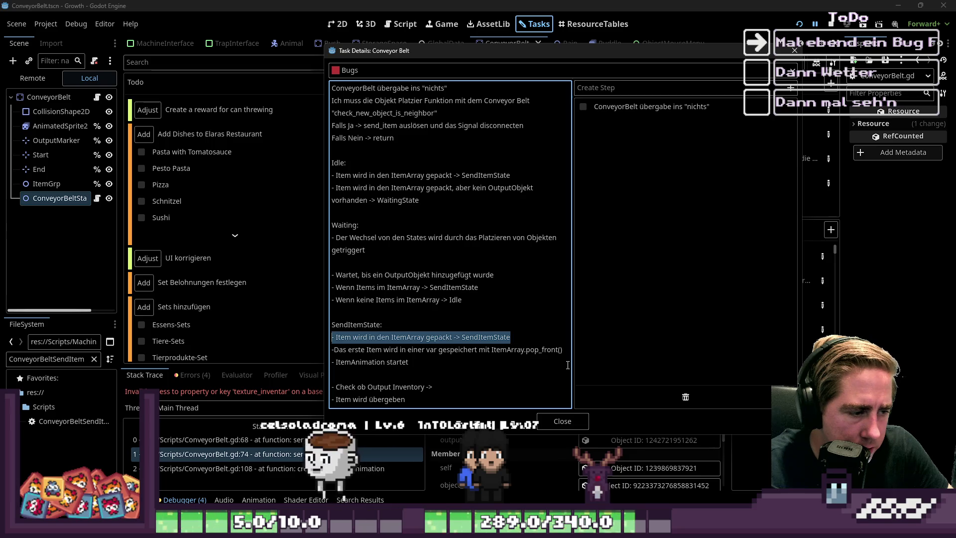
pyautogui.press('BackSpace')
pyautogui.press('BackSpace')
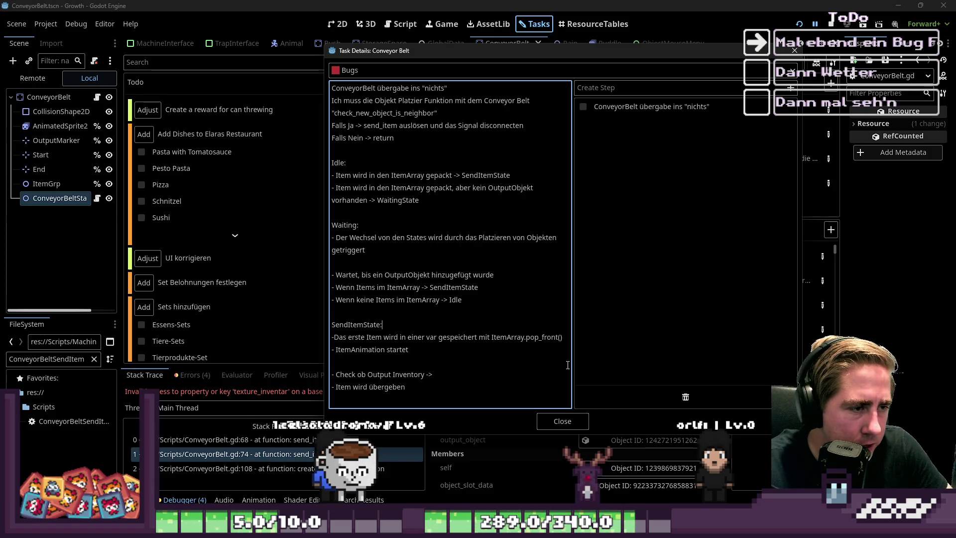
pyautogui.press('Return')
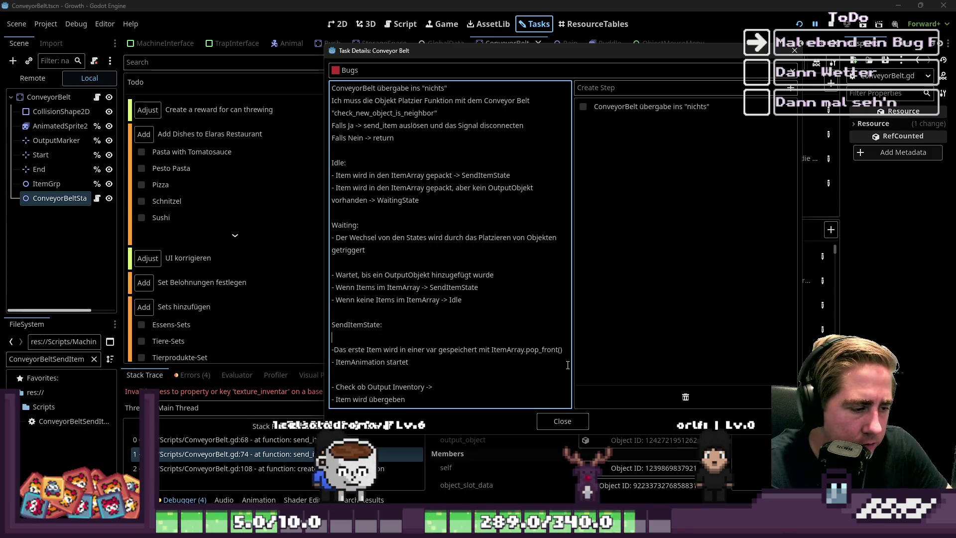
pyautogui.write('- Check if It')
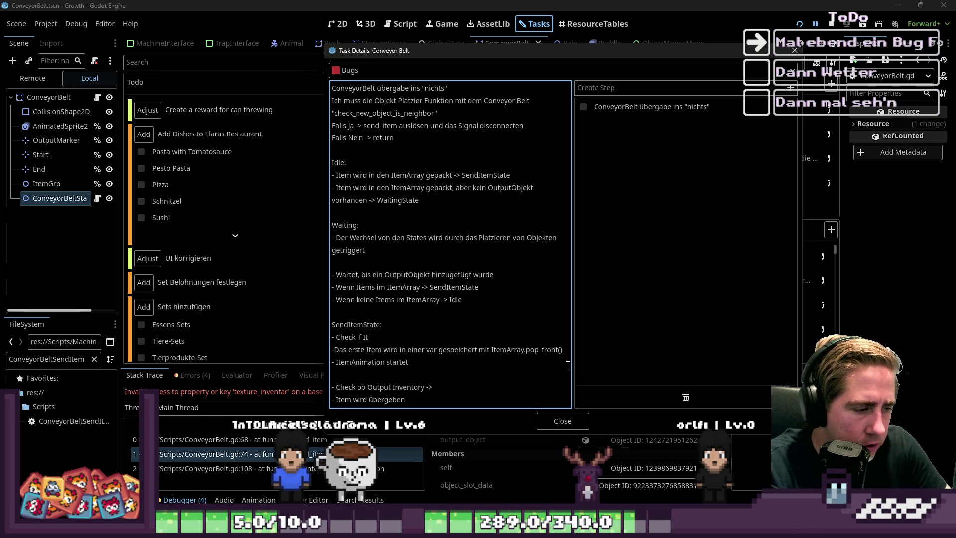
pyautogui.write('em in ItemArray')
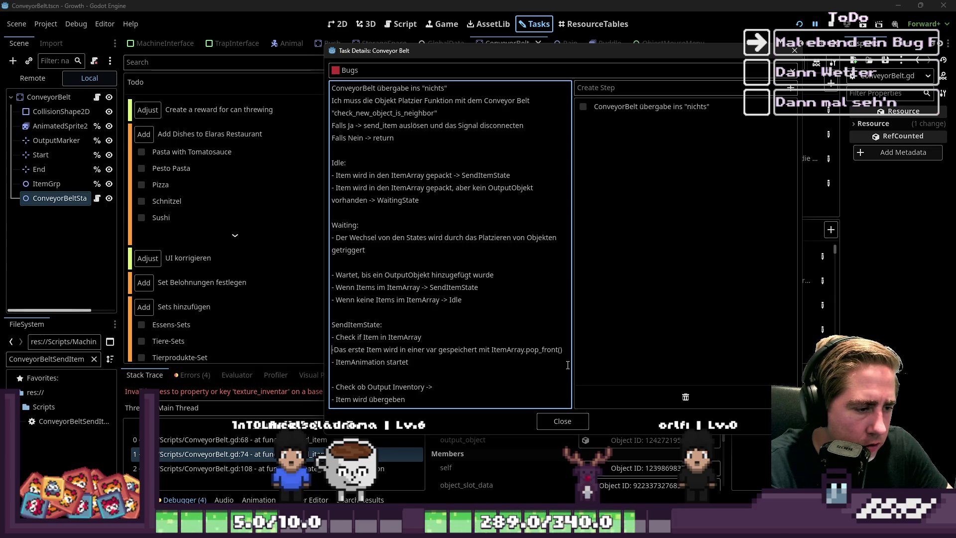
# Add cases '- wenn kein Item -> Idle', '- wenn kein Output -> Waiting' and 'wenn Item dann ->', enlarging the dialog.
pyautogui.press('Return')
pyautogui.press('Up')
pyautogui.write('- wenn kein ')
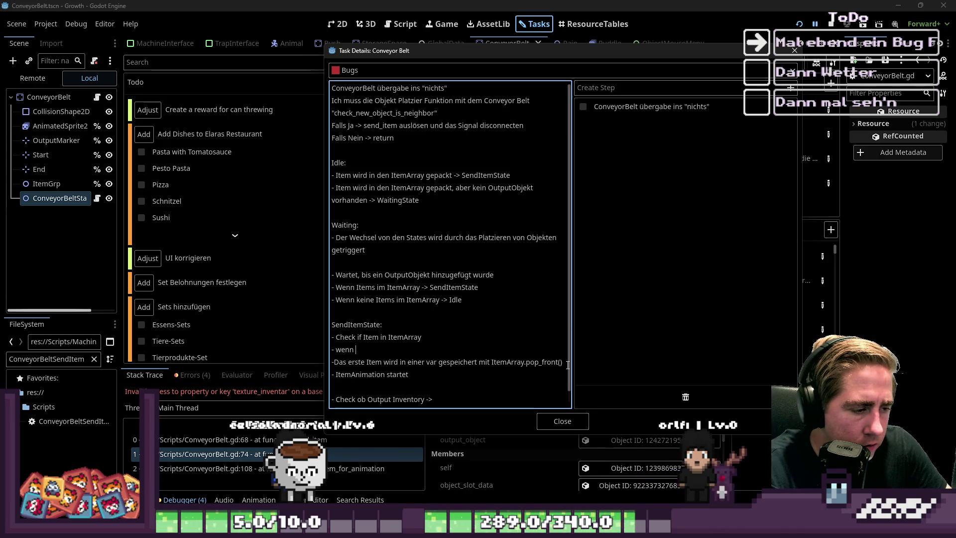
pyautogui.write('Item ')
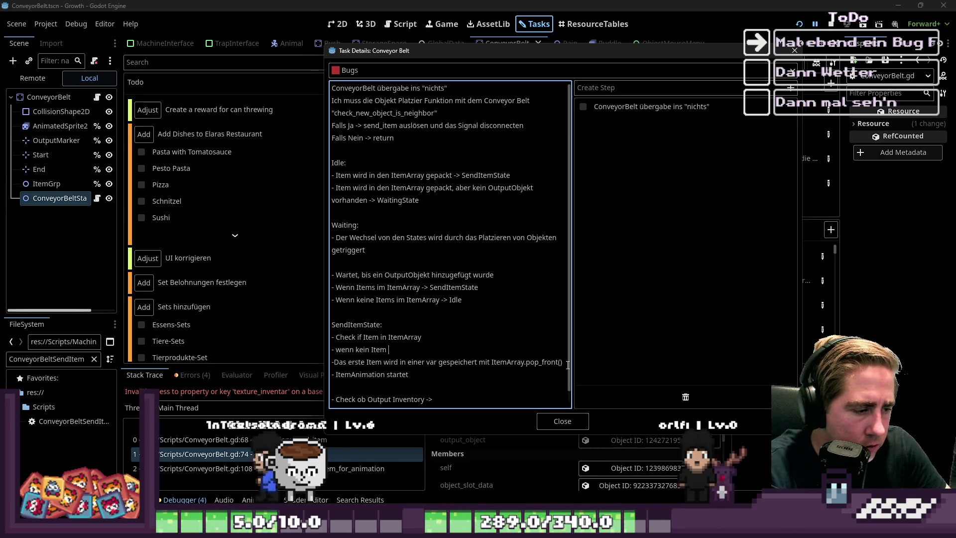
pyautogui.write('-> Idle')
pyautogui.press('Return')
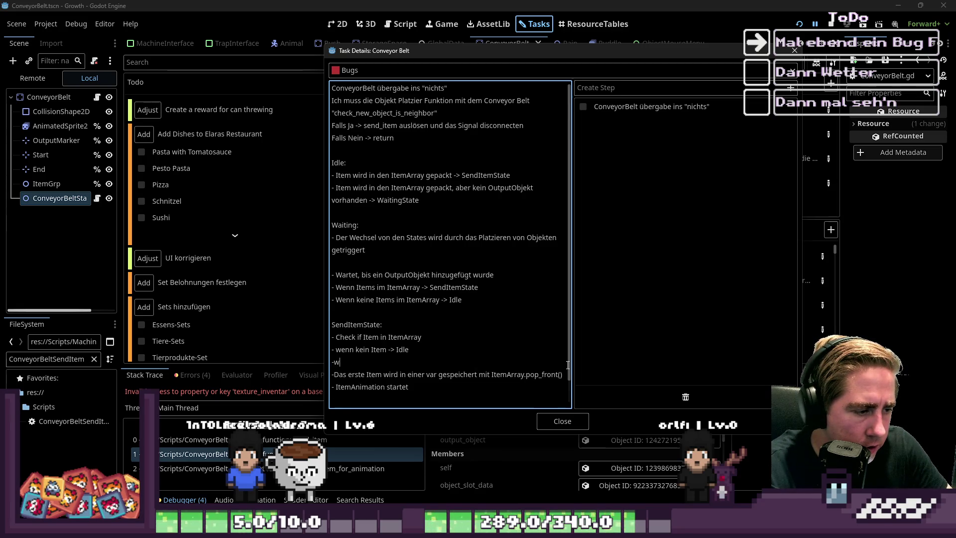
pyautogui.press('BackSpace')
pyautogui.write('wenn Item dann ->')
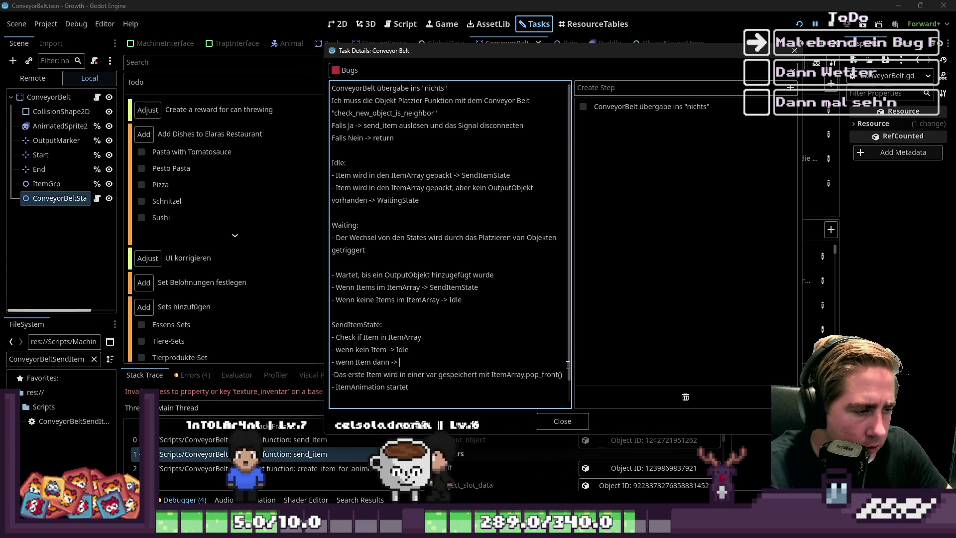
pyautogui.press('Home')
pyautogui.press('Return')
pyautogui.press('Up')
pyautogui.write('-')
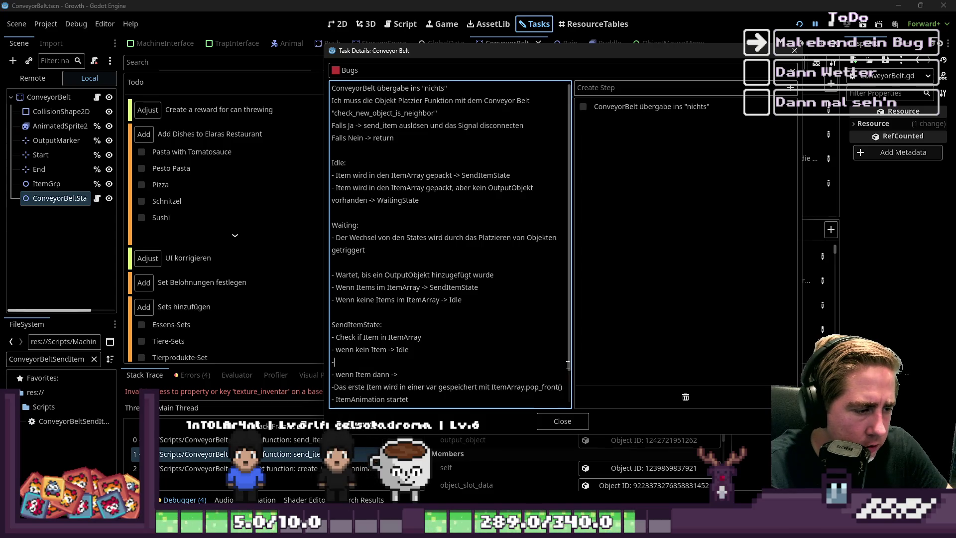
pyautogui.write(' wenn kein Output -> ')
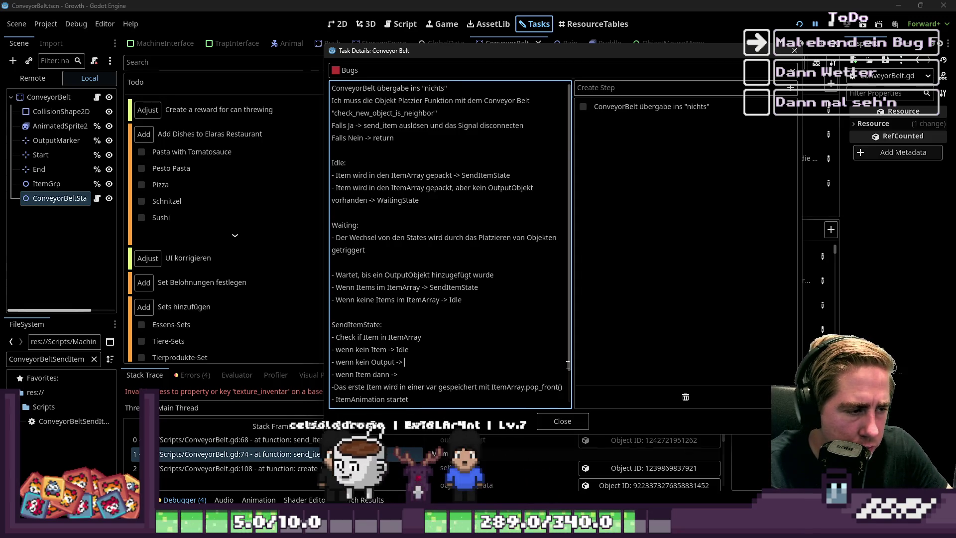
pyautogui.write('Waiting')
pyautogui.press('Down')
pyautogui.press('Down')
pyautogui.press('Down')
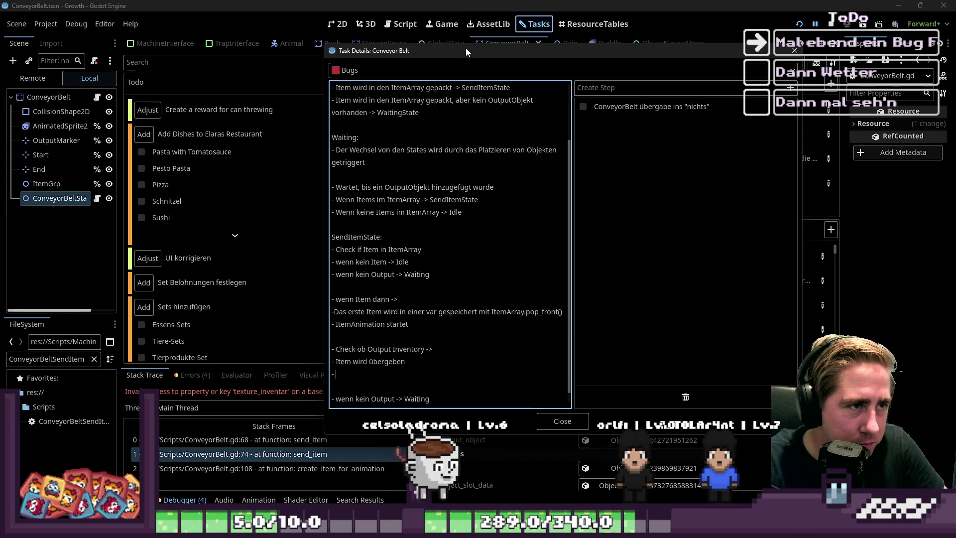
pyautogui.moveTo(466, 45); pyautogui.dragTo(467, 23)
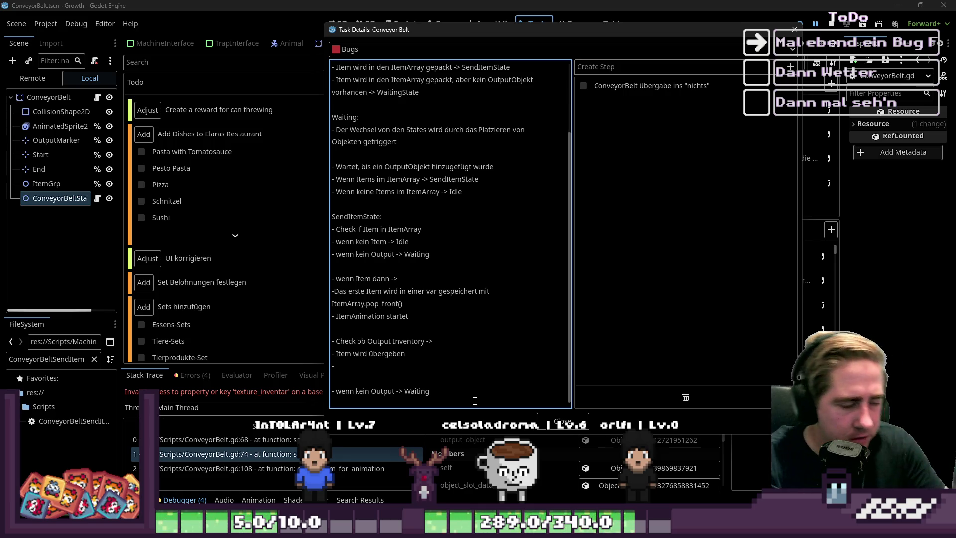
# Below the handover line, add 'Check ob Item in ItemArray:' with 'Falls ja -> SendItemState' and 'Falls Nein -> Idle', then close the task.
pyautogui.press('BackSpace')
pyautogui.press('BackSpace')
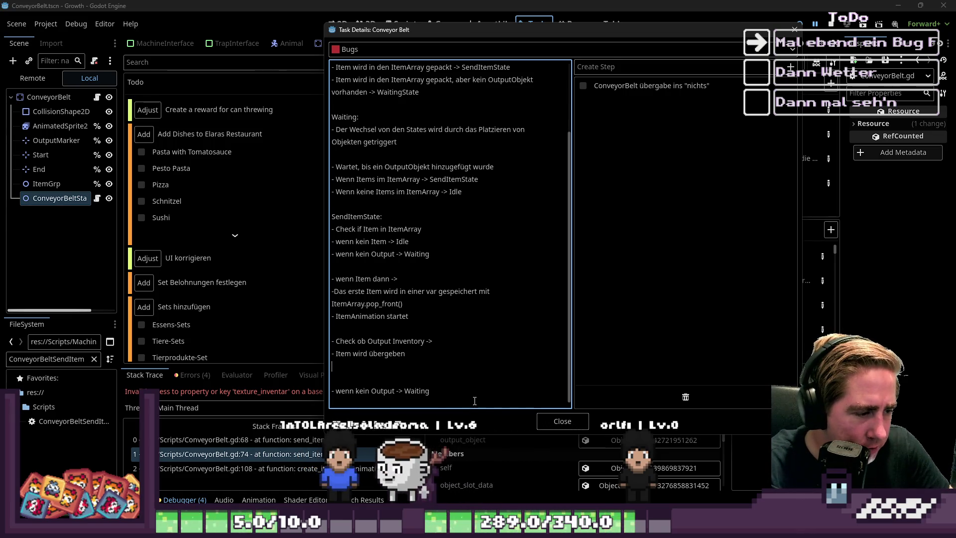
pyautogui.press('Return')
pyautogui.write('Check ob Item in ItemArray:')
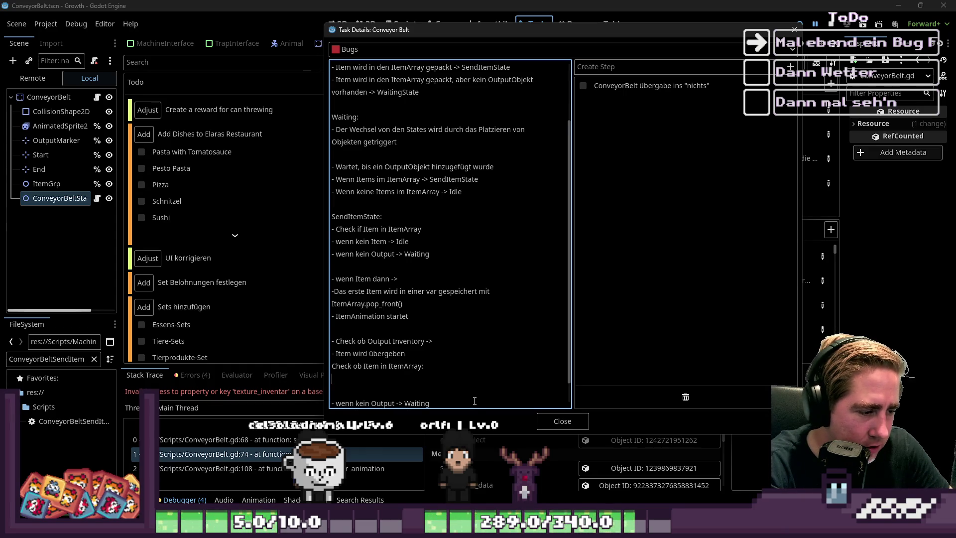
pyautogui.press('BackSpace')
pyautogui.press('BackSpace')
pyautogui.write('Falls ja -> SendItemSt')
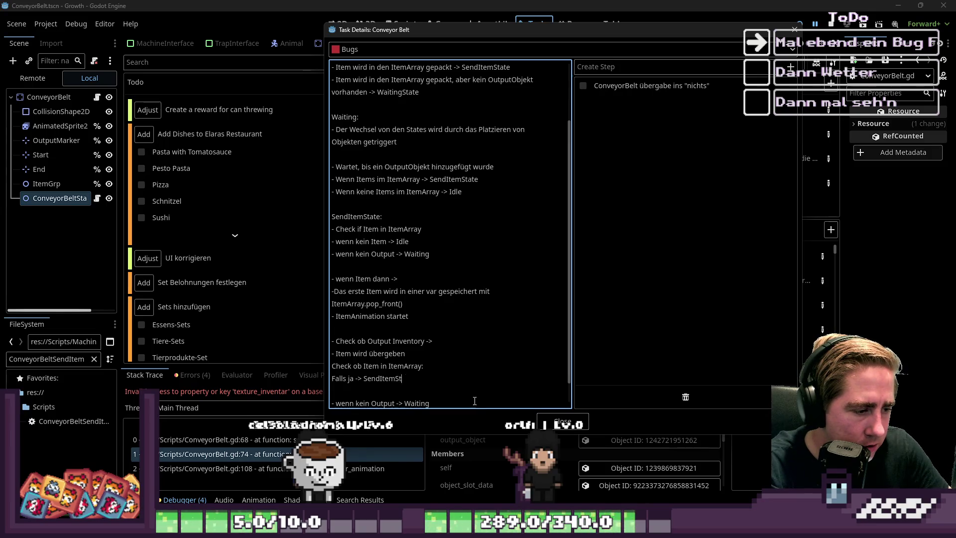
pyautogui.write('ate')
pyautogui.press('Return')
pyautogui.write('Falls ')
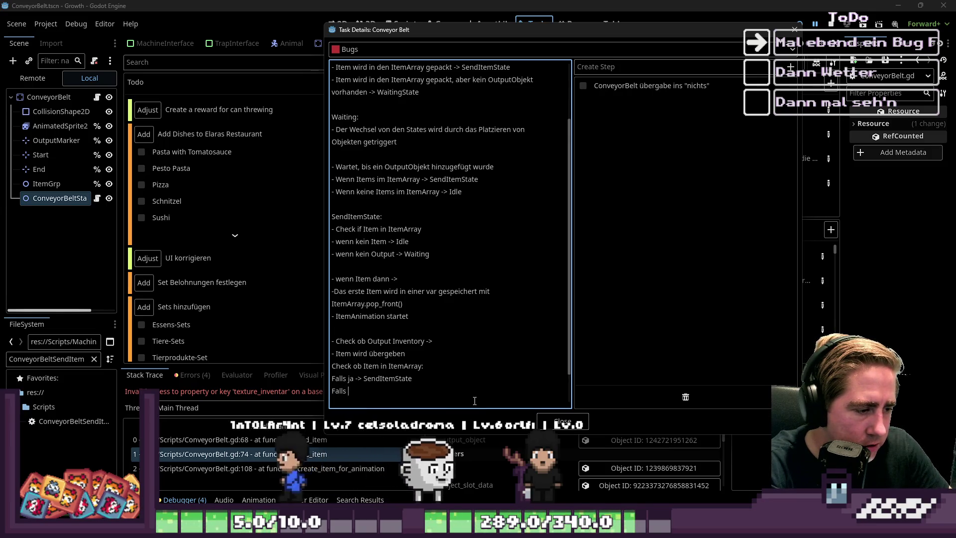
pyautogui.write('Nein .')
pyautogui.write('>')
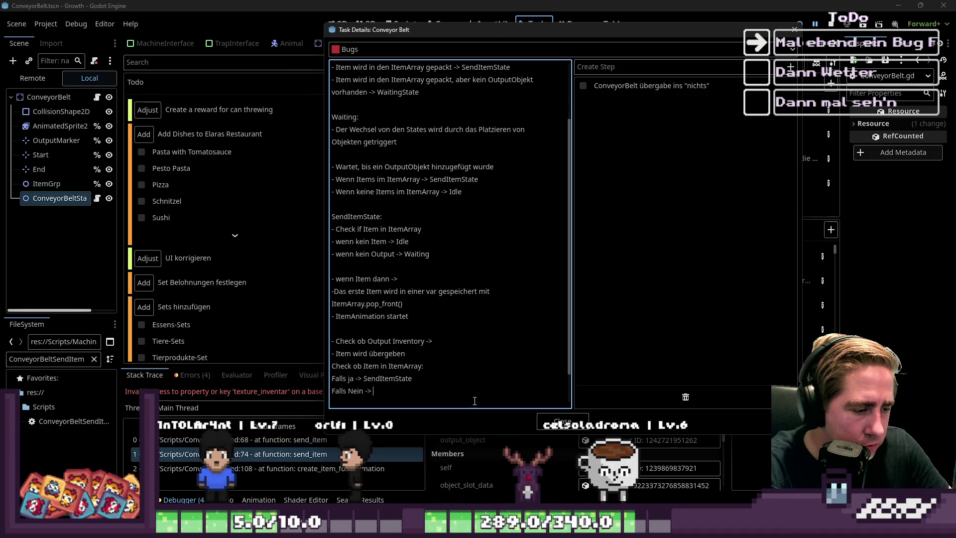
pyautogui.write('Idle')
pyautogui.press('Escape')
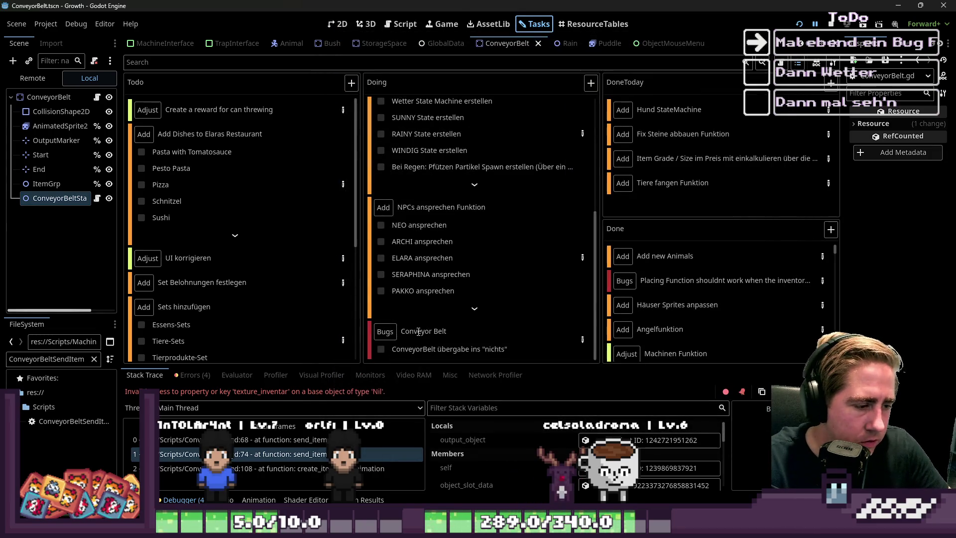
# Reopen the Conveyor Belt card from the Doing column and stretch its details dialog to full height.
pyautogui.scroll(-5, 454, 314)
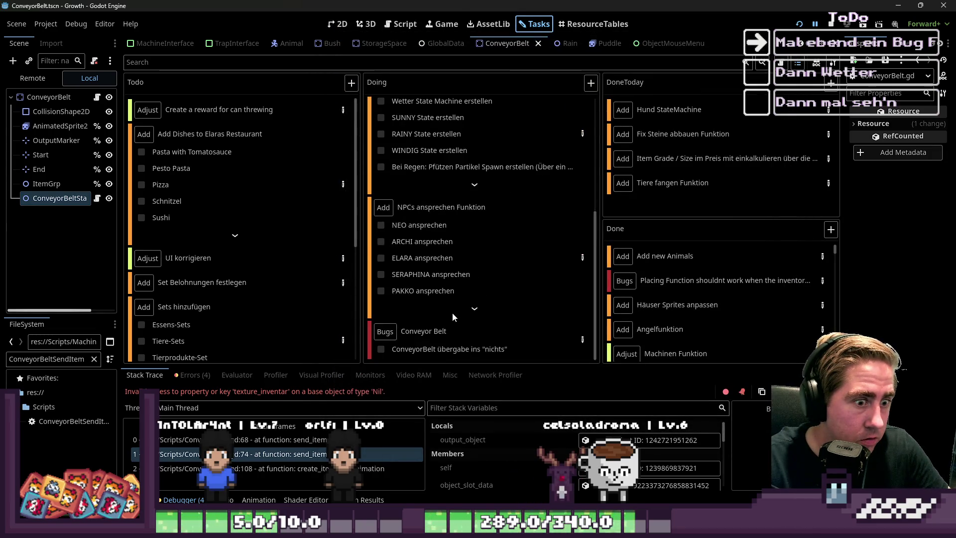
pyautogui.doubleClick(582, 336)
pyautogui.moveTo(467, 135)
pyautogui.mouseDown()
pyautogui.moveTo(569, 75)
pyautogui.moveTo(586, 1)
pyautogui.mouseUp()
pyautogui.moveTo(547, 360); pyautogui.dragTo(548, 518)
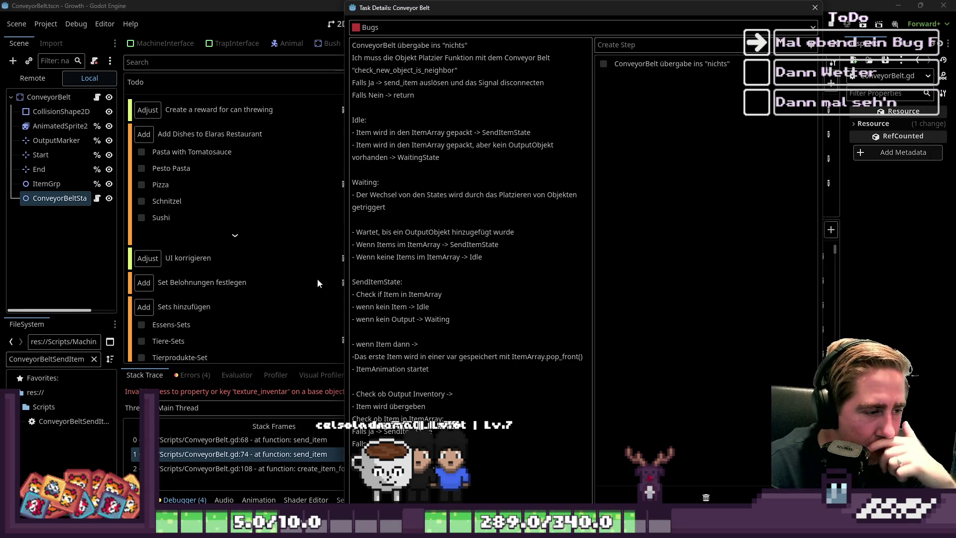
# Place the caret at the end of the first Idle rule in the notes.
pyautogui.moveTo(410, 344); pyautogui.dragTo(406, 354)
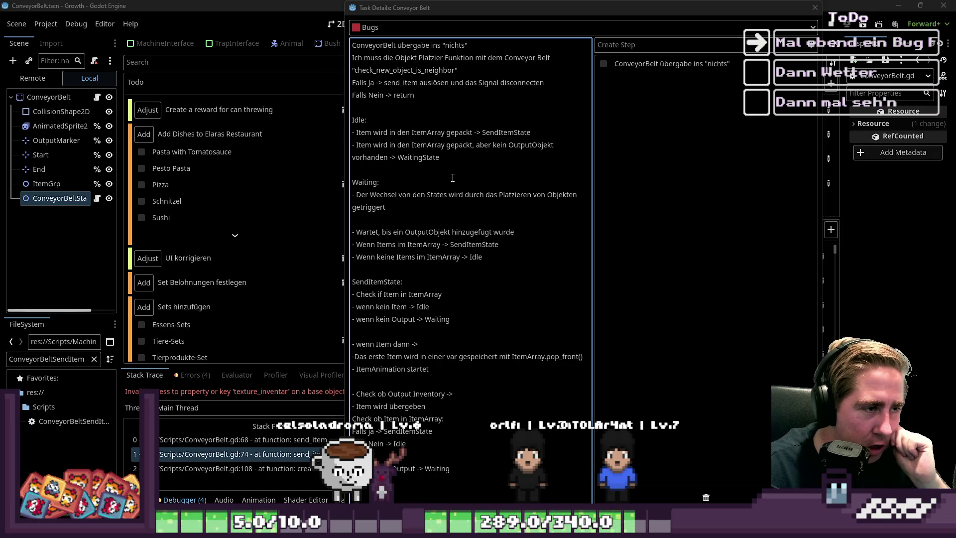
pyautogui.moveTo(386, 134); pyautogui.dragTo(504, 134)
pyautogui.click(353, 157)
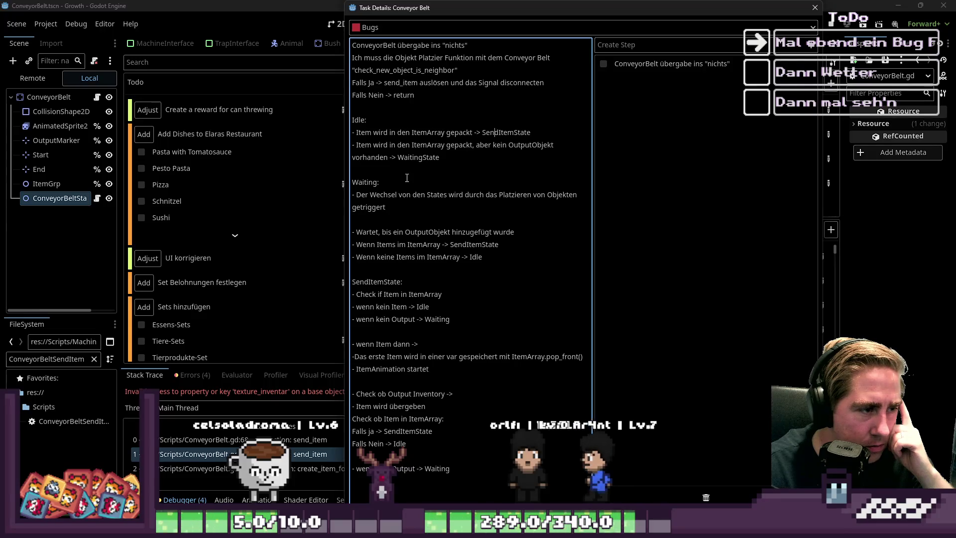
pyautogui.click(532, 144)
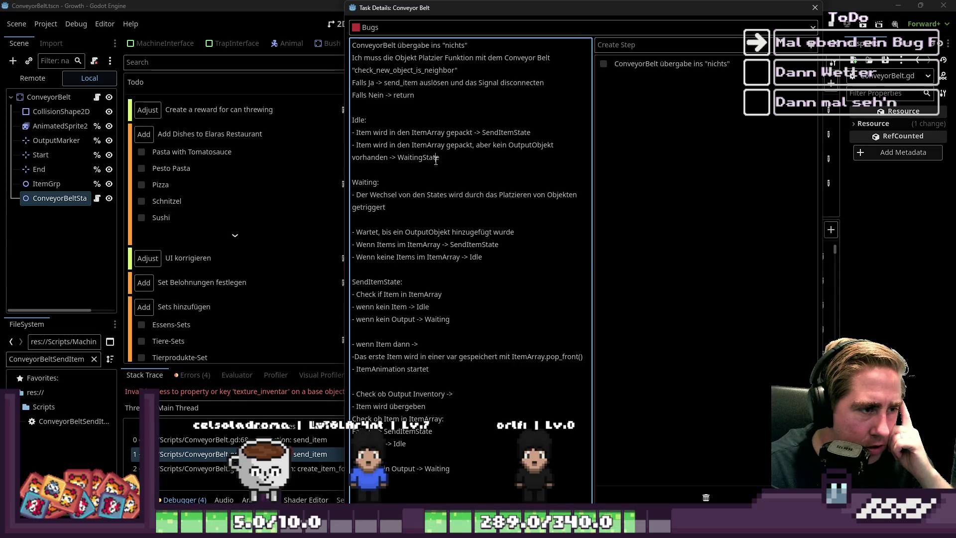
pyautogui.click(466, 159)
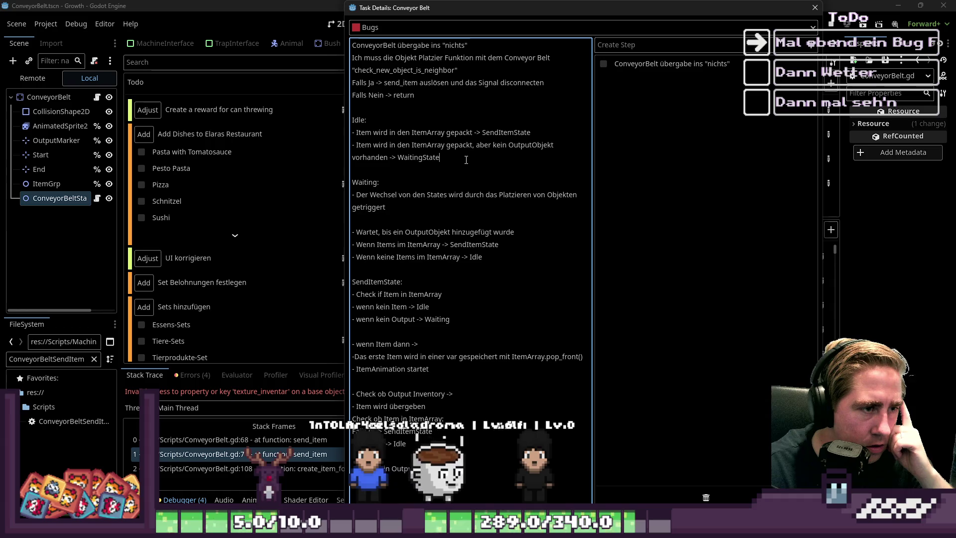
pyautogui.doubleClick(503, 132)
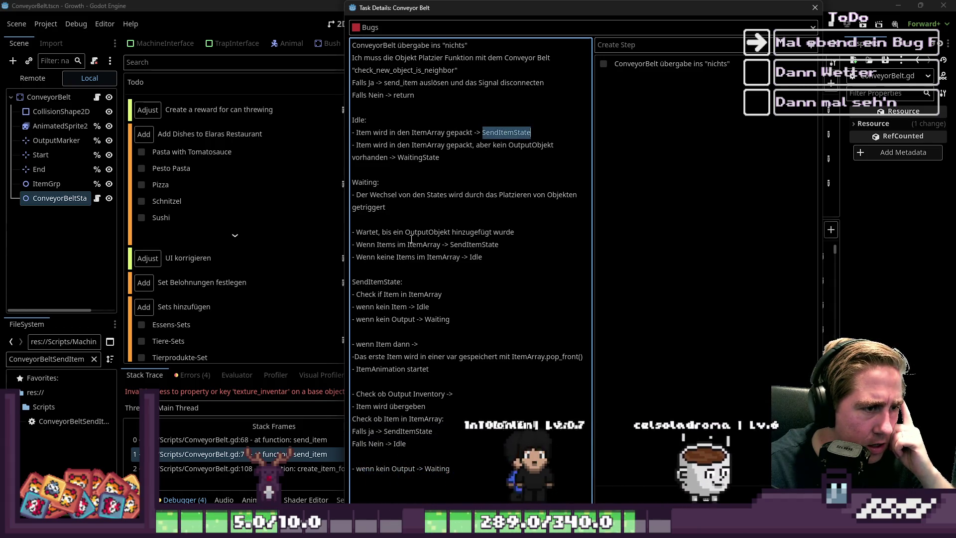
pyautogui.click(489, 159)
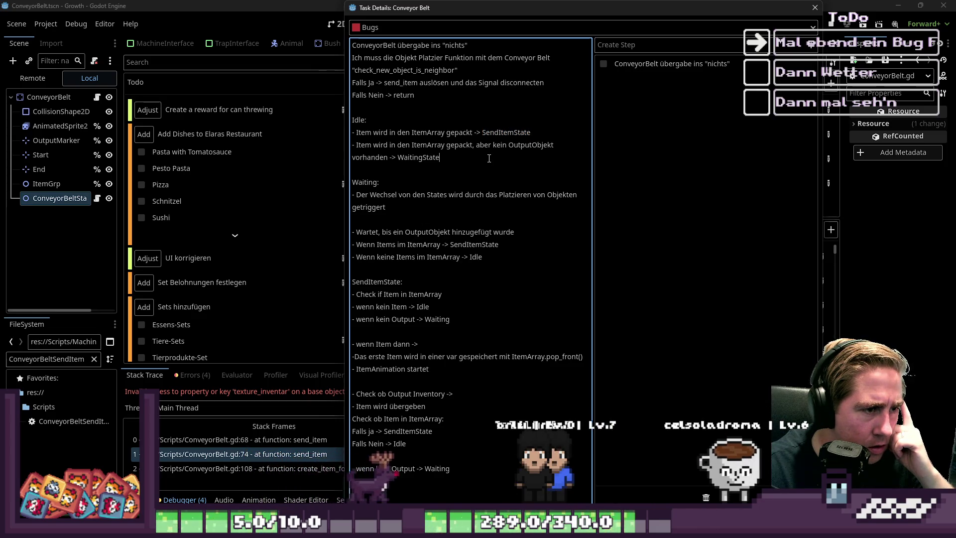
pyautogui.click(589, 133)
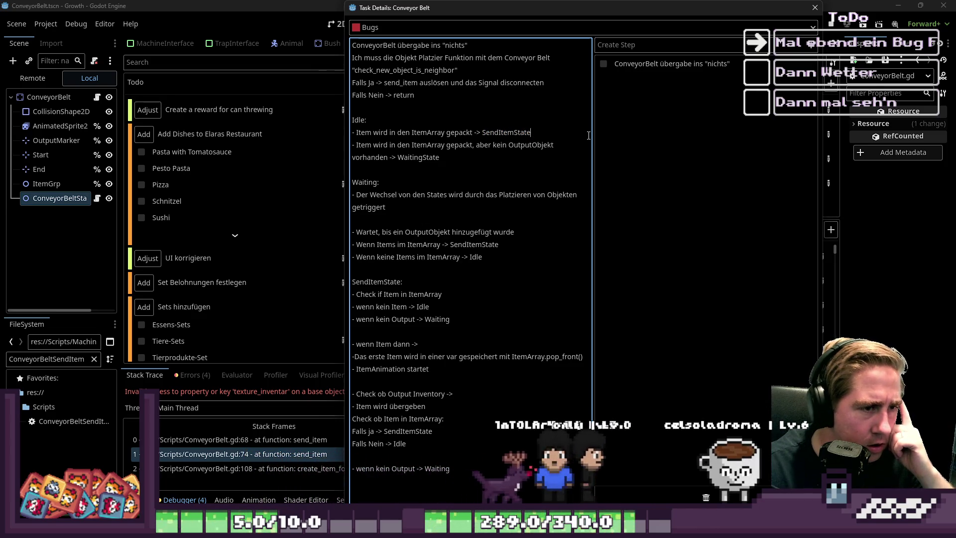
# Under Idle, add 'Check if OutputObjekt:' with 'Falls Ja -> SendItemState' and 'Falls Nein -> Waiting State', deleting the old WaitingState rule.
pyautogui.press('Return')
pyautogui.write('CH')
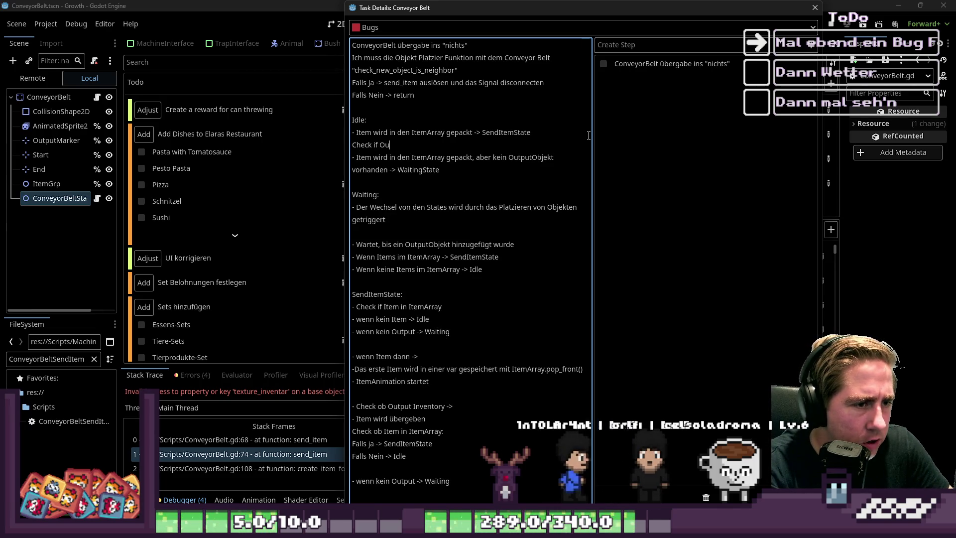
pyautogui.write('OutputObjekt')
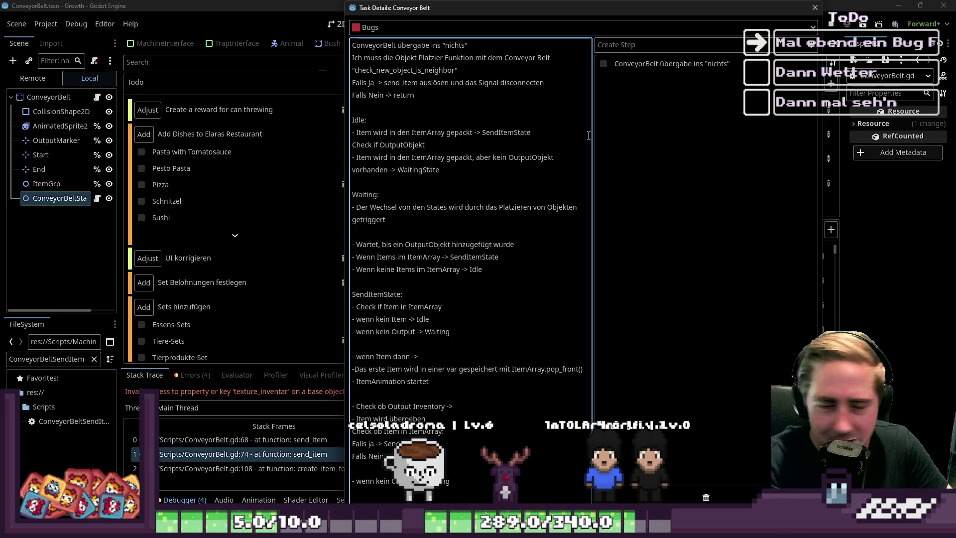
pyautogui.write(':')
pyautogui.press('Return')
pyautogui.write('Falls Ja -> Send')
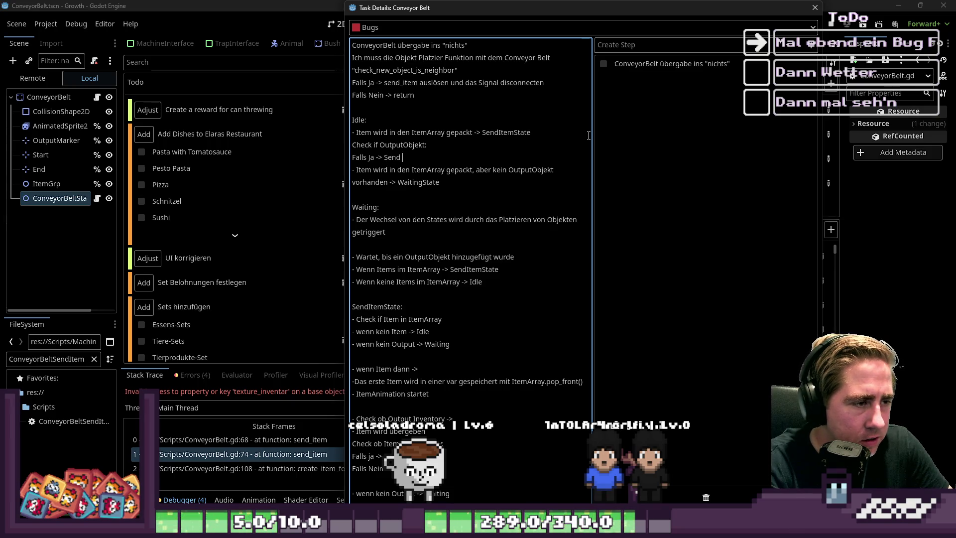
pyautogui.write('ItemState')
pyautogui.press('Return')
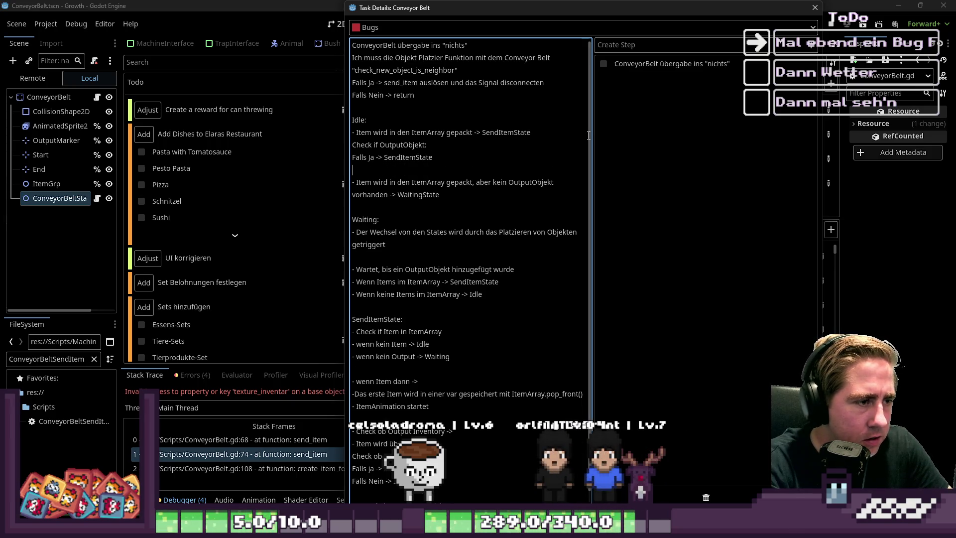
pyautogui.write('Falls Ne')
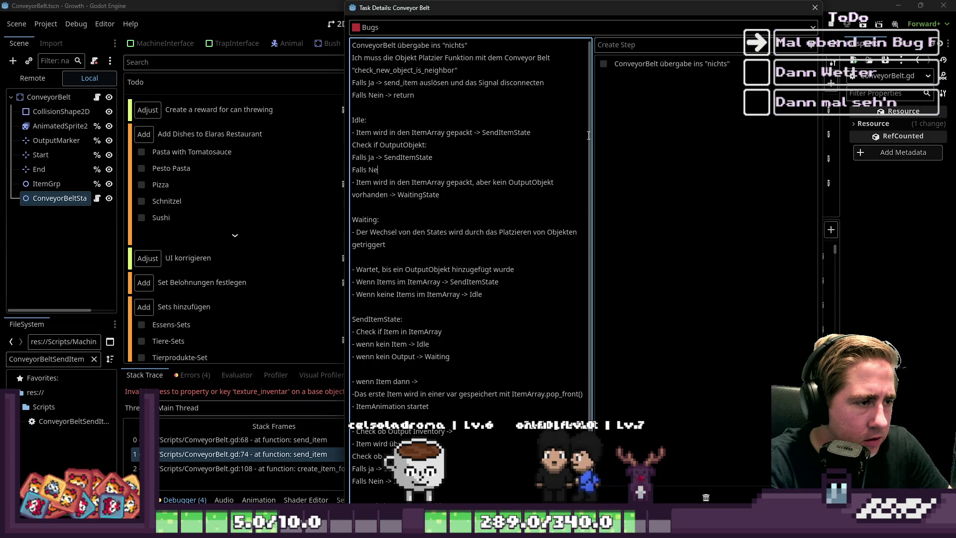
pyautogui.write('in -> W')
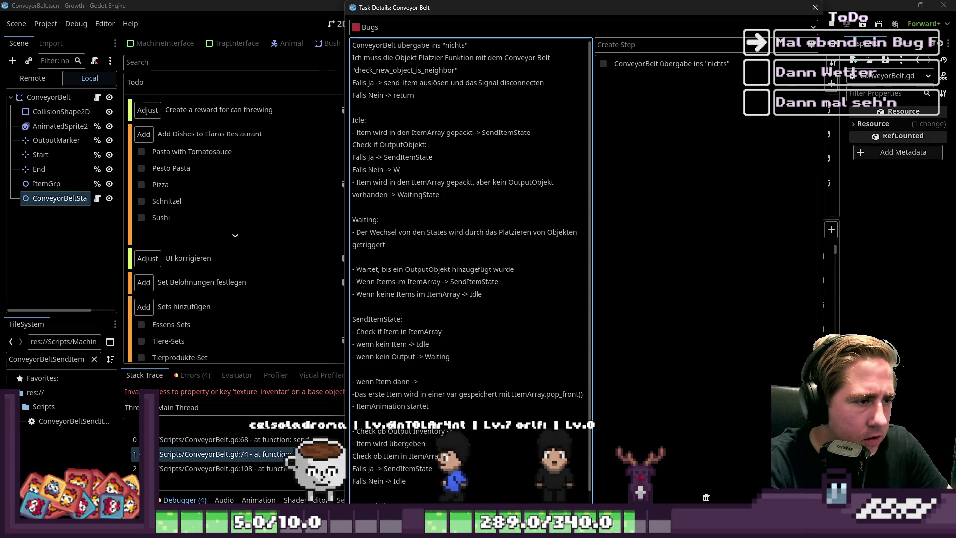
pyautogui.write('aiting State')
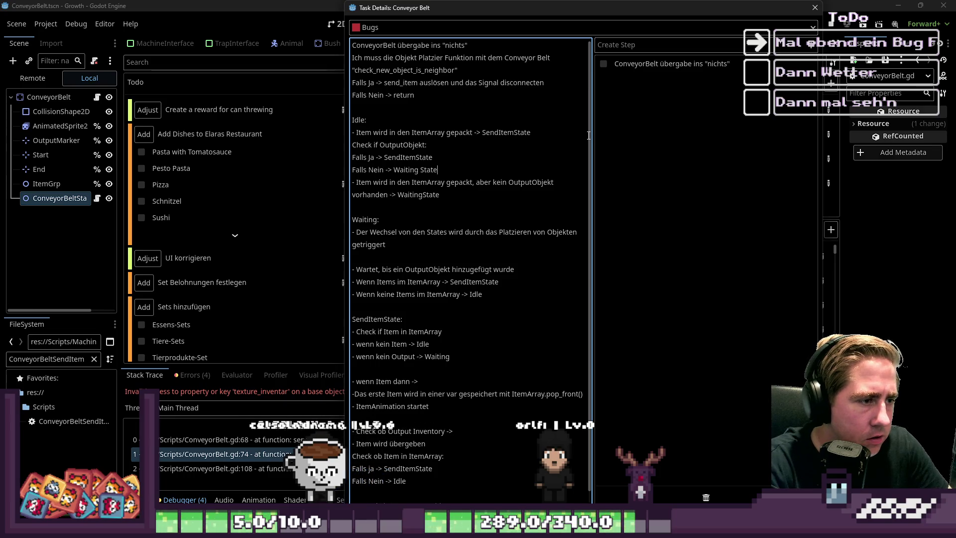
pyautogui.hotkey('shift', 'Down')
pyautogui.hotkey('shift', 'Down')
pyautogui.press('BackSpace')
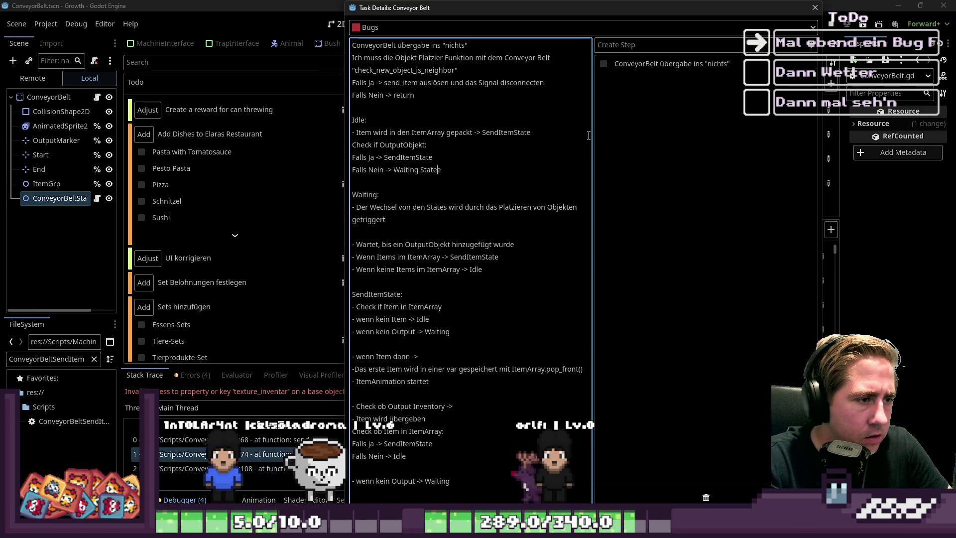
pyautogui.press('Delete')
pyautogui.press('Delete')
pyautogui.press('Return')
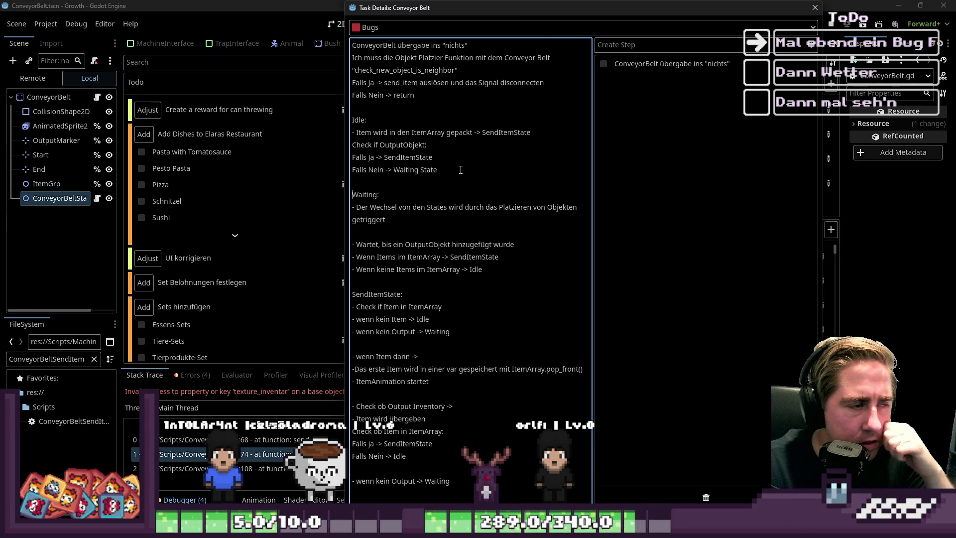
pyautogui.click(452, 184)
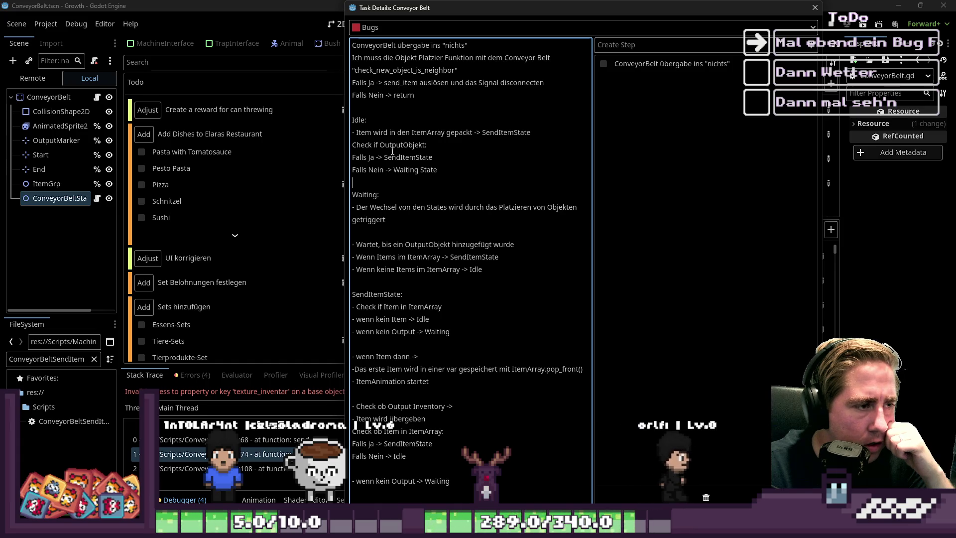
pyautogui.doubleClick(410, 157)
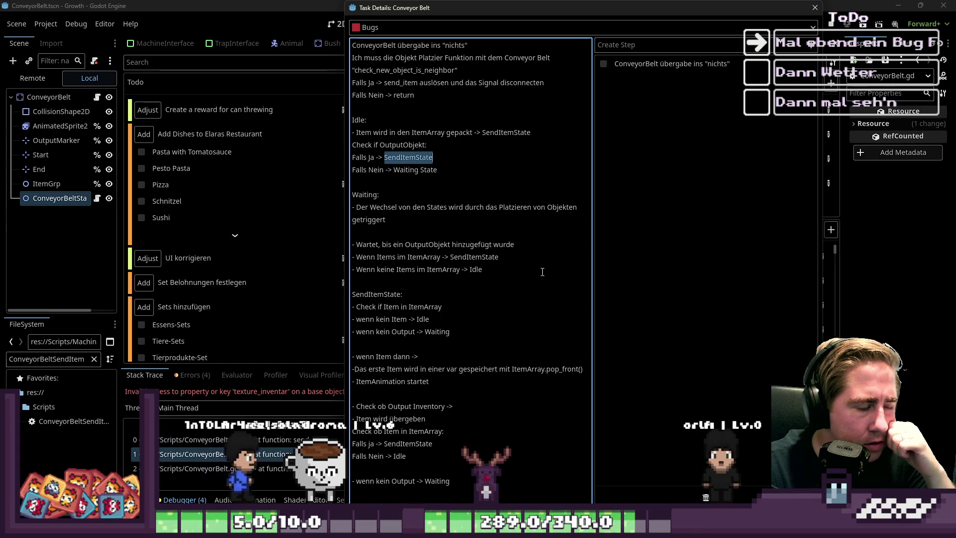
pyautogui.click(384, 295)
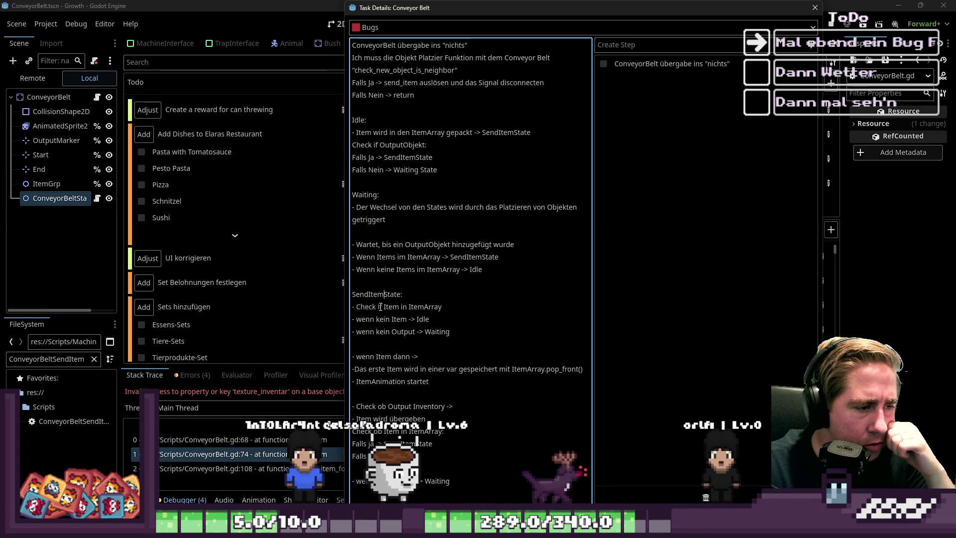
pyautogui.click(425, 307)
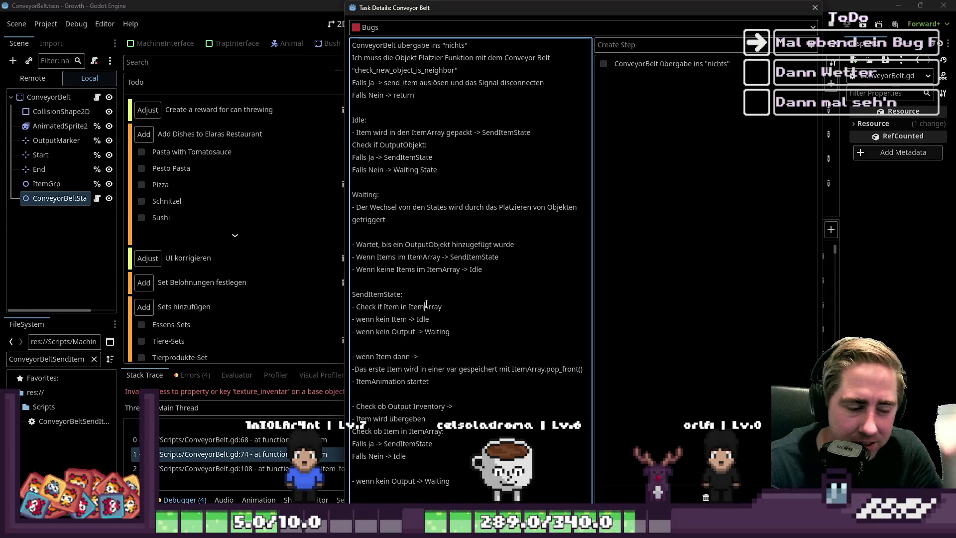
pyautogui.moveTo(450, 309); pyautogui.dragTo(352, 307)
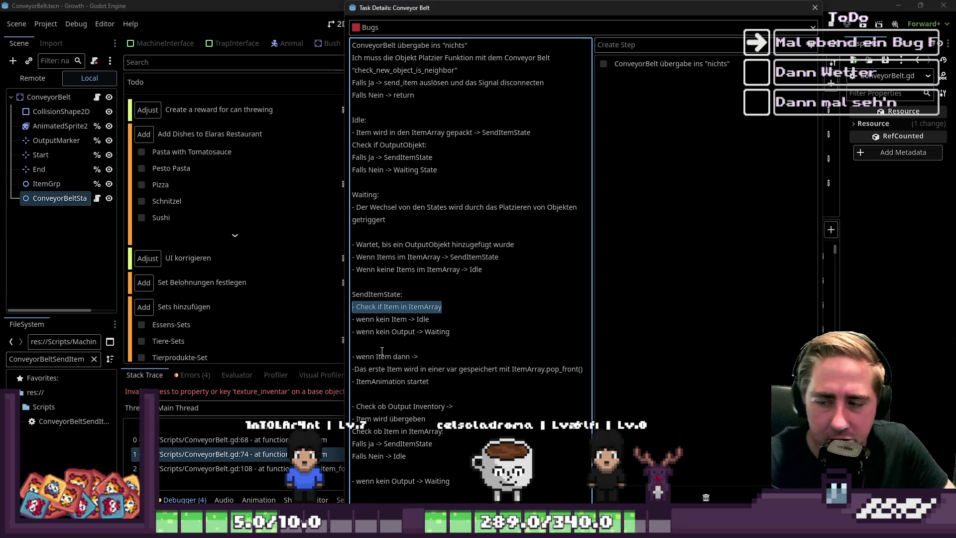
pyautogui.press('Right')
pyautogui.press('Down')
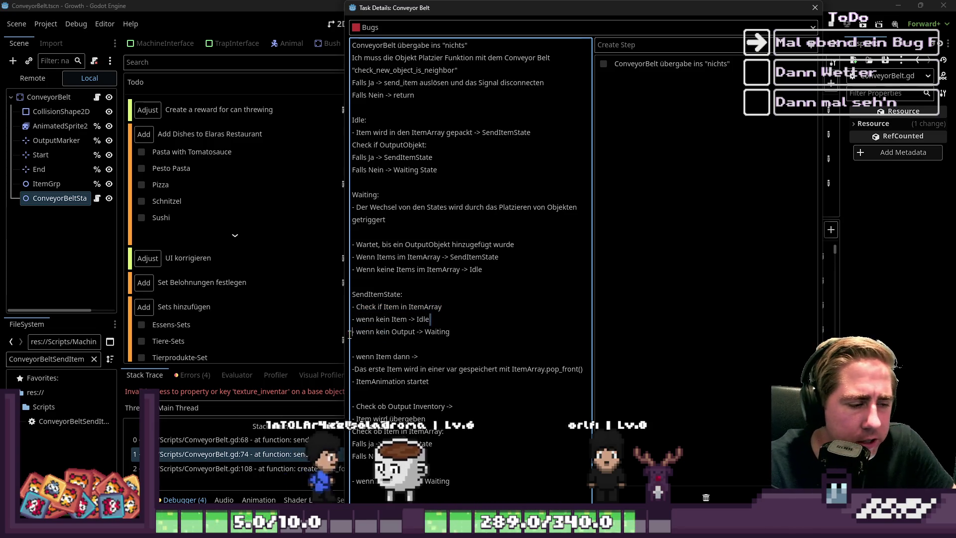
pyautogui.hotkey('shift', 'Home')
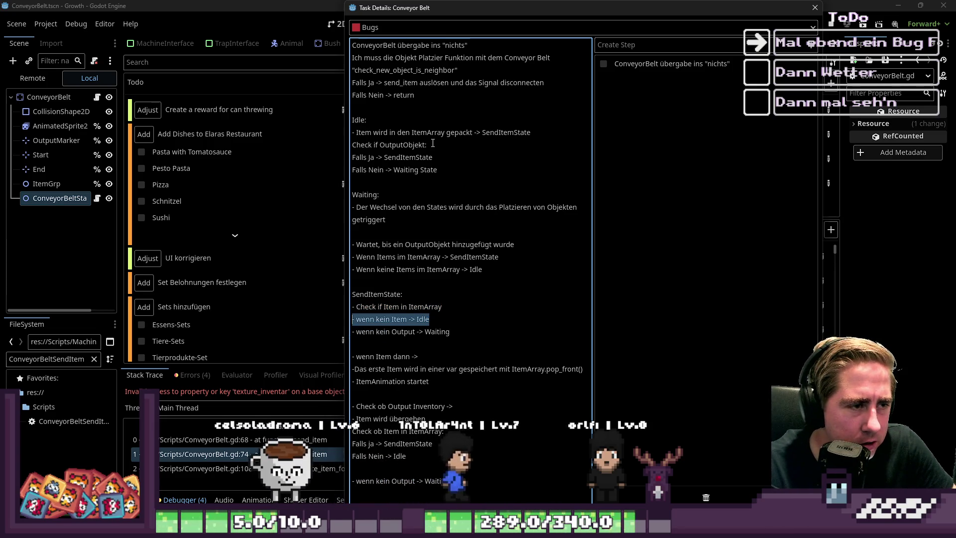
pyautogui.click(428, 133)
pyautogui.doubleClick(428, 132)
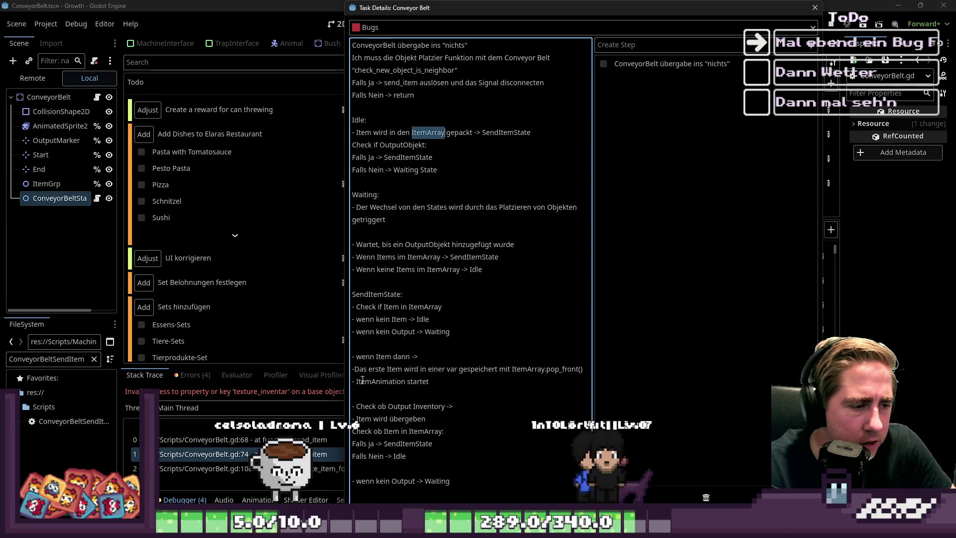
pyautogui.click(356, 332)
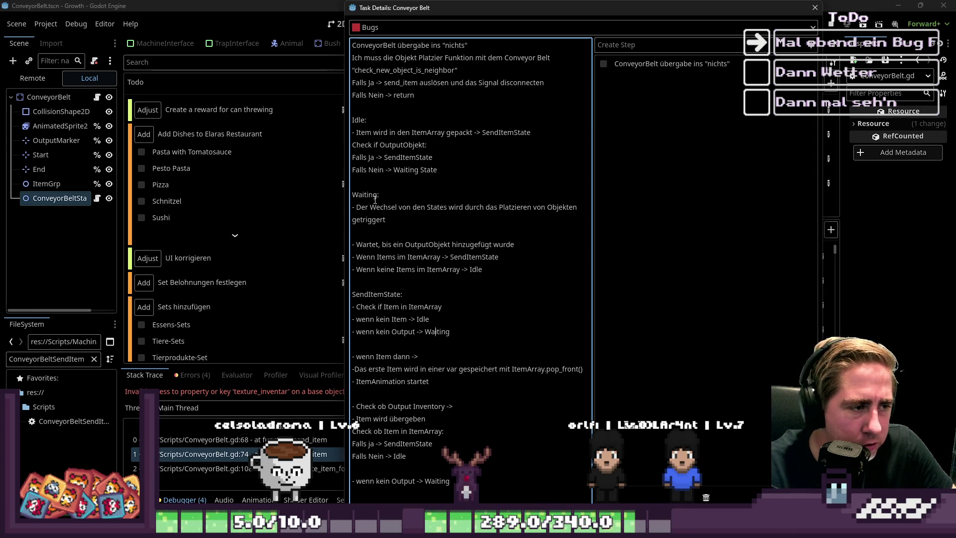
pyautogui.moveTo(417, 209)
pyautogui.mouseDown()
pyautogui.moveTo(572, 208)
pyautogui.moveTo(548, 208)
pyautogui.mouseUp()
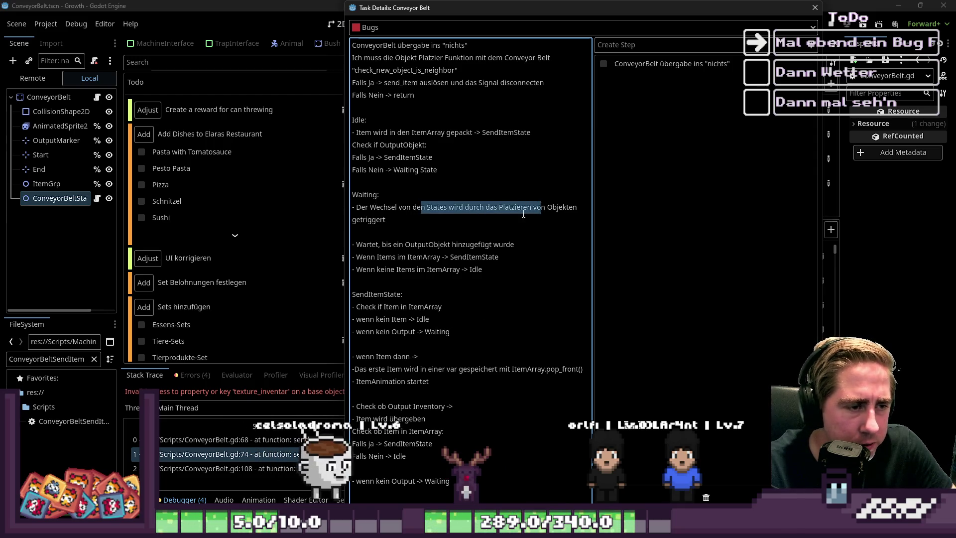
pyautogui.click(523, 207)
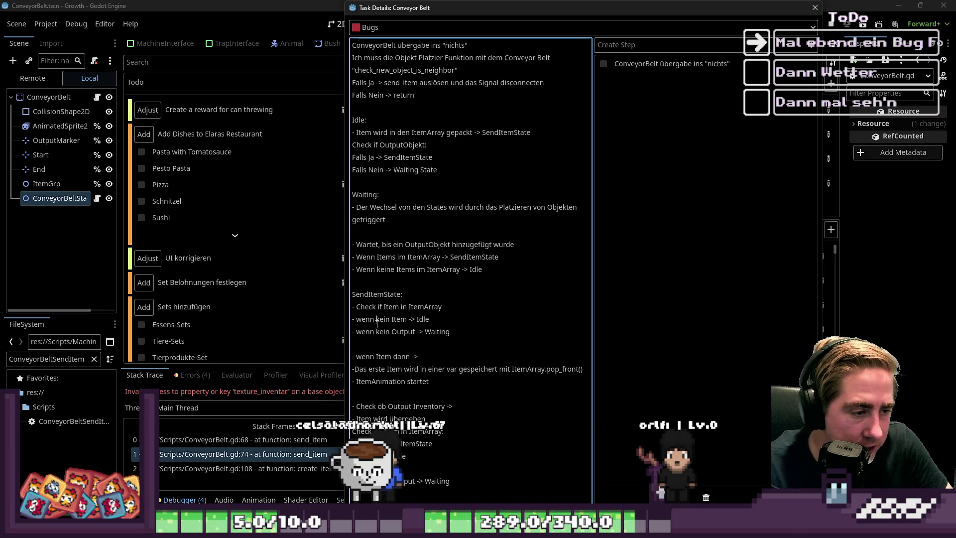
pyautogui.moveTo(362, 320)
pyautogui.mouseDown()
pyautogui.moveTo(407, 319)
pyautogui.moveTo(411, 332)
pyautogui.moveTo(352, 332)
pyautogui.mouseUp()
pyautogui.click(390, 336)
pyautogui.click(463, 335)
pyautogui.click(424, 319)
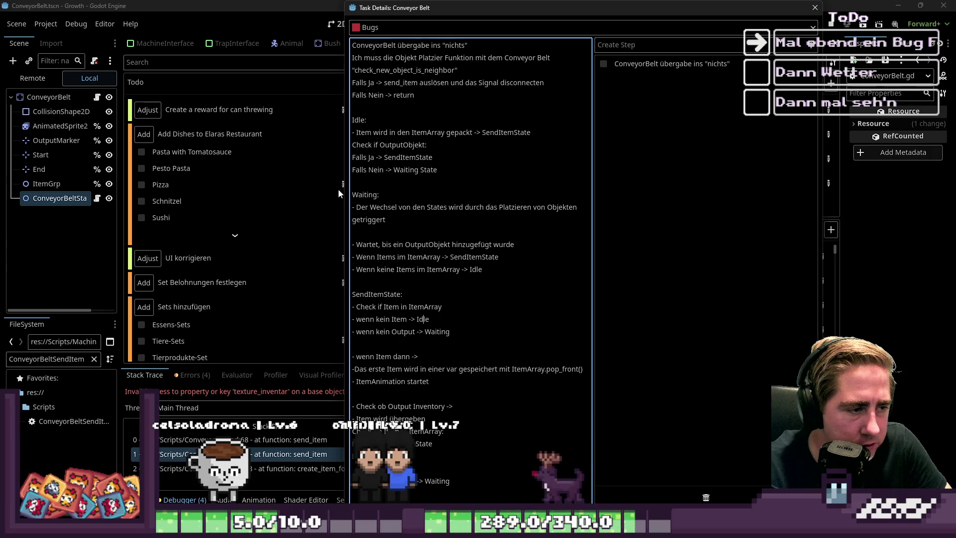
pyautogui.moveTo(395, 207); pyautogui.dragTo(506, 207)
pyautogui.click(528, 232)
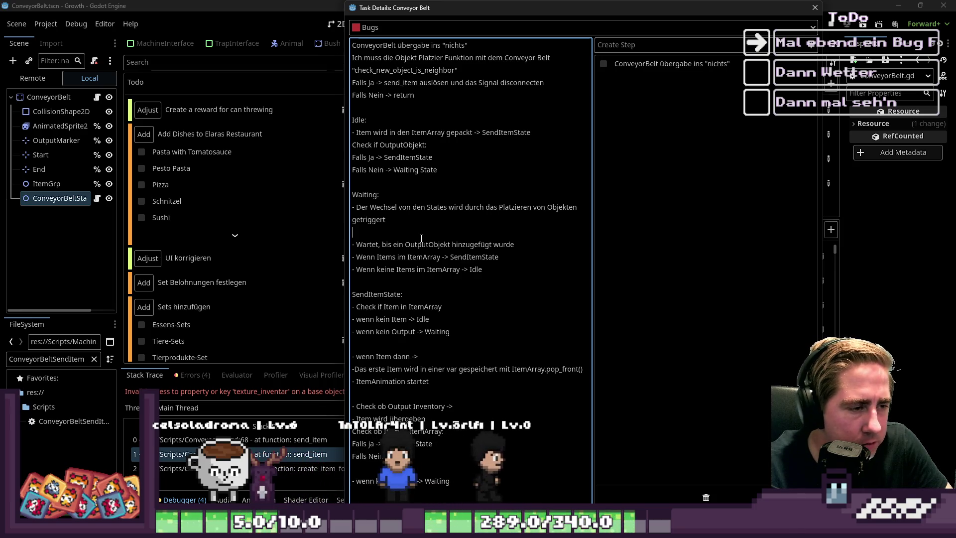
pyautogui.click(369, 245)
pyautogui.moveTo(370, 246); pyautogui.dragTo(459, 253)
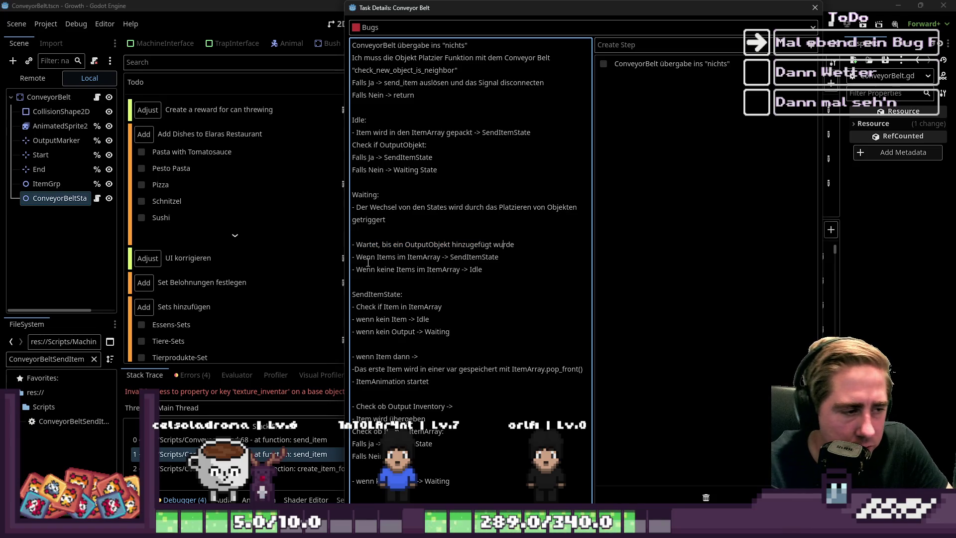
pyautogui.moveTo(368, 257); pyautogui.dragTo(417, 258)
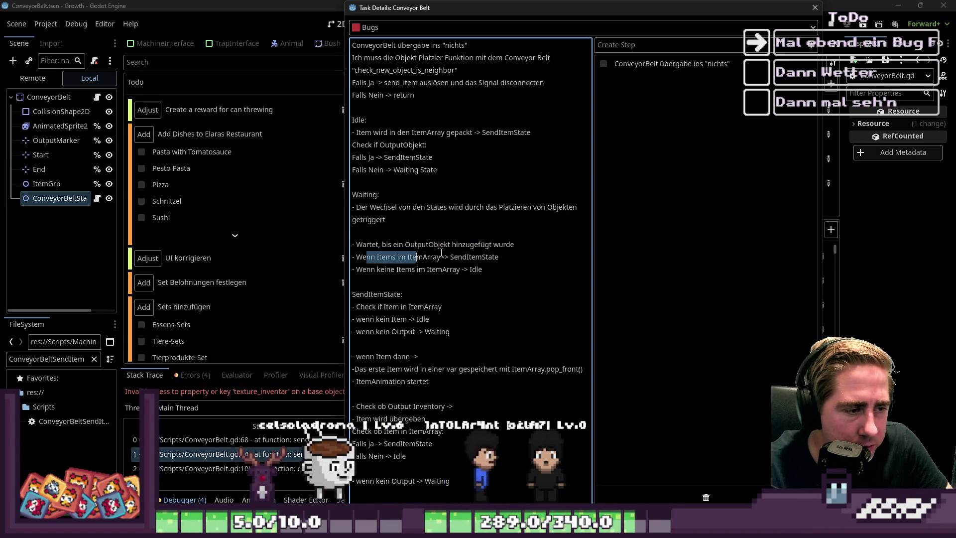
pyautogui.doubleClick(473, 257)
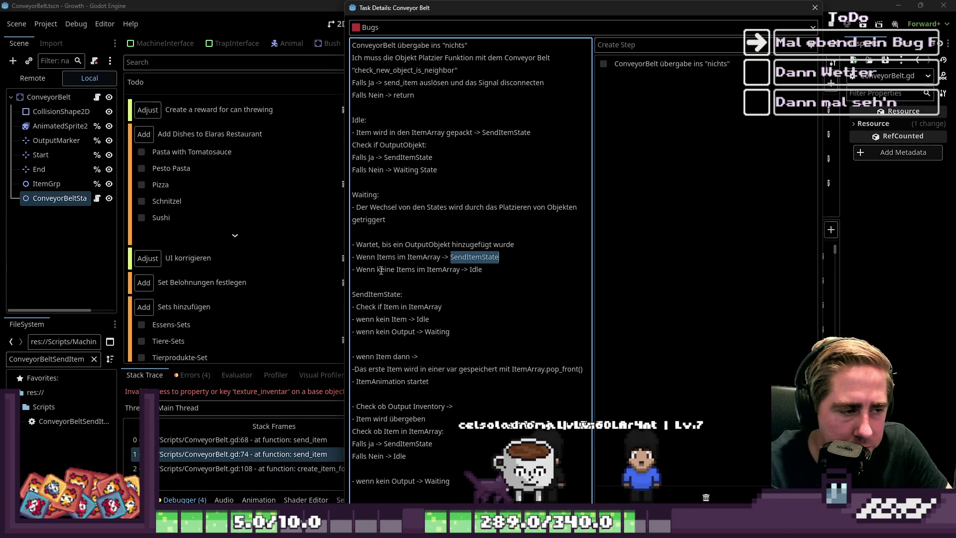
pyautogui.click(471, 269)
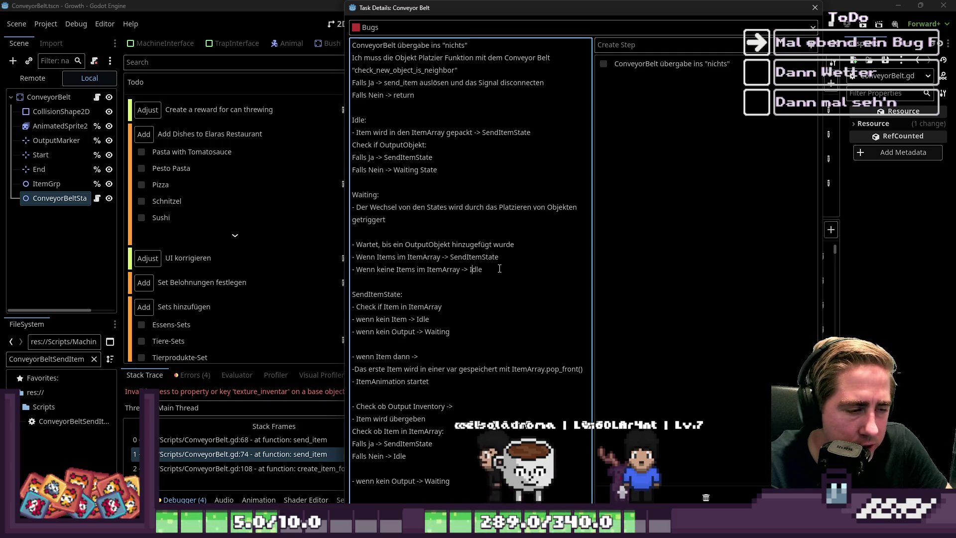
pyautogui.moveTo(478, 180); pyautogui.dragTo(354, 107)
pyautogui.click(387, 220)
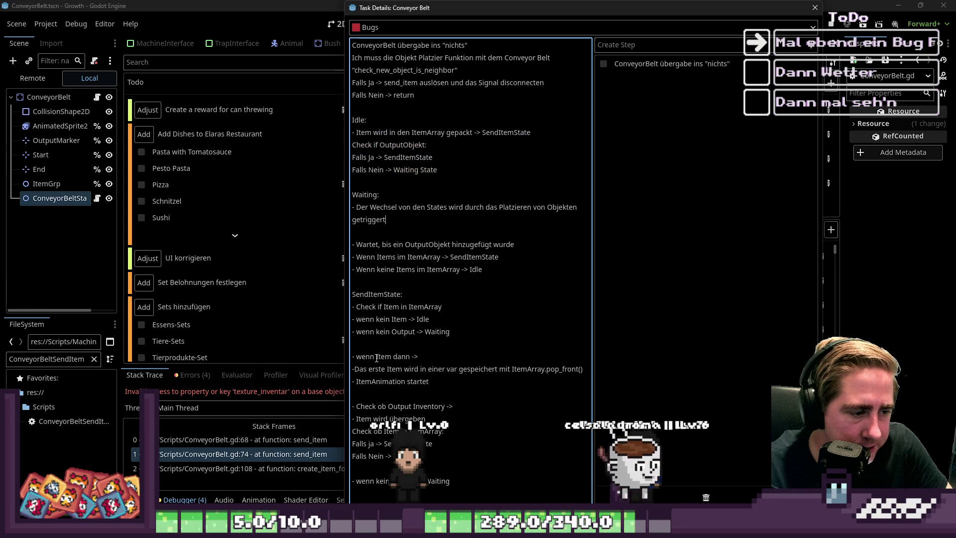
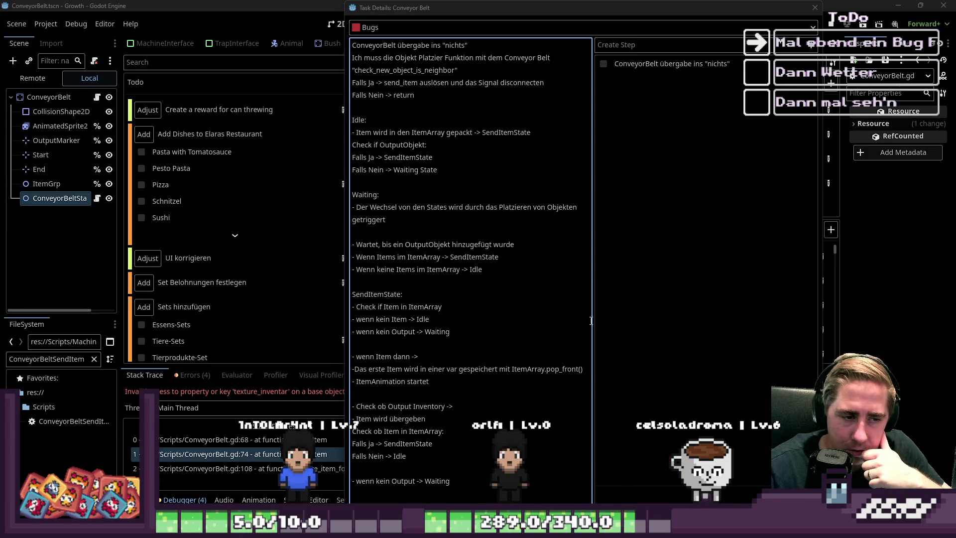
# Widen the bug notes area and drag the task window down to expose the Doing and DoneToday columns.
pyautogui.moveTo(592, 320); pyautogui.dragTo(622, 320)
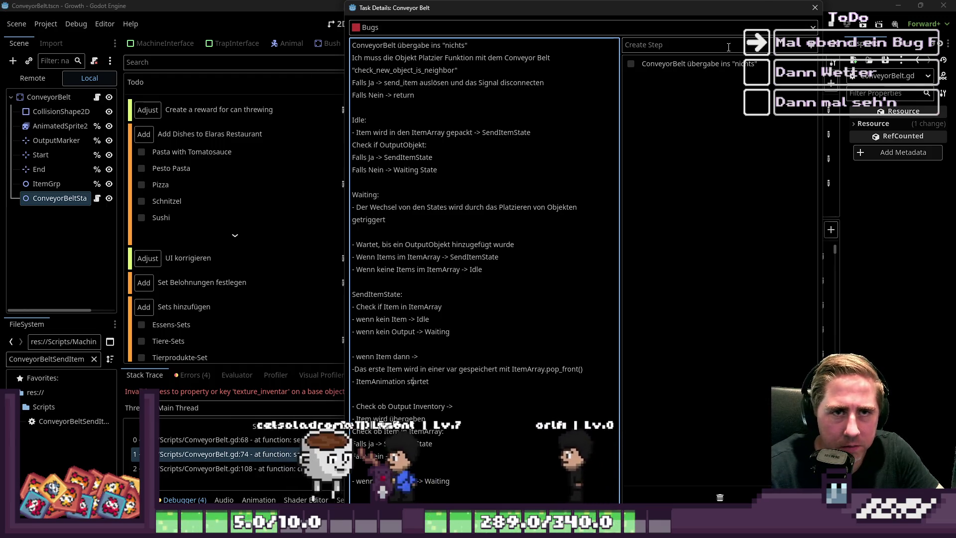
pyautogui.moveTo(645, 13)
pyautogui.mouseDown()
pyautogui.moveTo(624, 225)
pyautogui.moveTo(608, 246)
pyautogui.moveTo(606, 170)
pyautogui.mouseUp()
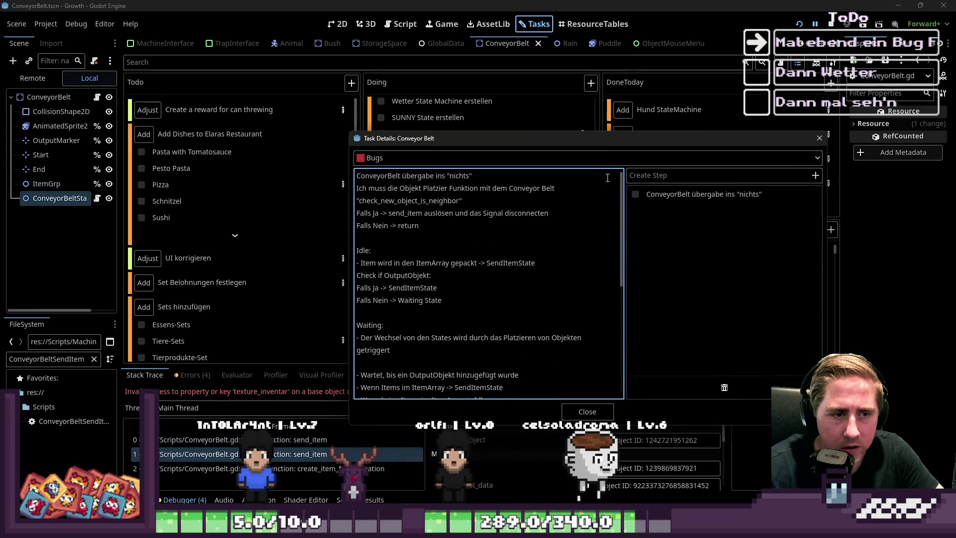
pyautogui.moveTo(624, 213); pyautogui.dragTo(615, 324)
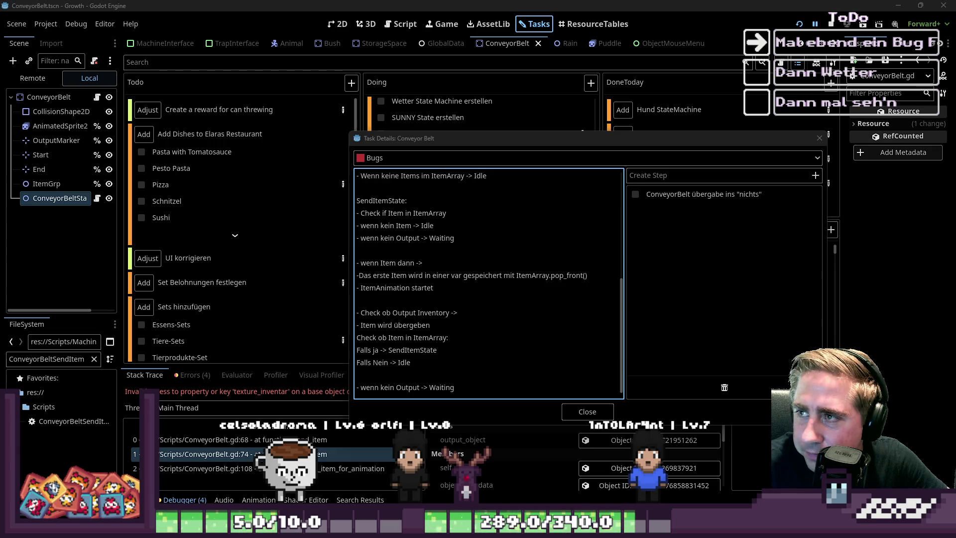
# Switch to the browser showing the car UML class diagram example.
pyautogui.hotkey('alt', 'Tab')
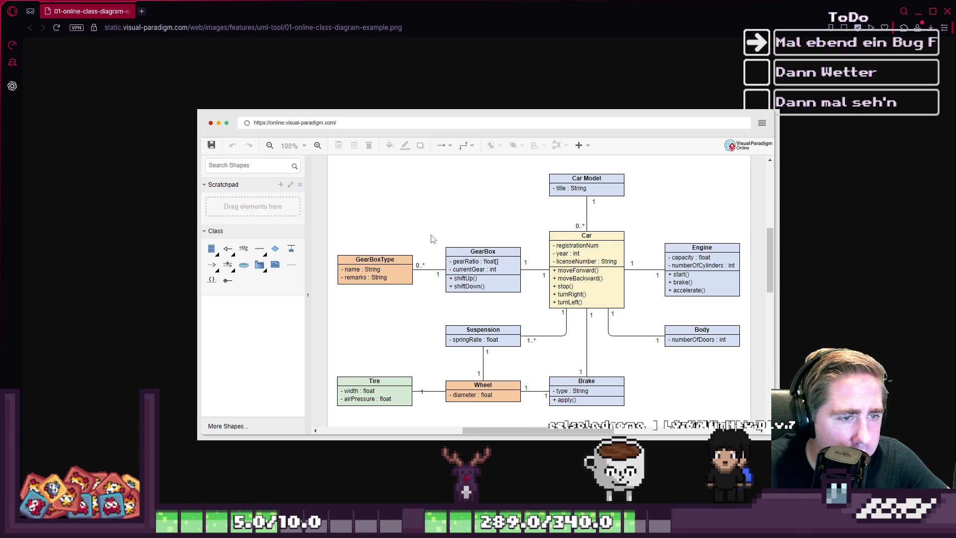
# Close the Opera window and enlarge the Conveyor Belt task details to show more notes.
pyautogui.click(948, 12)
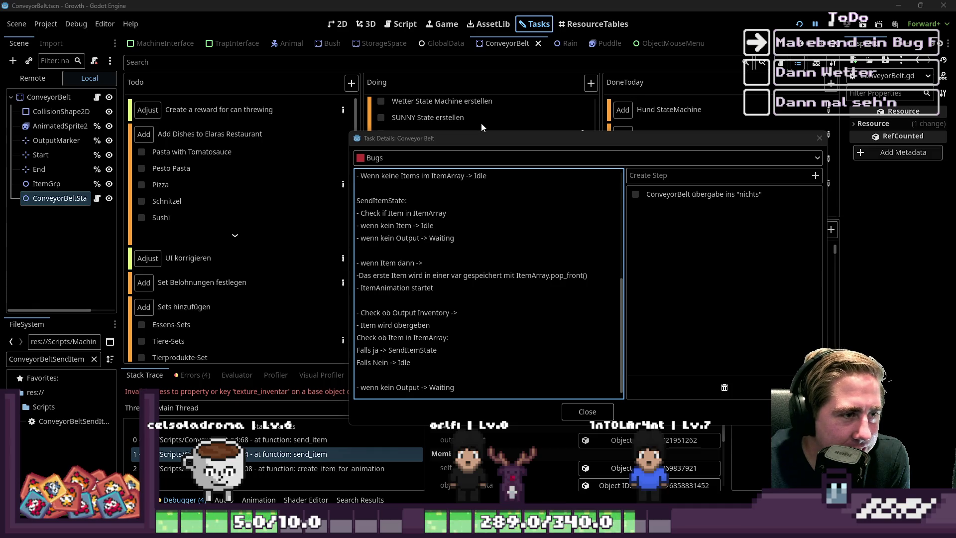
pyautogui.moveTo(477, 131); pyautogui.dragTo(495, 5)
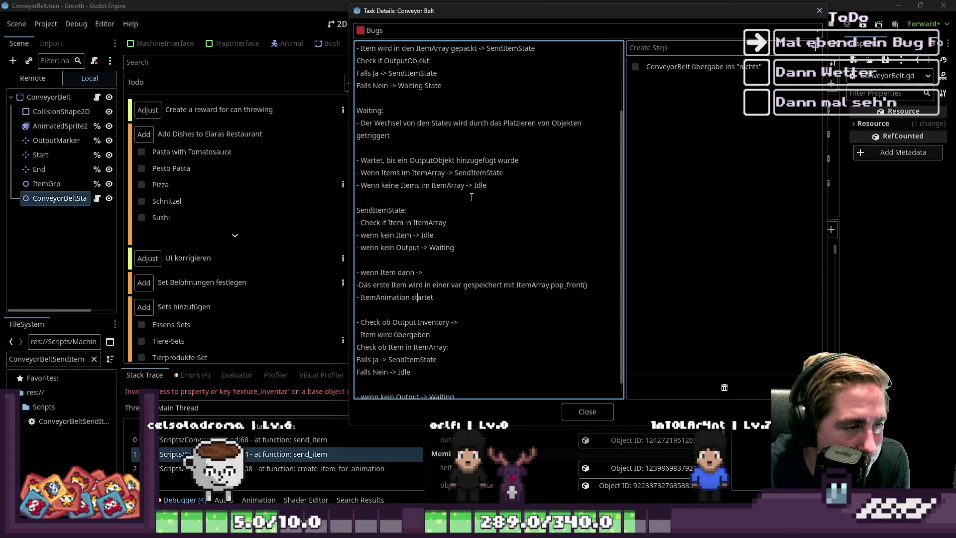
# Review the SendItemState and 'Falls ja'/'Falls Nein' note lines, then close the task details.
pyautogui.scroll(-1, 471, 197)
pyautogui.moveTo(395, 213); pyautogui.dragTo(410, 237)
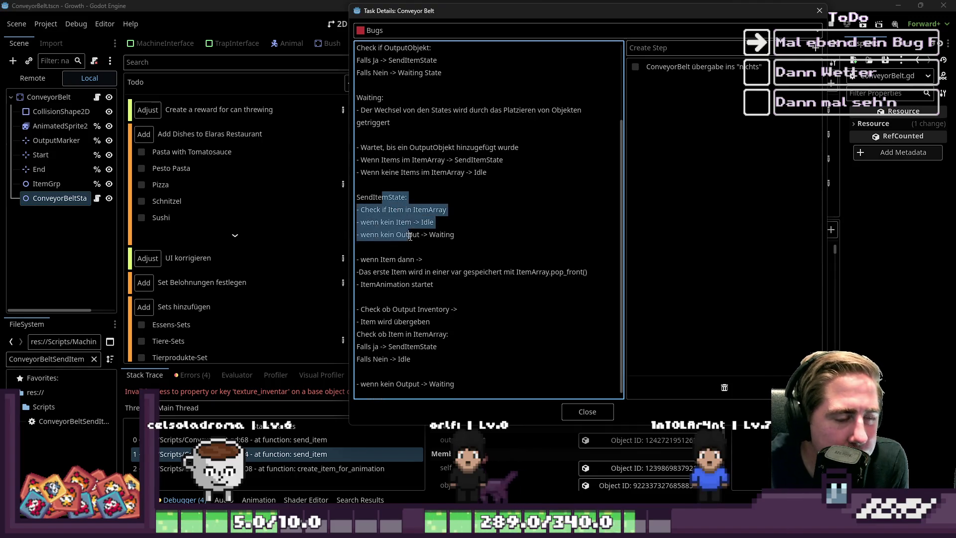
pyautogui.click(410, 243)
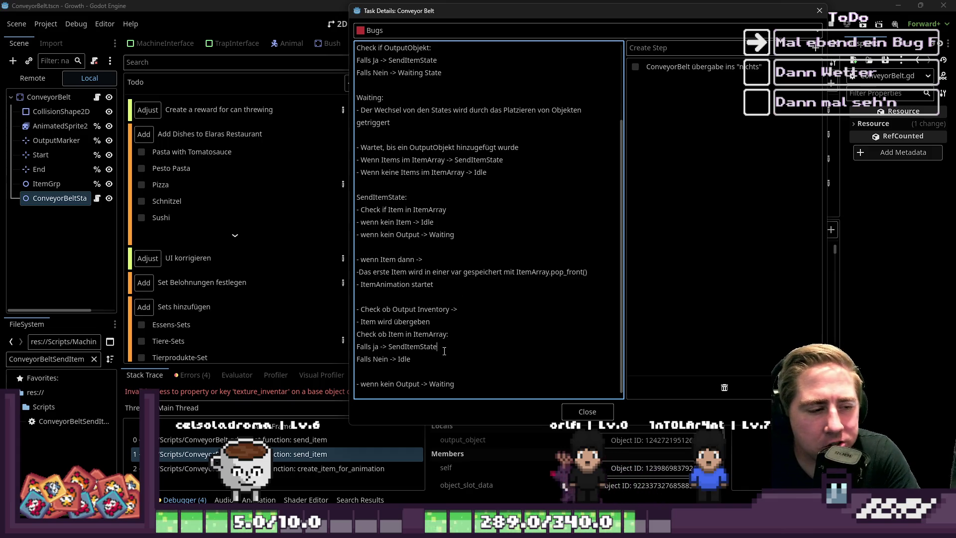
pyautogui.moveTo(410, 358)
pyautogui.mouseDown()
pyautogui.moveTo(358, 335)
pyautogui.moveTo(357, 345)
pyautogui.mouseUp()
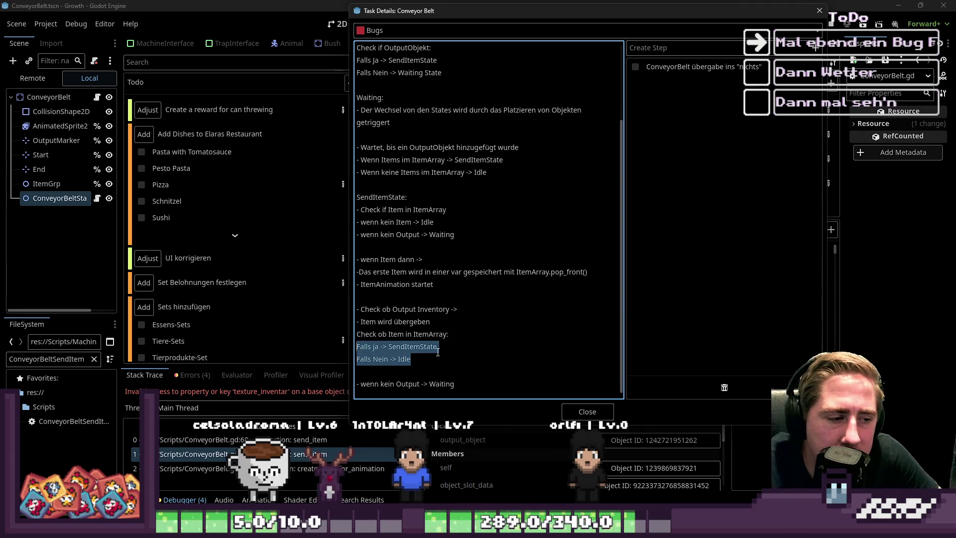
pyautogui.hotkey('shift', 'Up')
pyautogui.hotkey('shift', 'Up')
pyautogui.hotkey('shift', 'Up')
pyautogui.press('Left')
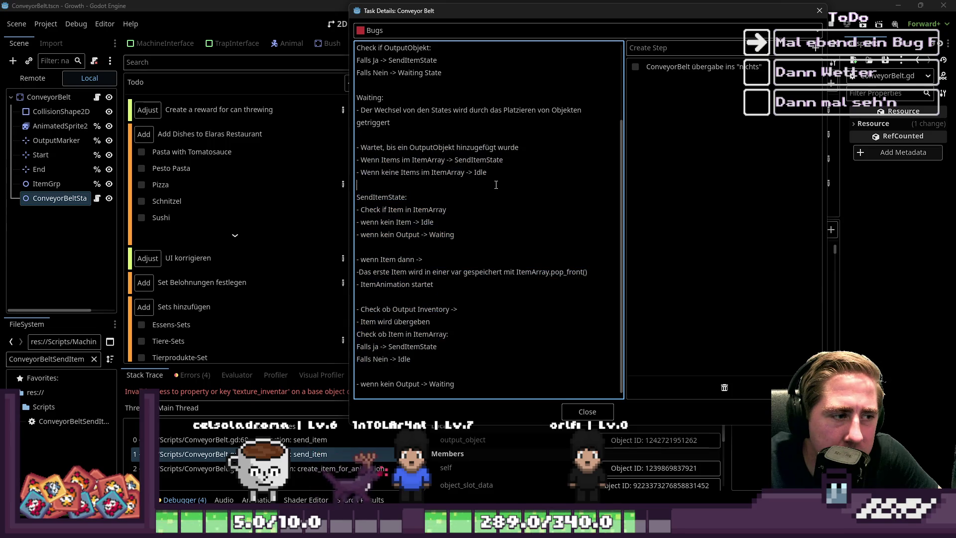
pyautogui.click(596, 418)
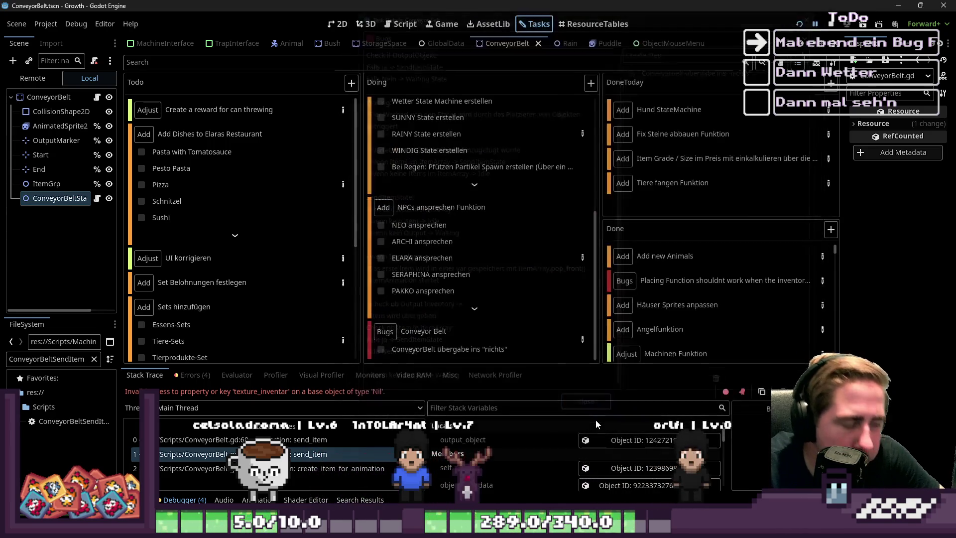
# In ConveyorBeltSendItem.gd, delete the signal connection line and the send_item function header.
pyautogui.click(399, 31)
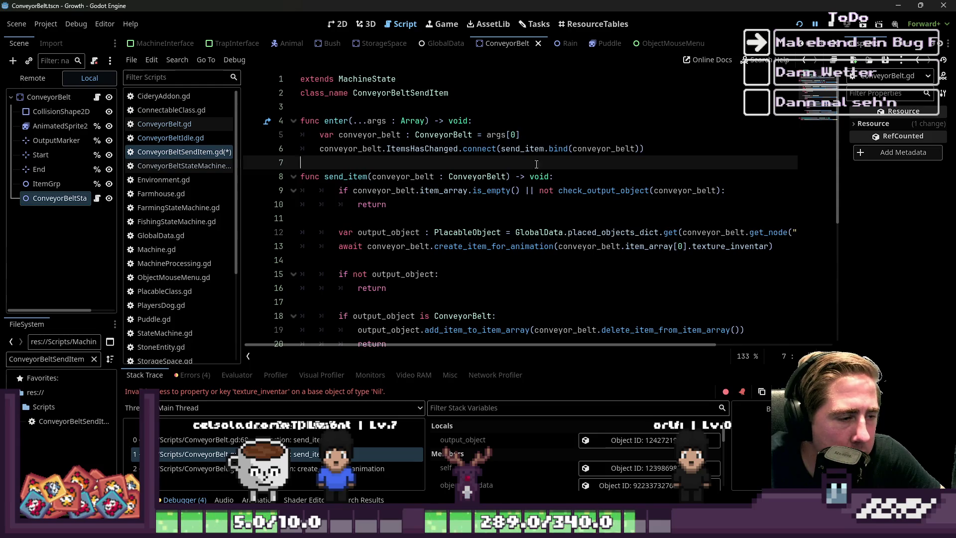
pyautogui.scroll(-5, 543, 166)
pyautogui.scroll(5, 407, 174)
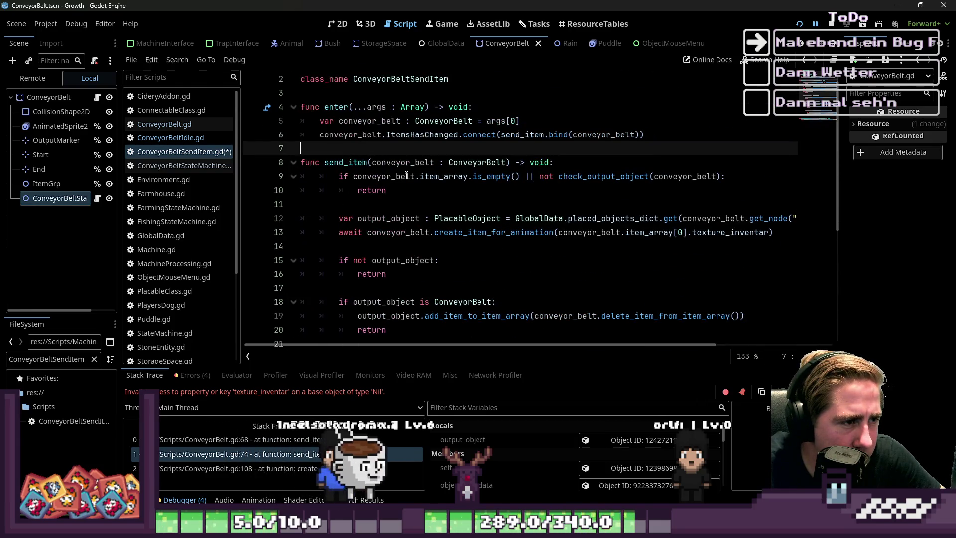
pyautogui.click(373, 163)
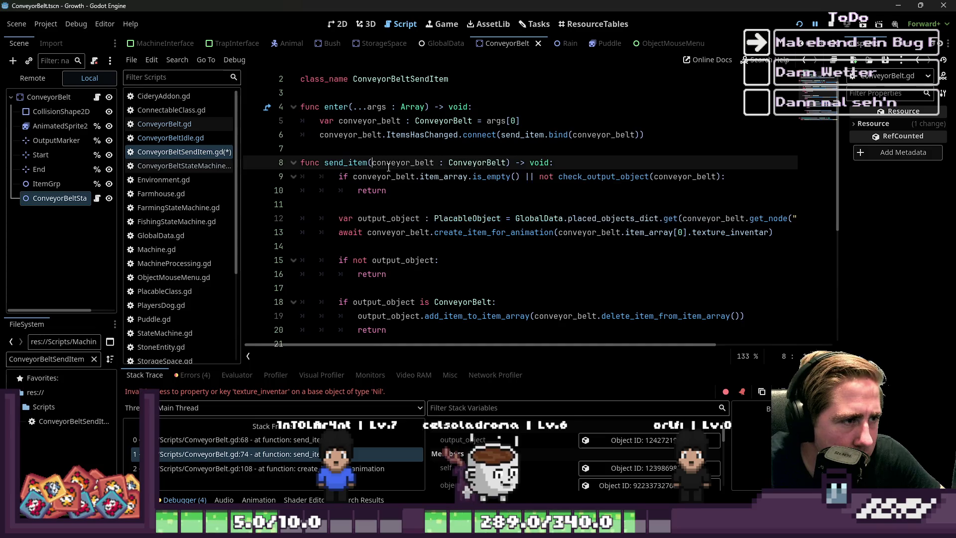
pyautogui.moveTo(555, 163)
pyautogui.mouseDown()
pyautogui.moveTo(481, 162)
pyautogui.moveTo(270, 128)
pyautogui.mouseUp()
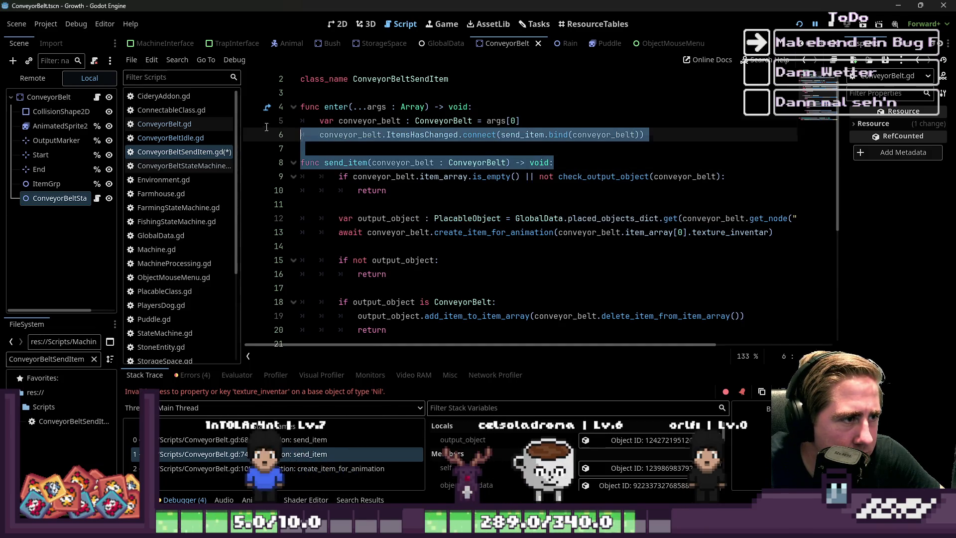
pyautogui.press('Delete')
pyautogui.press('Delete')
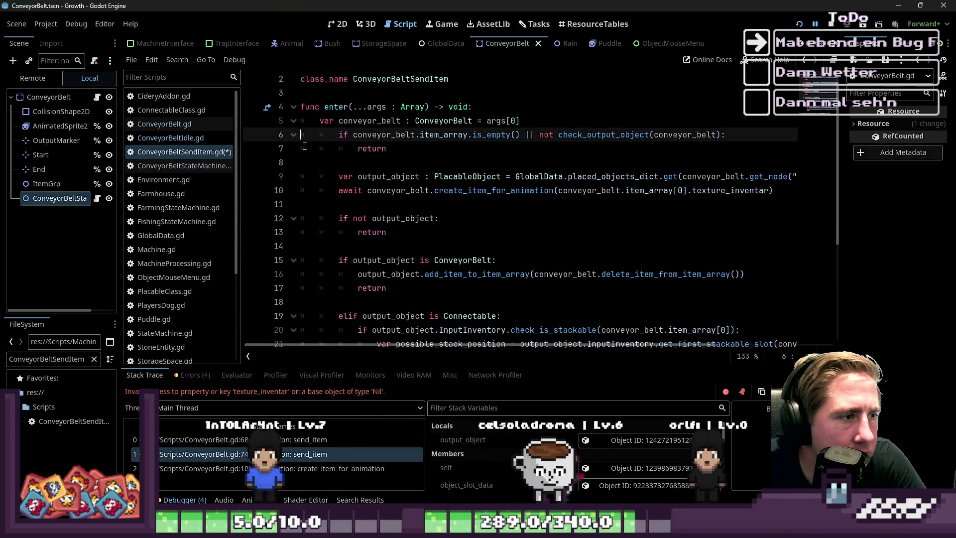
# Outdent the former send_item body, lines 6–28, by one level into enter().
pyautogui.moveTo(308, 139)
pyautogui.mouseDown()
pyautogui.moveTo(448, 328)
pyautogui.moveTo(464, 277)
pyautogui.mouseUp()
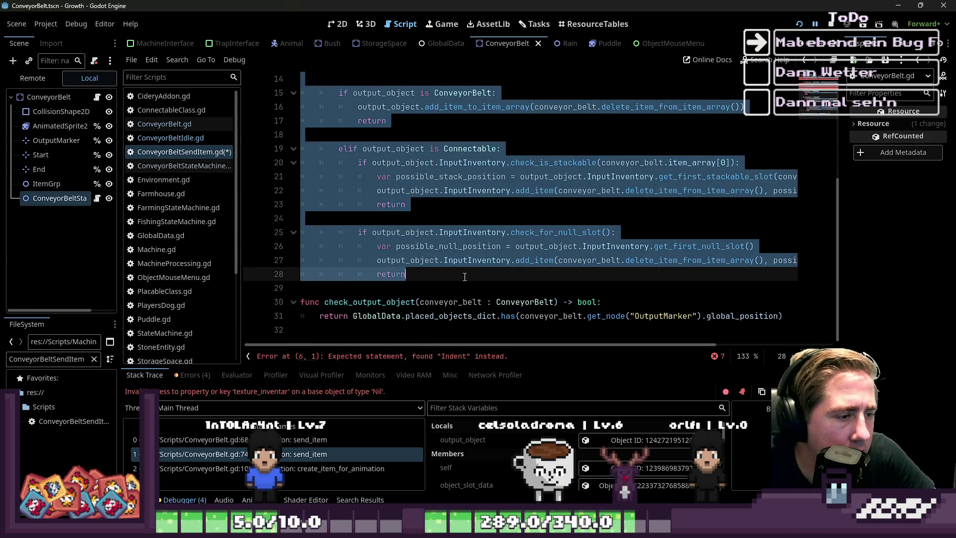
pyautogui.scroll(5, 472, 281)
pyautogui.hotkey('shift', 'Tab')
pyautogui.click(455, 148)
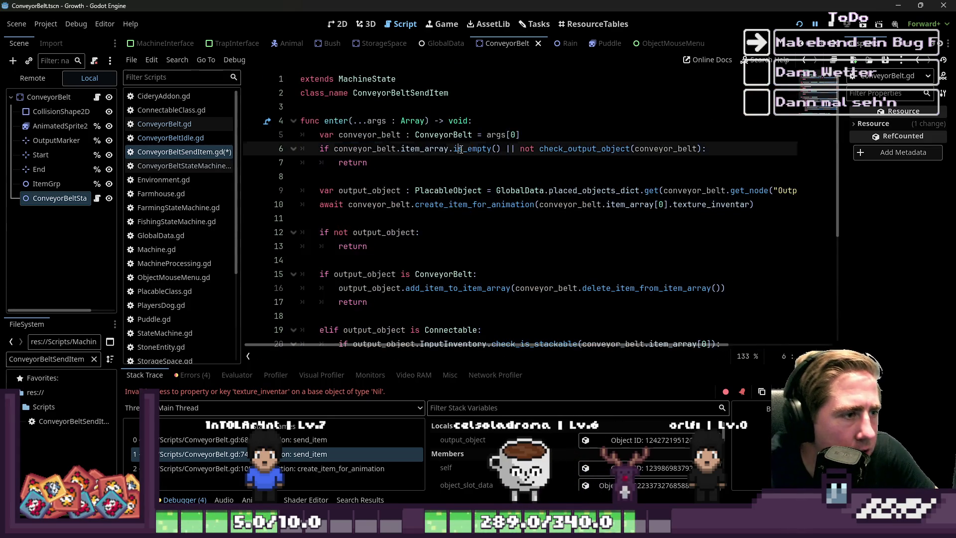
pyautogui.scroll(-5, 454, 167)
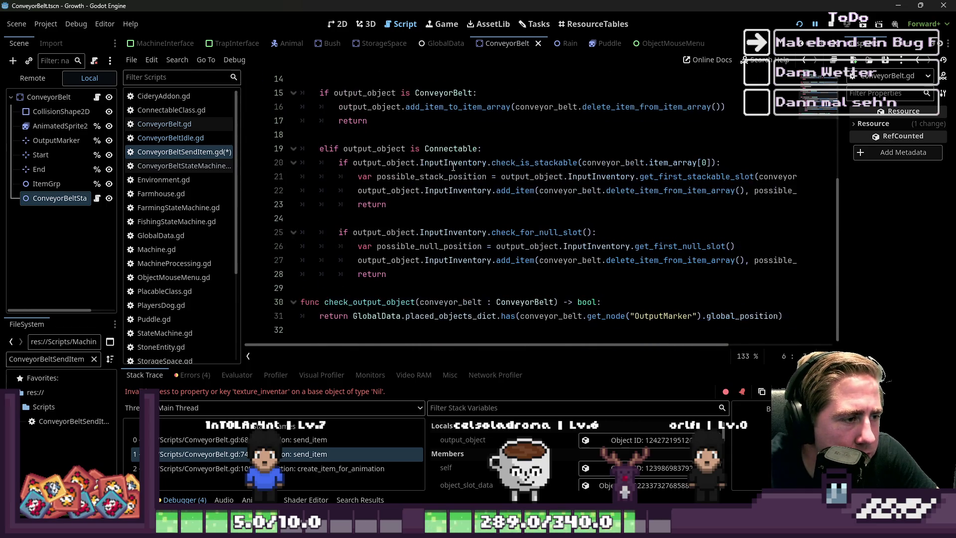
pyautogui.scroll(5, 449, 186)
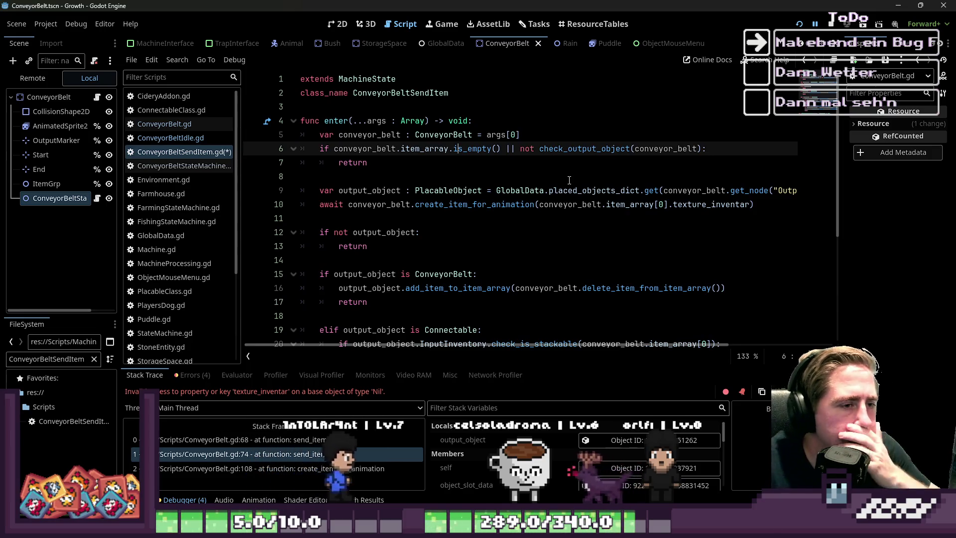
pyautogui.doubleClick(507, 149)
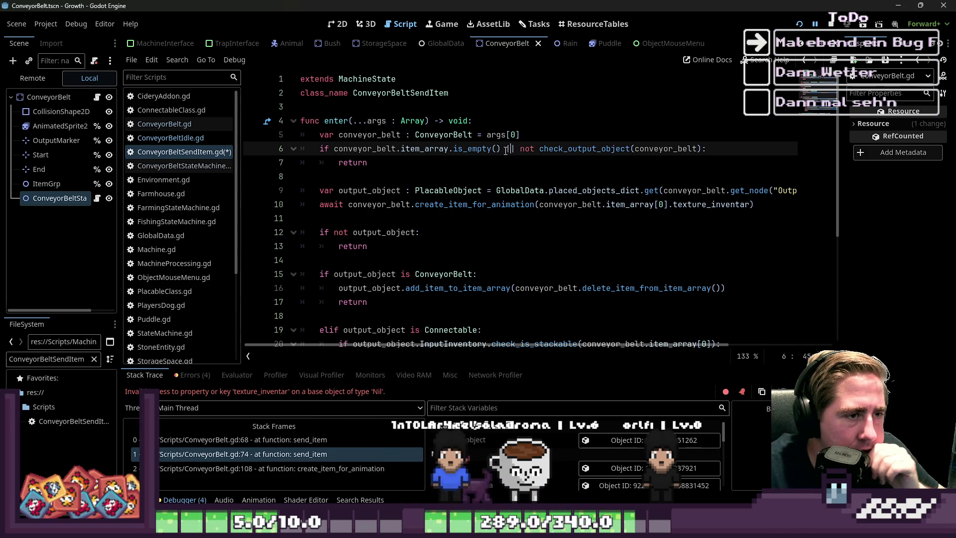
# Review the check_output_object condition, the await line and the if not output_object check in enter().
pyautogui.hotkey('ctrl', 'Right')
pyautogui.hotkey('ctrl', 'Right')
pyautogui.hotkey('ctrl', 'Right')
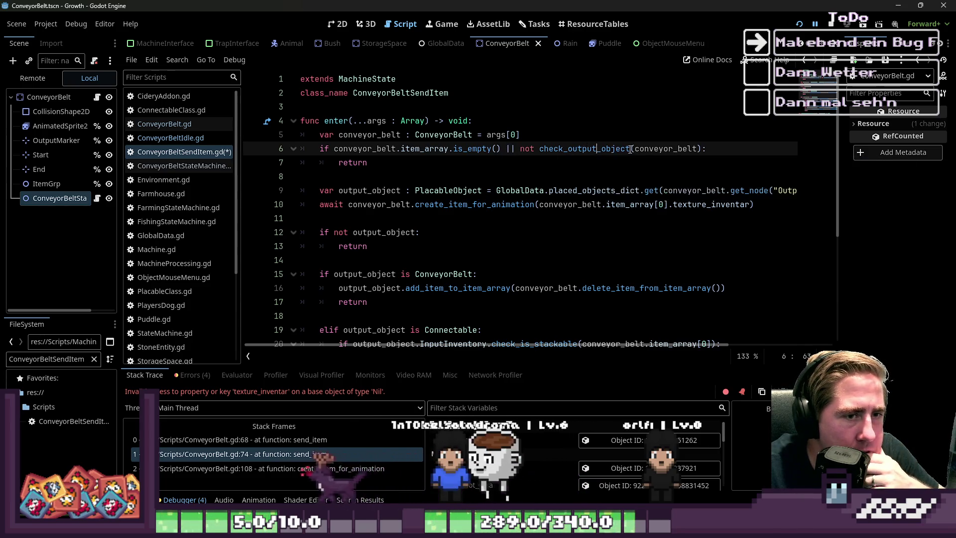
pyautogui.doubleClick(677, 149)
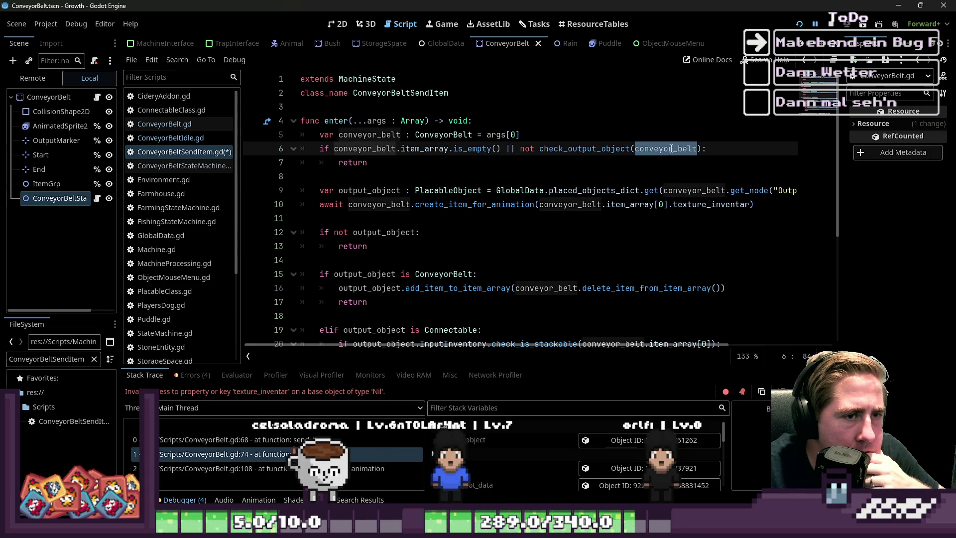
pyautogui.press('Up')
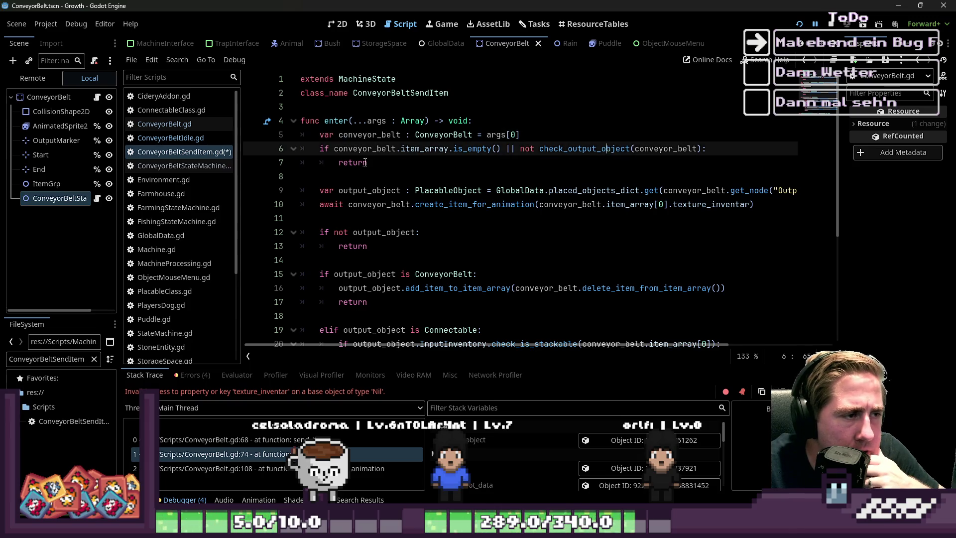
pyautogui.click(366, 181)
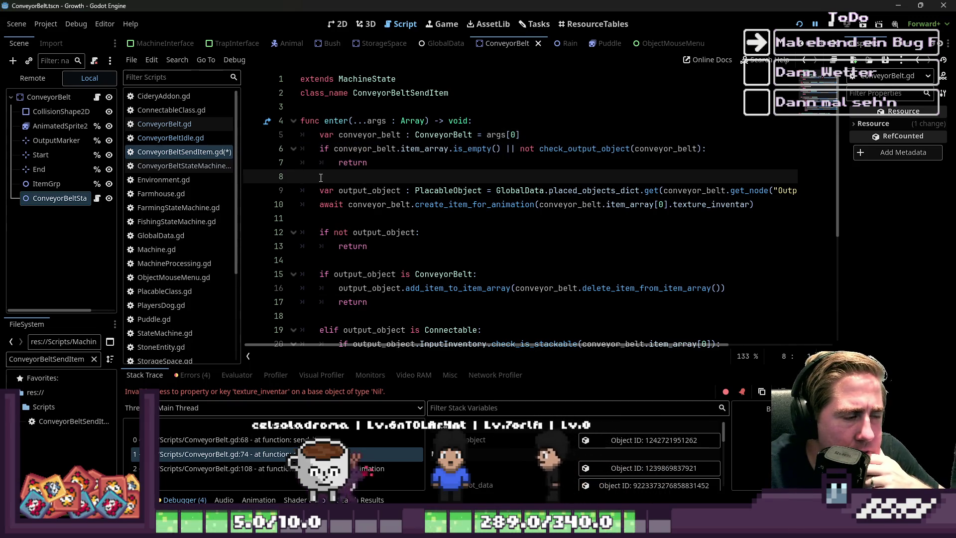
pyautogui.scroll(-1, 382, 175)
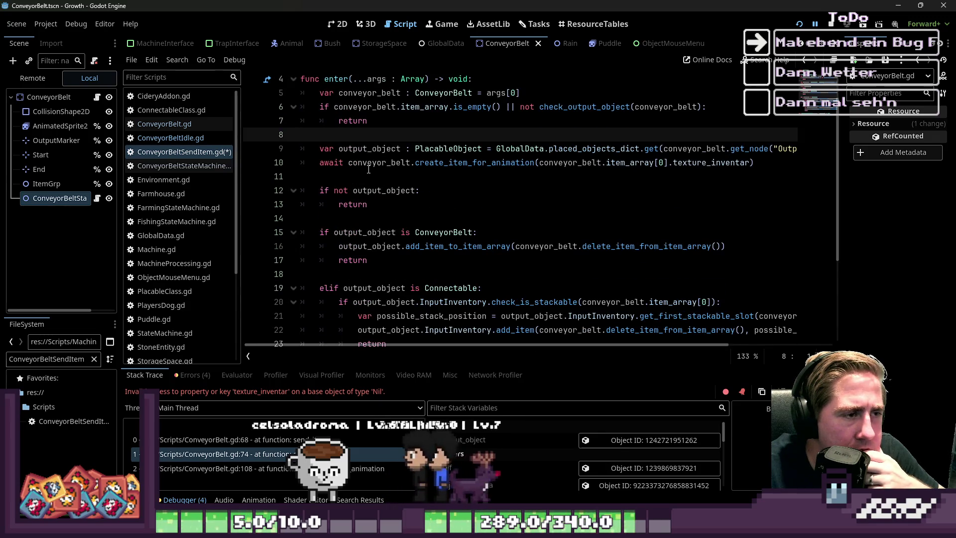
pyautogui.click(779, 167)
pyautogui.moveTo(779, 168); pyautogui.dragTo(302, 164)
pyautogui.click(345, 174)
pyautogui.moveTo(379, 205); pyautogui.dragTo(301, 190)
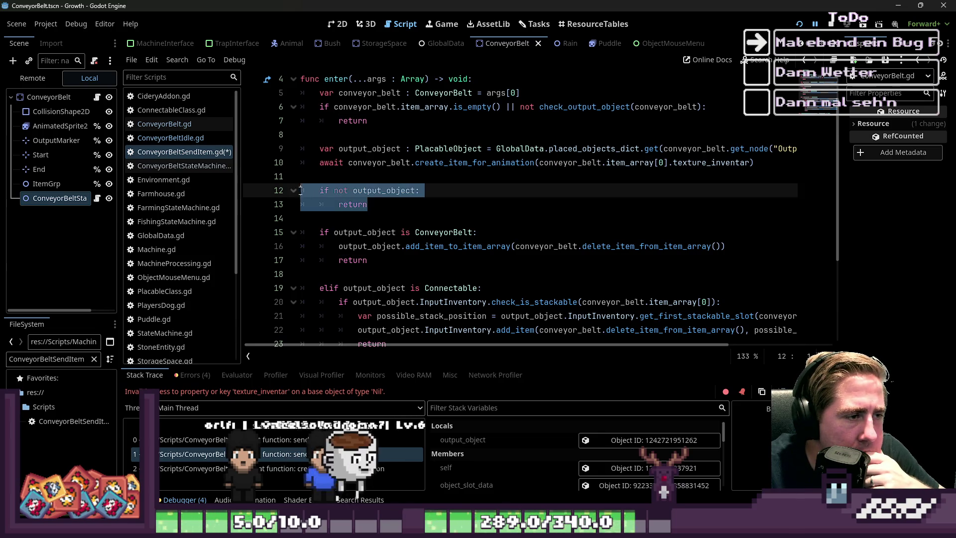
pyautogui.click(382, 209)
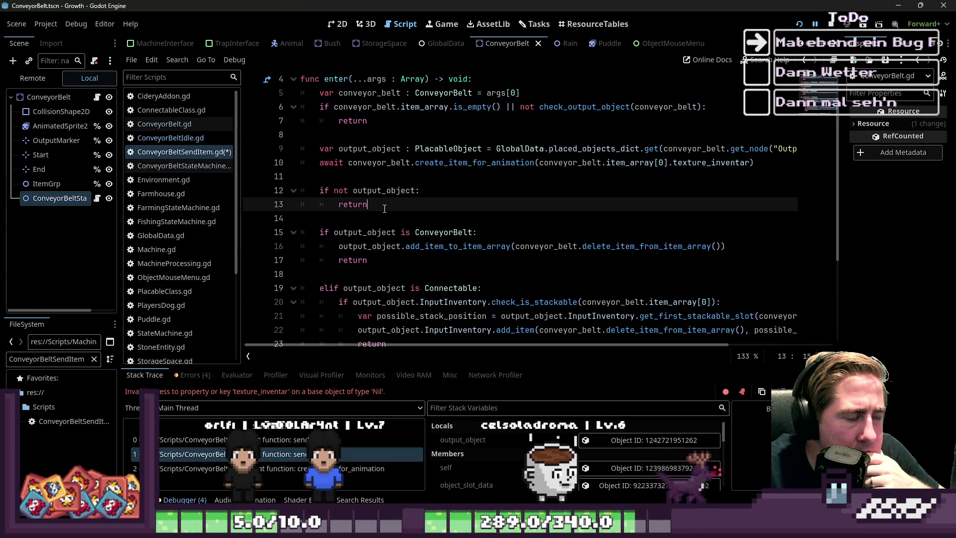
# Add a blank line inside the if not output_object block and a new line above the first return.
pyautogui.click(437, 191)
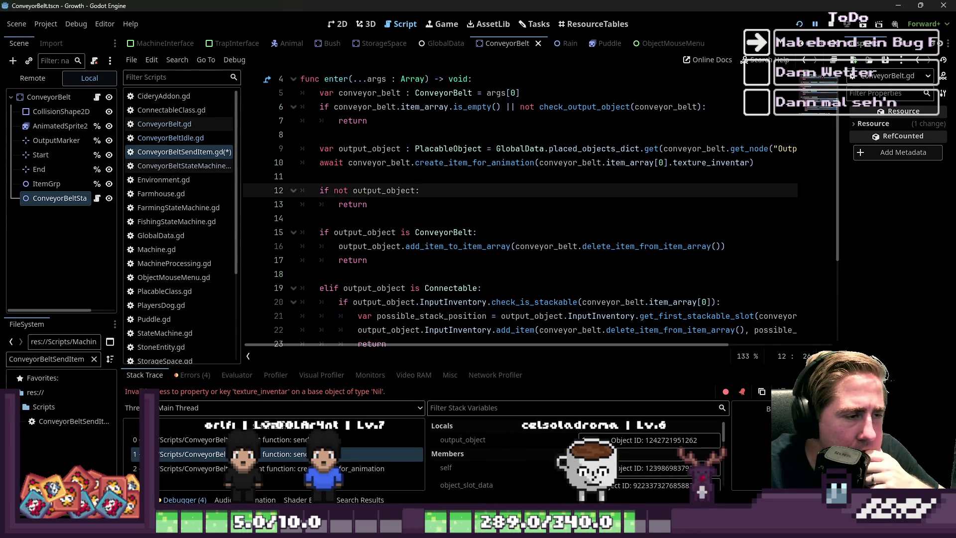
pyautogui.press('Return')
pyautogui.press('Up')
pyautogui.press('Up')
pyautogui.press('Up')
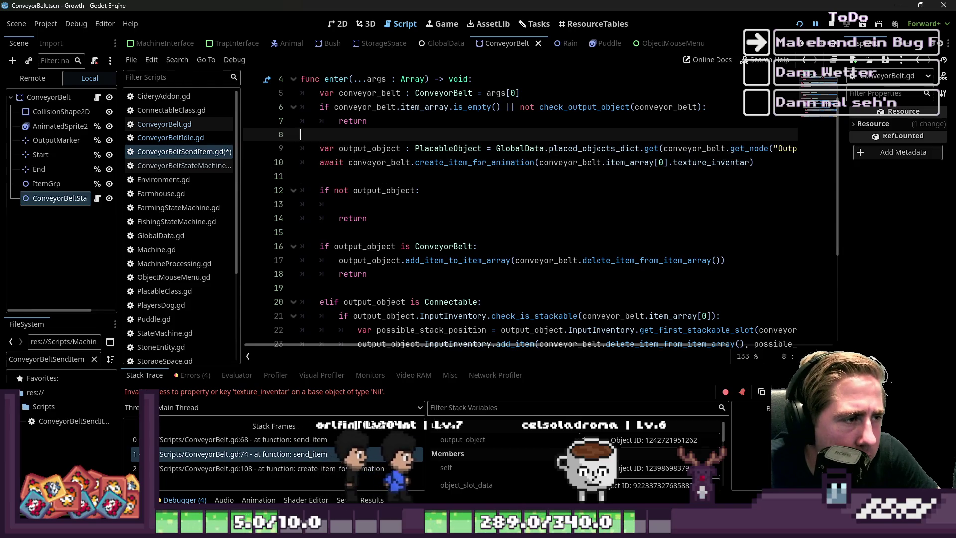
pyautogui.press('Up')
pyautogui.hotkey('ctrl', 'shift', 'Return')
# Write RequestTransition.emit(&"ConveyorIdle") above the first return.
pyautogui.write('R')
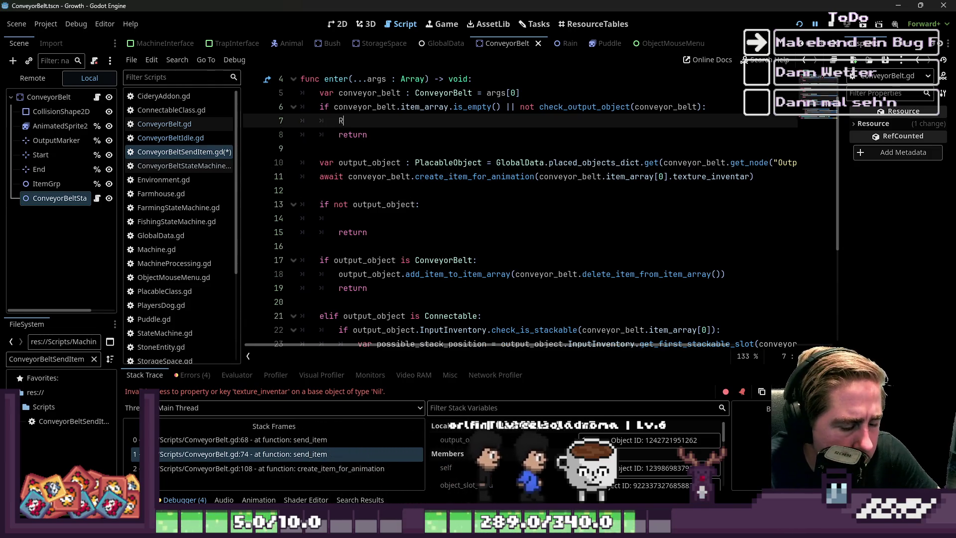
pyautogui.write('equ')
pyautogui.press('Return')
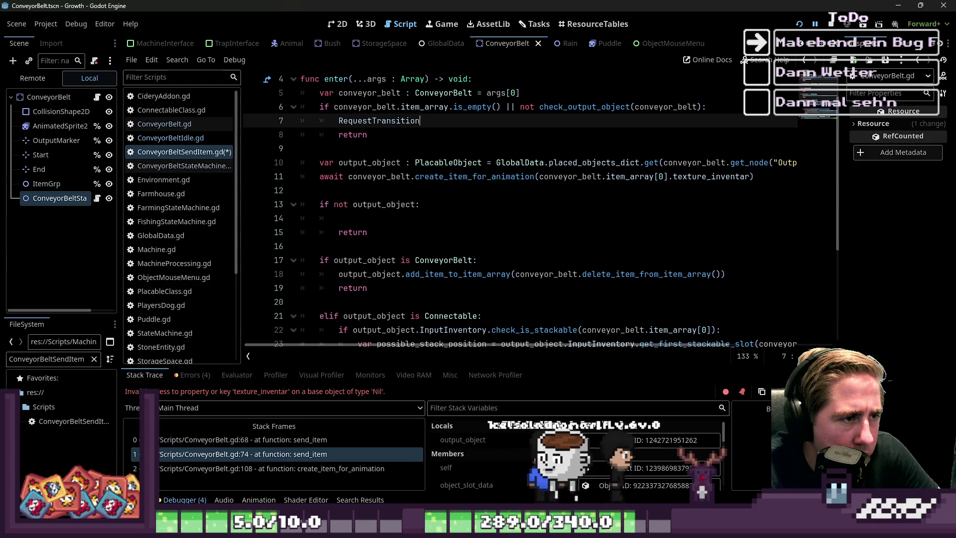
pyautogui.write('(&"')
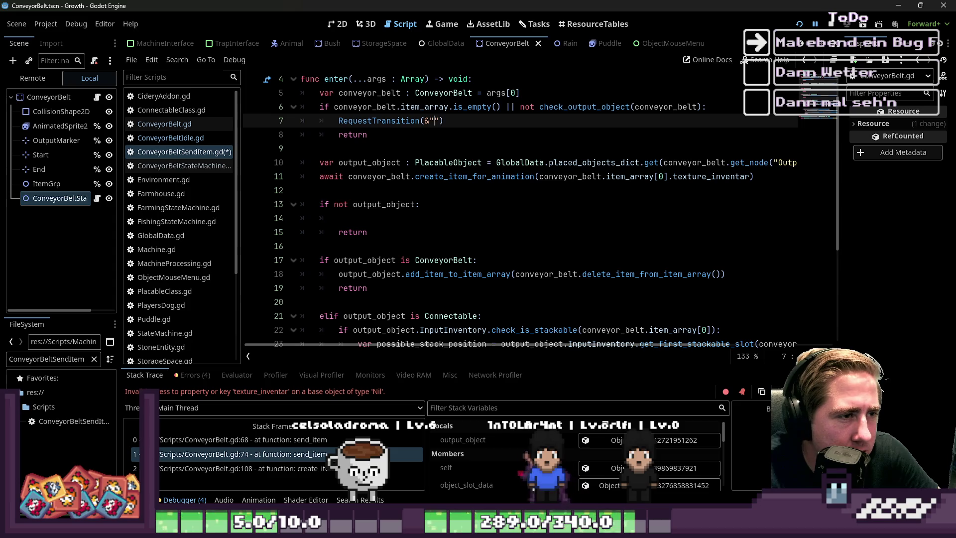
pyautogui.write('Conve')
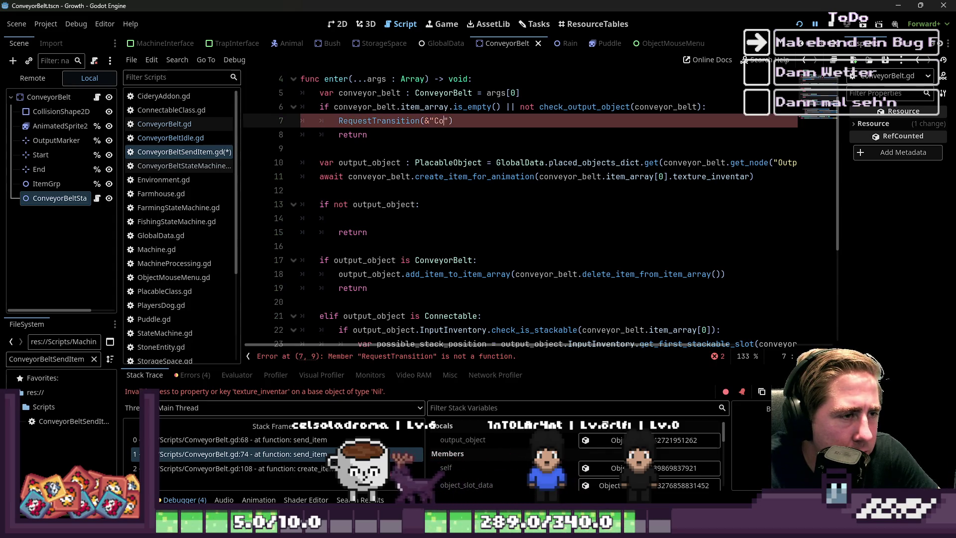
pyautogui.write('yorItdle')
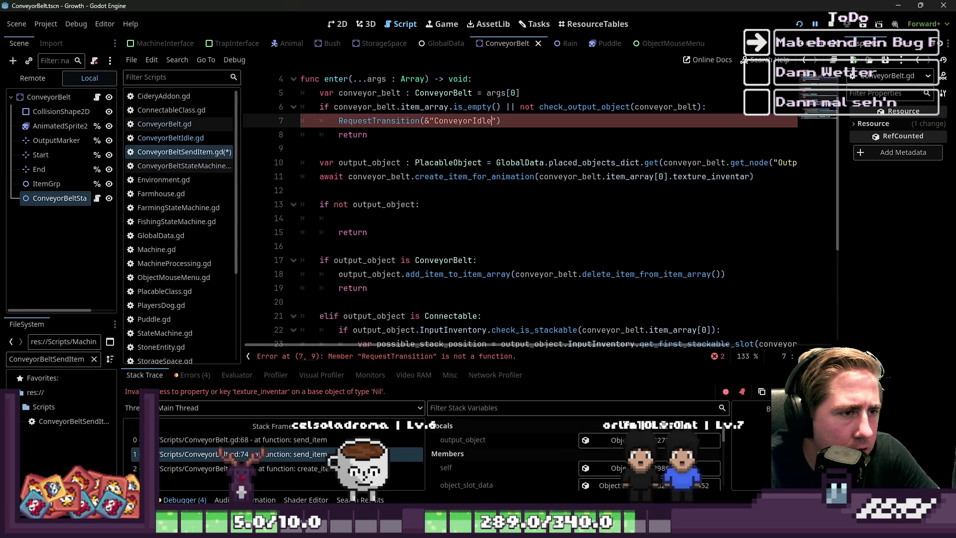
pyautogui.click(425, 121)
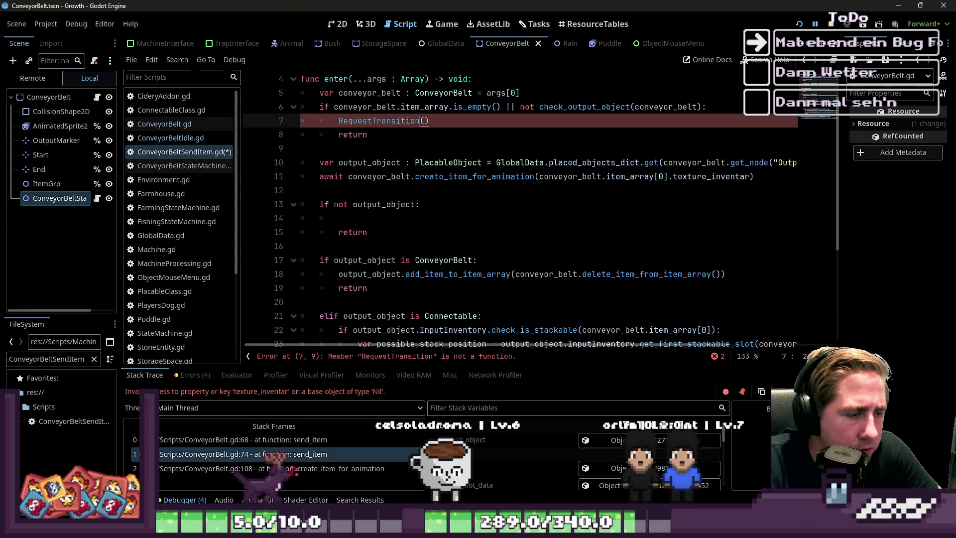
pyautogui.write('.emit')
pyautogui.hotkey('ctrl', 'z')
pyautogui.write('&"ConveyorIdle"')
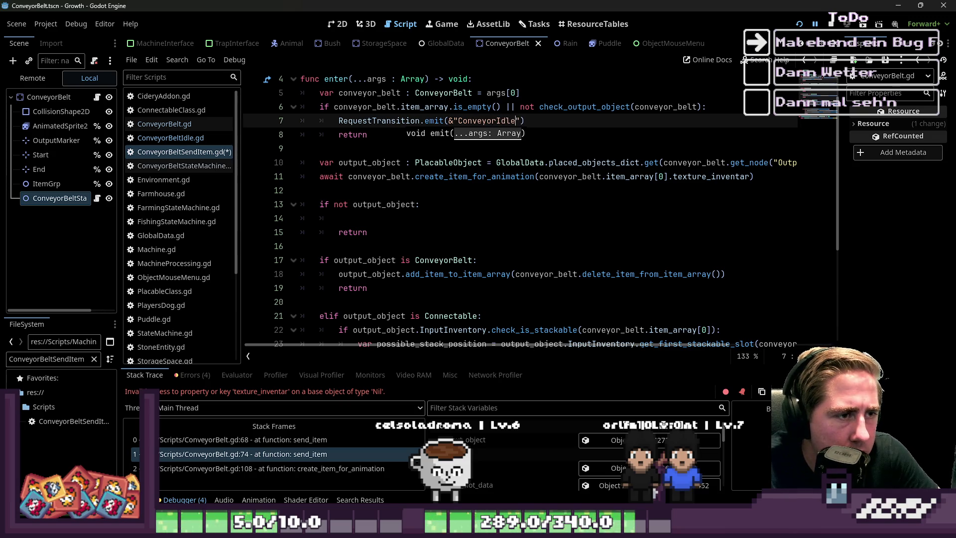
# Copy the emit line into the output_object check, renaming the state to ConveyorWaiting.
pyautogui.moveTo(525, 121); pyautogui.dragTo(301, 121)
pyautogui.hotkey('ctrl', 'c')
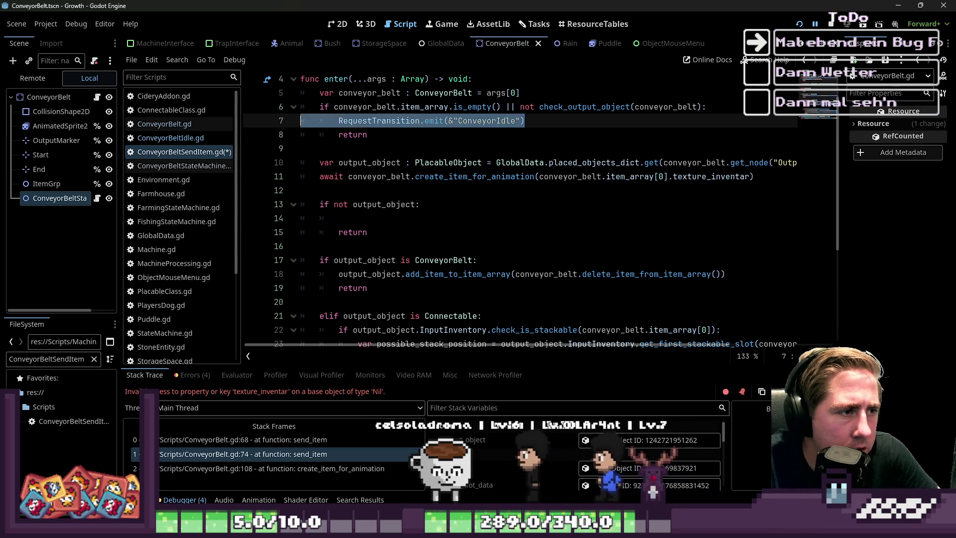
pyautogui.press('Down')
pyautogui.press('Down')
pyautogui.press('Down')
pyautogui.press('Down')
pyautogui.hotkey('ctrl', 'v')
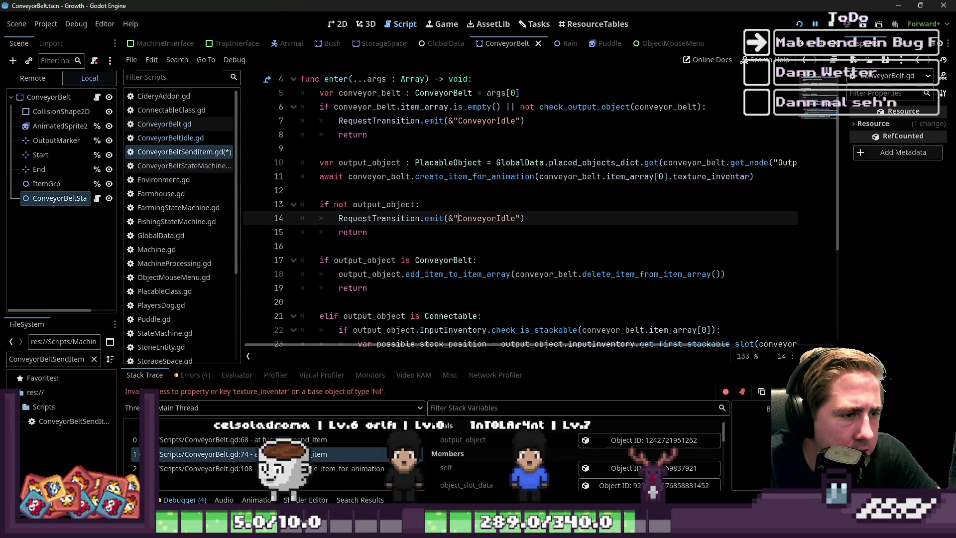
pyautogui.hotkey('ctrl', 'shift', 'Right')
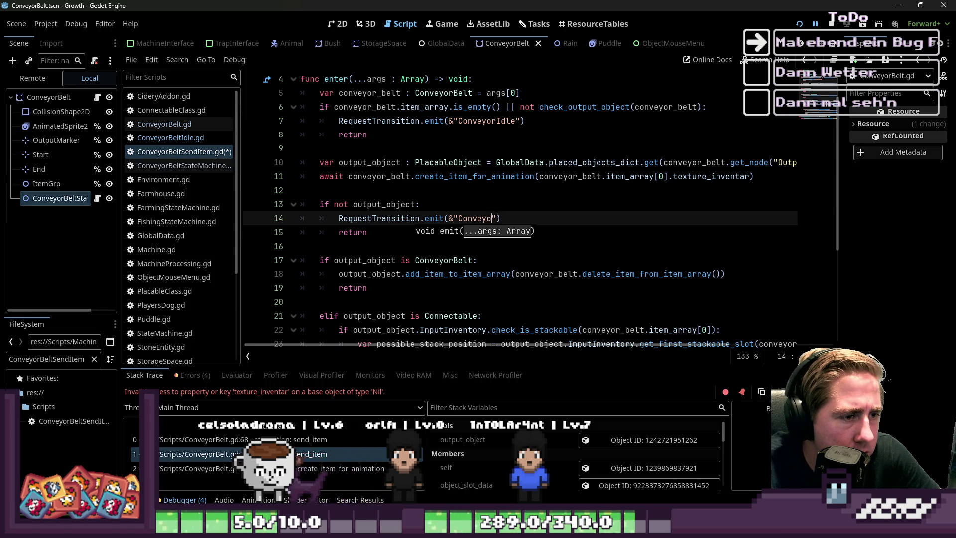
pyautogui.write('rWaiting')
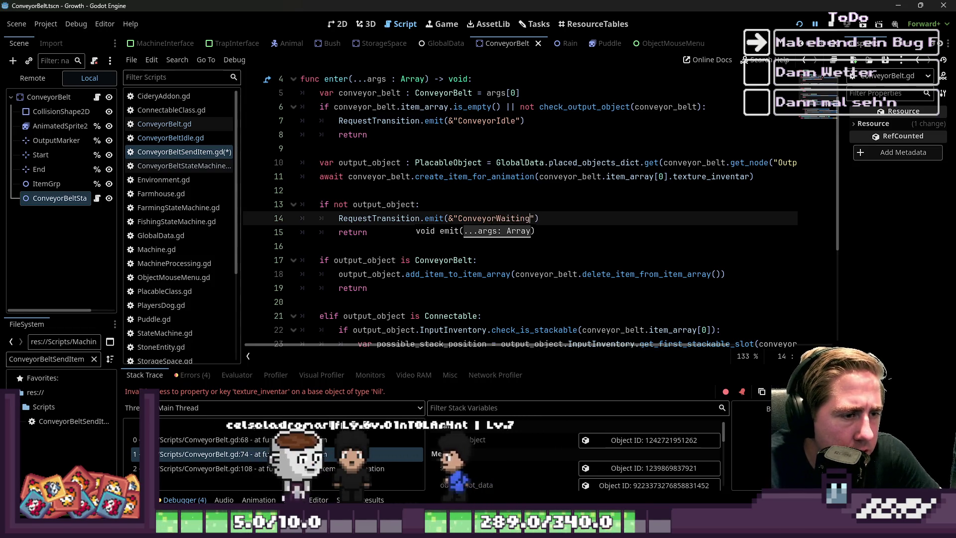
# Move check_output_object(conveyor_belt) out of the first if condition into its own if block.
pyautogui.press('Up')
pyautogui.press('Up')
pyautogui.press('Up')
pyautogui.press('Up')
pyautogui.press('Up')
pyautogui.press('Up')
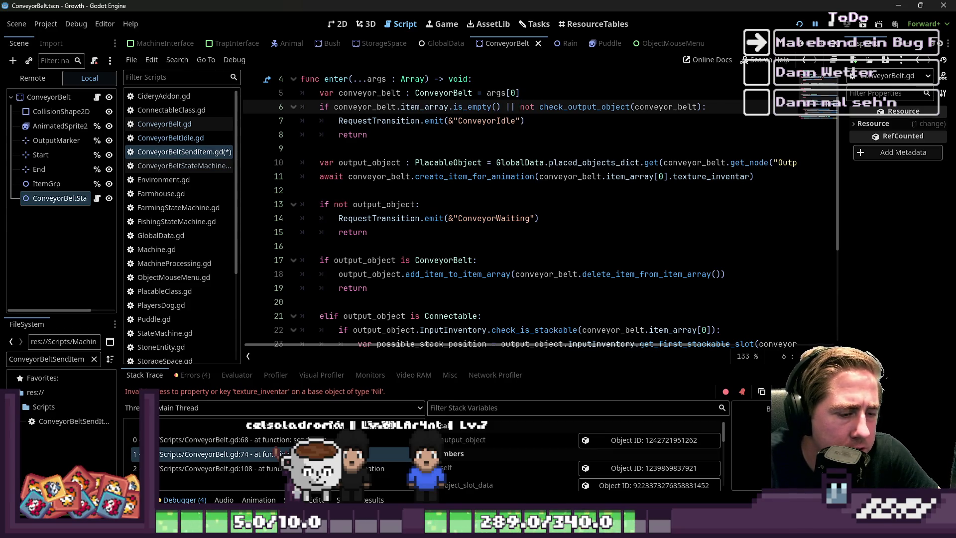
pyautogui.hotkey('ctrl', 'shift', 'Right')
pyautogui.hotkey('ctrl', 'shift', 'Right')
pyautogui.hotkey('ctrl', 'shift', 'Right')
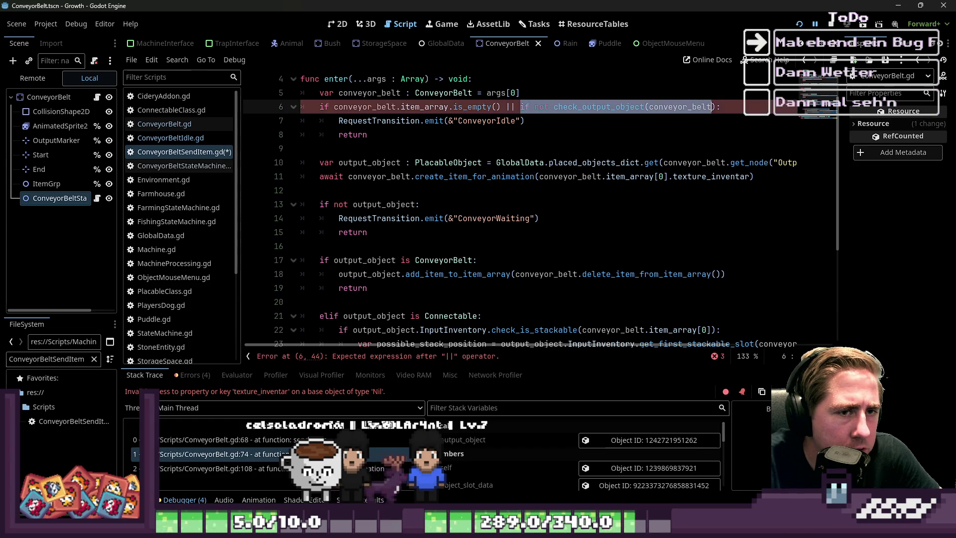
pyautogui.press('BackSpace')
pyautogui.press('BackSpace')
pyautogui.press('BackSpace')
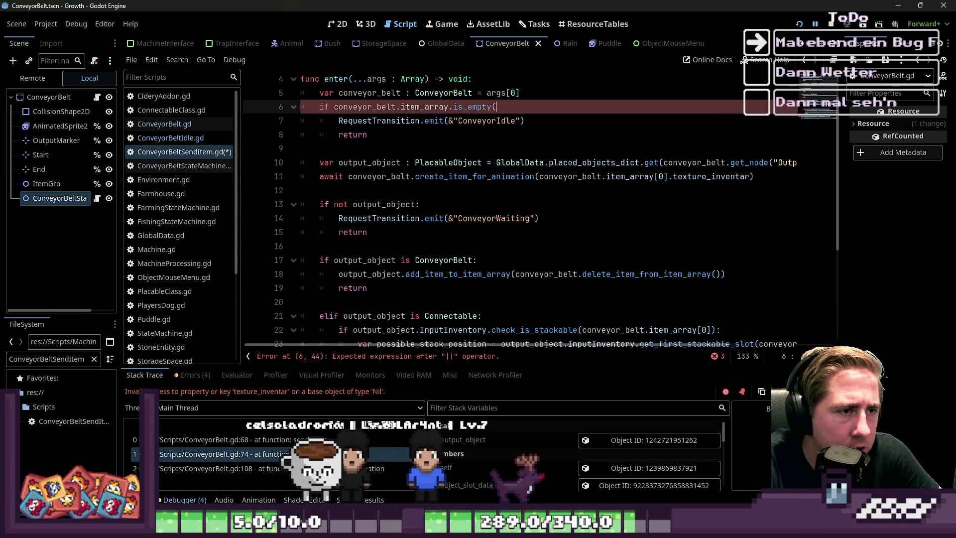
pyautogui.write('):')
pyautogui.press('Down')
pyautogui.press('Down')
pyautogui.press('Down')
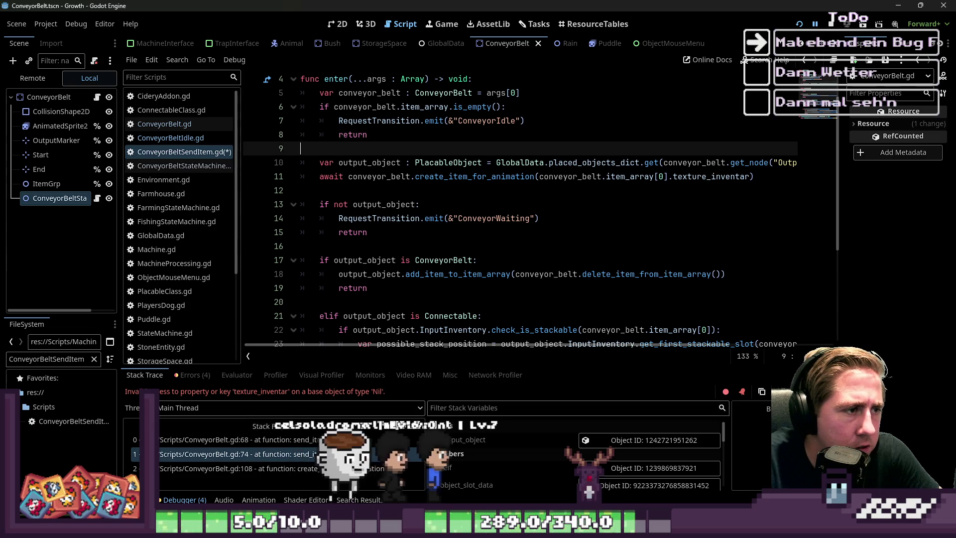
pyautogui.press('Return')
pyautogui.press('Return')
pyautogui.press('Up')
pyautogui.write('if not check_output_object(conveyor_belt):')
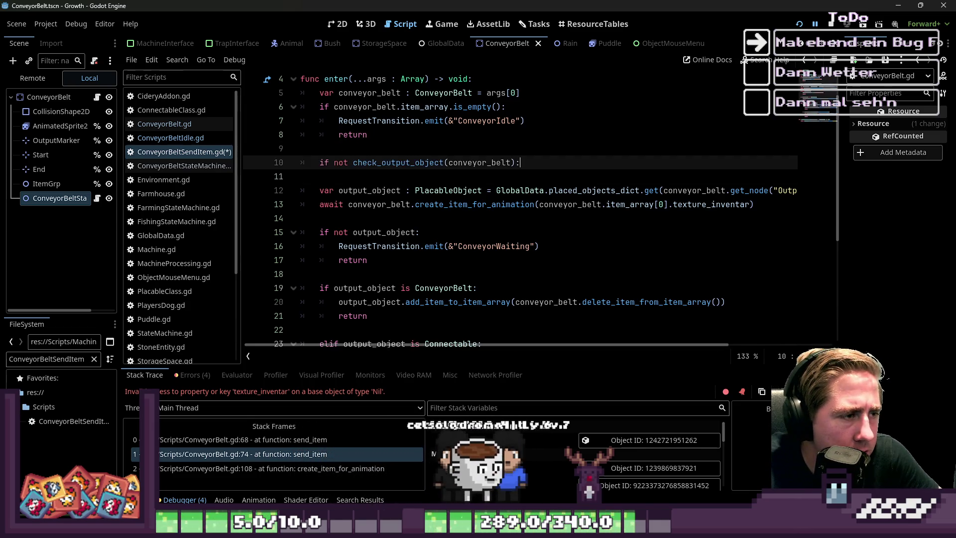
pyautogui.press('Return')
# Copy the ConveyorWaiting emit and return lines into the new check_output_object block.
pyautogui.press('Up')
pyautogui.press('Up')
pyautogui.press('Up')
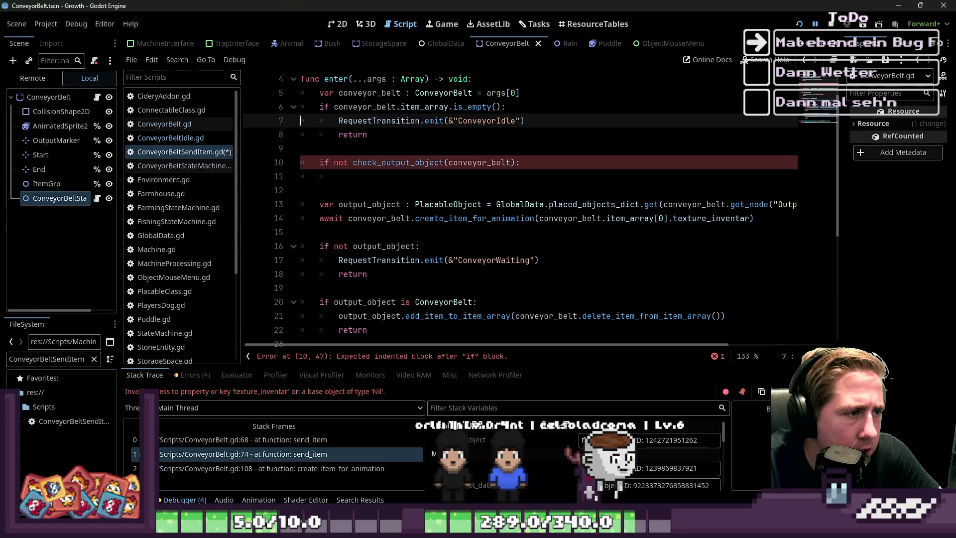
pyautogui.press('Down')
pyautogui.press('Down')
pyautogui.press('Down')
pyautogui.press('Down')
pyautogui.press('Up')
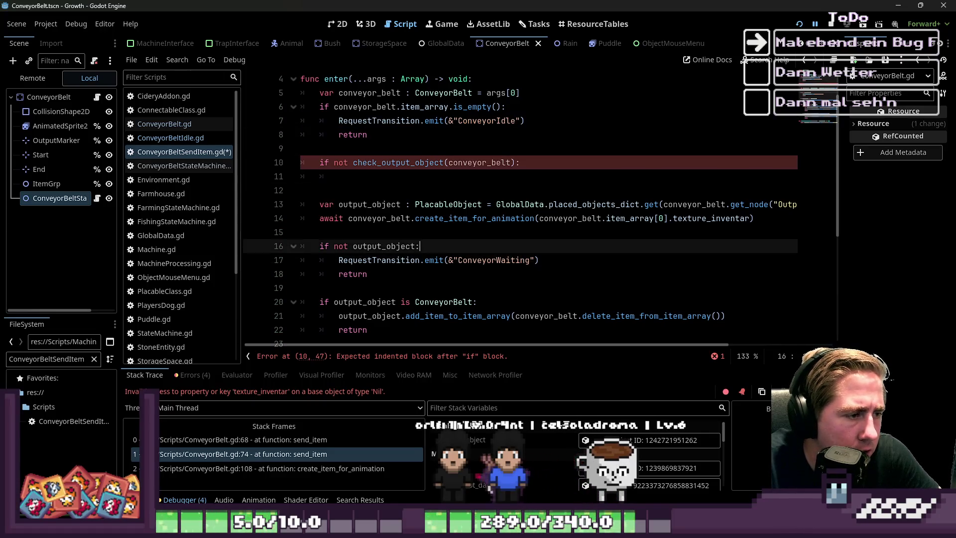
pyautogui.press('Down')
pyautogui.press('Home')
pyautogui.press('Home')
pyautogui.hotkey('shift', 'Down')
pyautogui.press('Up')
pyautogui.press('Up')
pyautogui.press('Up')
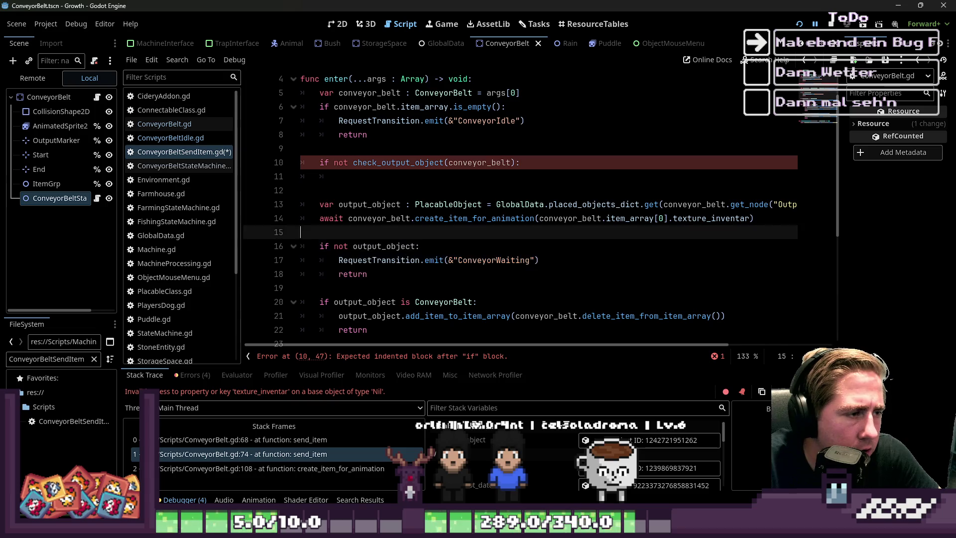
pyautogui.write('RequestTransition.emit(&"ConveyorWaiting") \t\treturn')
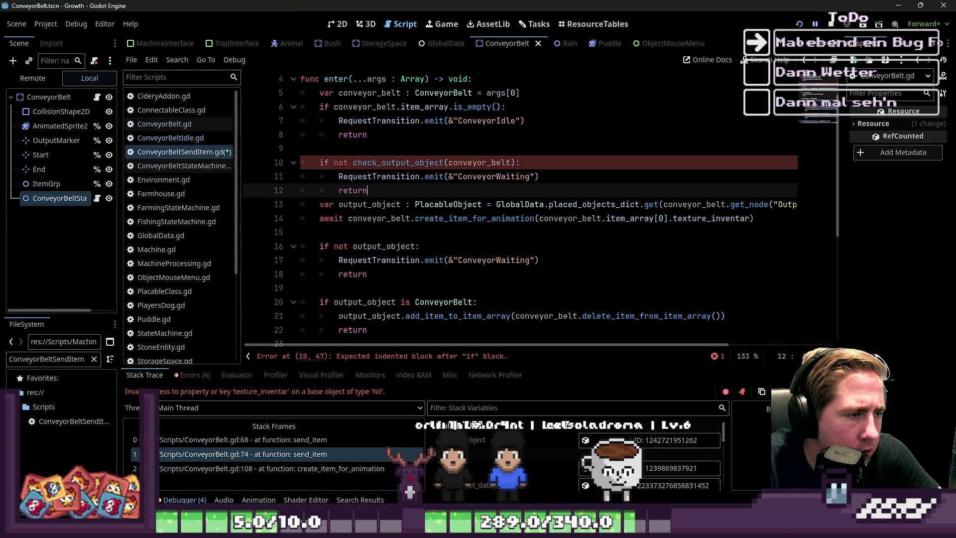
pyautogui.press('Down')
pyautogui.press('Down')
pyautogui.press('Down')
# Add a blank line after the new check_output_object block.
pyautogui.press('Up')
pyautogui.press('Up')
pyautogui.press('Up')
pyautogui.press('Up')
pyautogui.press('Up')
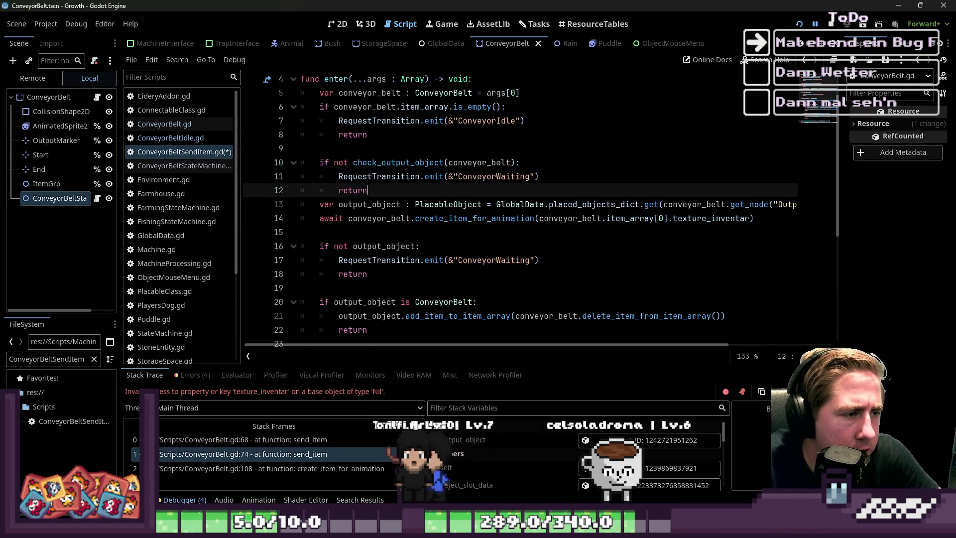
pyautogui.press('End')
pyautogui.press('Return')
pyautogui.press('Down')
pyautogui.press('Down')
pyautogui.press('Down')
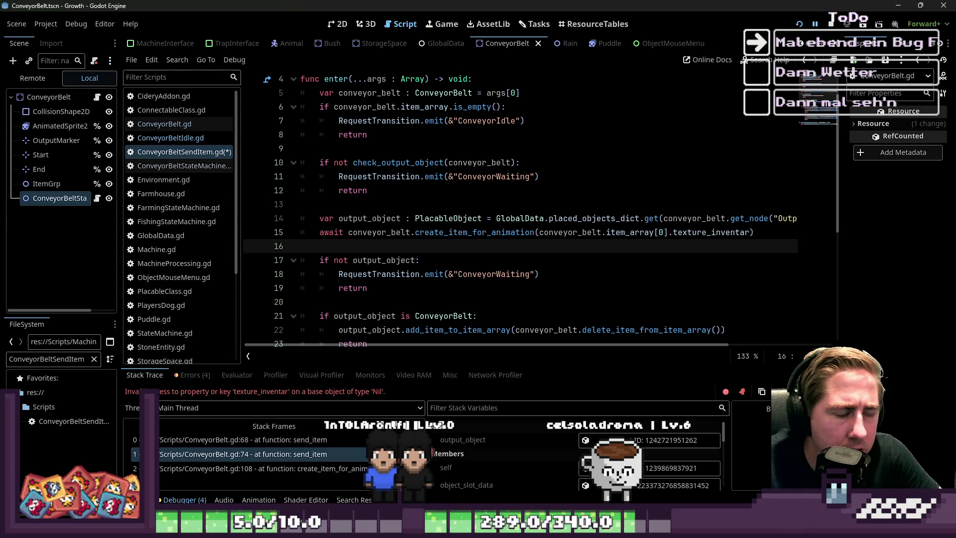
pyautogui.scroll(-1, 414, 212)
# Delete the return statement in the ConveyorBelt branch.
pyautogui.doubleClick(399, 222)
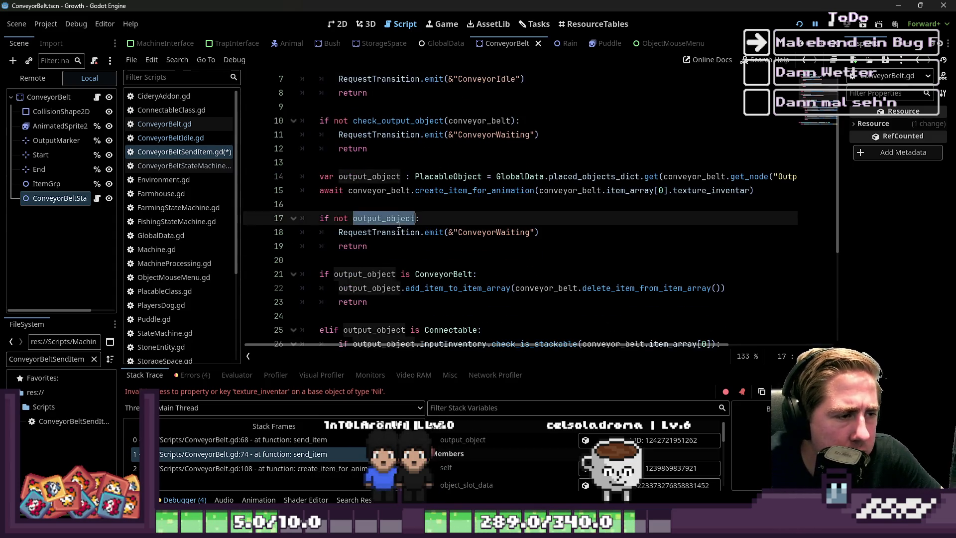
pyautogui.click(414, 242)
pyautogui.scroll(-1, 414, 242)
pyautogui.click(390, 232)
pyautogui.scroll(-2, 390, 235)
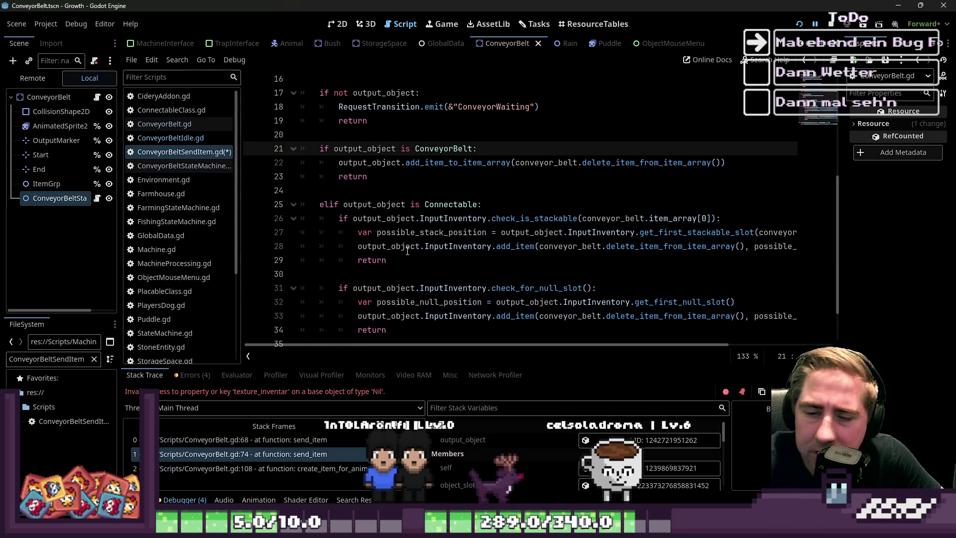
pyautogui.scroll(1, 399, 188)
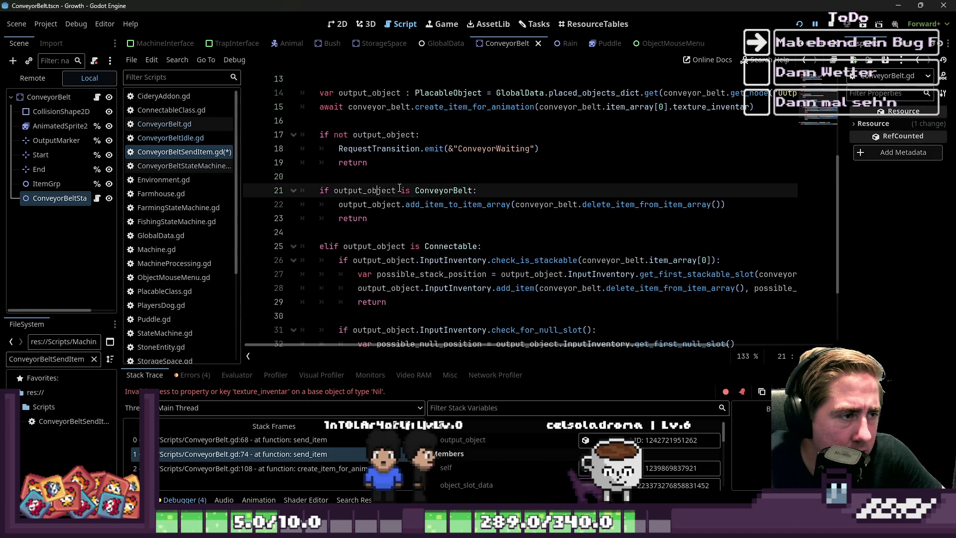
pyautogui.click(445, 214)
pyautogui.moveTo(761, 213); pyautogui.dragTo(242, 223)
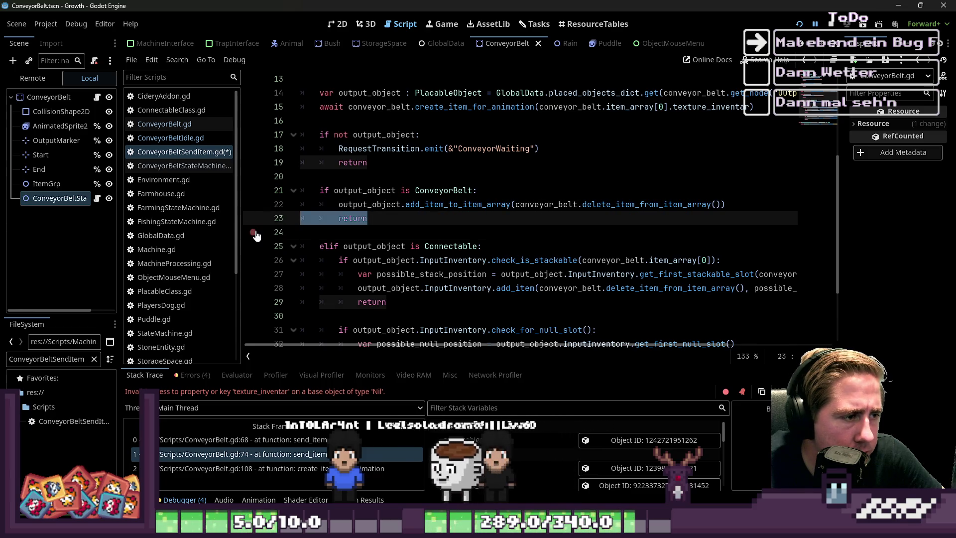
pyautogui.press('BackSpace')
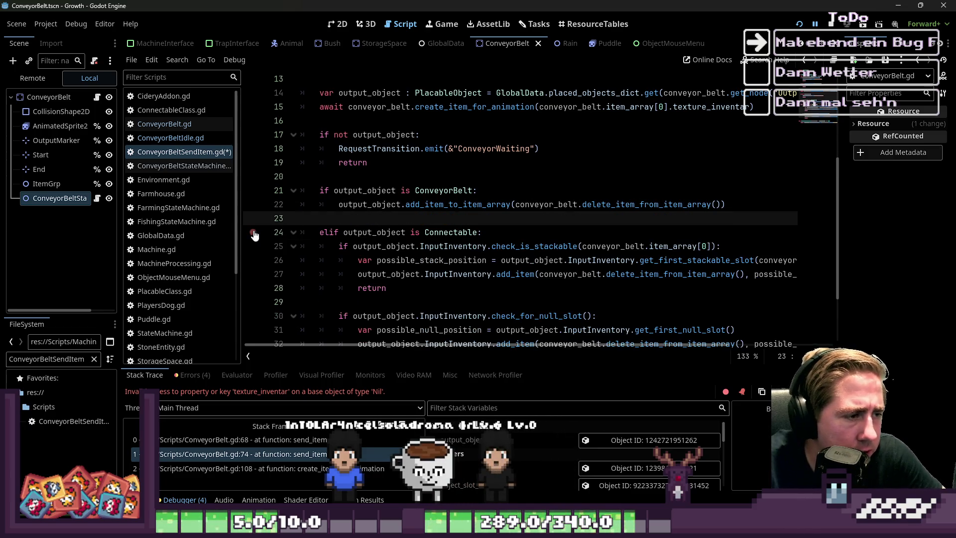
# Turn the null-slot if on line 30 into an elif.
pyautogui.scroll(-1, 418, 231)
pyautogui.click(387, 247)
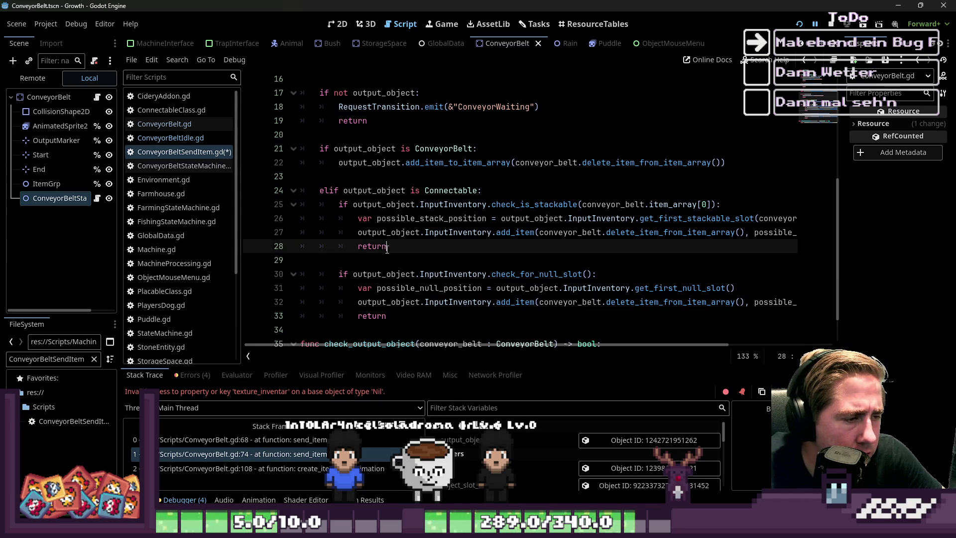
pyautogui.moveTo(360, 246); pyautogui.dragTo(266, 253)
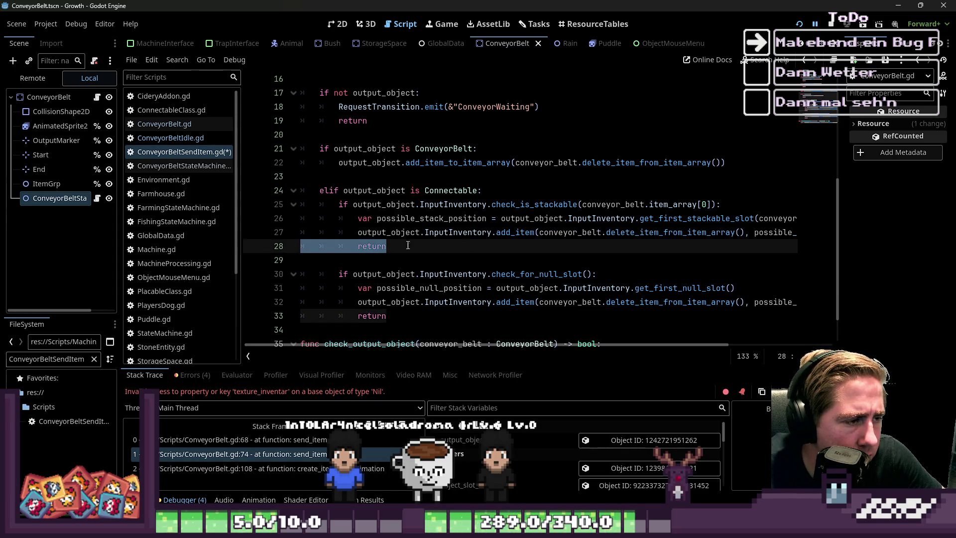
pyautogui.scroll(-1, 469, 241)
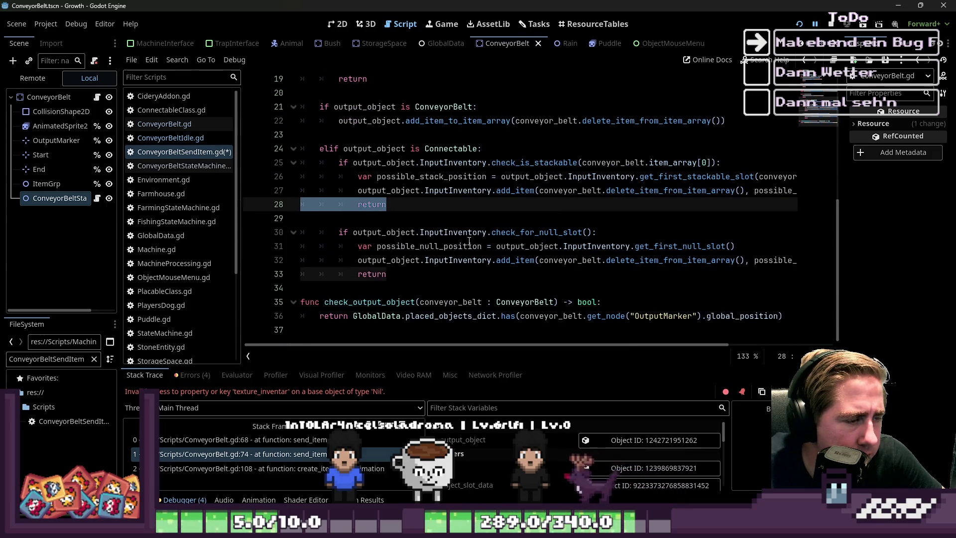
pyautogui.click(338, 233)
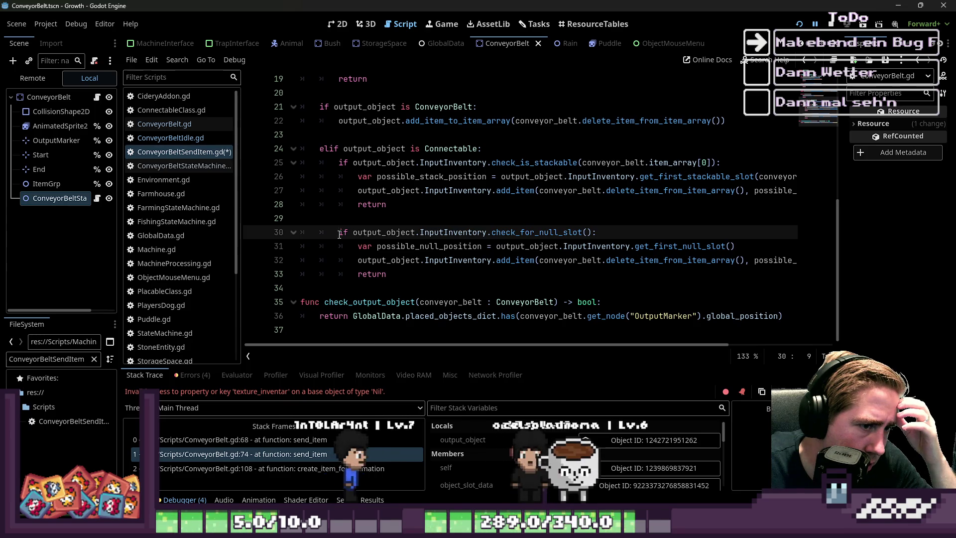
pyautogui.write('el')
# Delete the returns after both add_item calls in the Connectable branch.
pyautogui.press('Escape')
pyautogui.press('Up')
pyautogui.press('Up')
pyautogui.press('End')
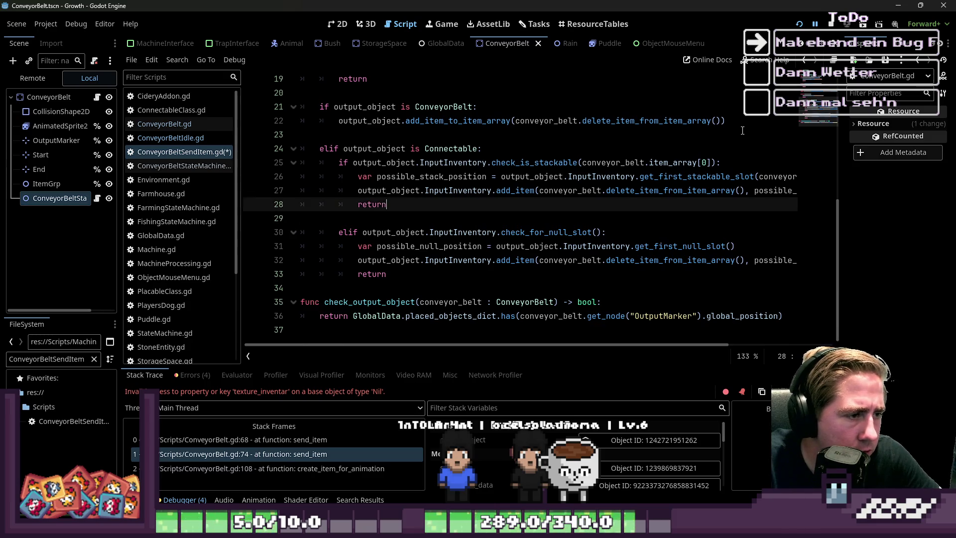
pyautogui.press('BackSpace')
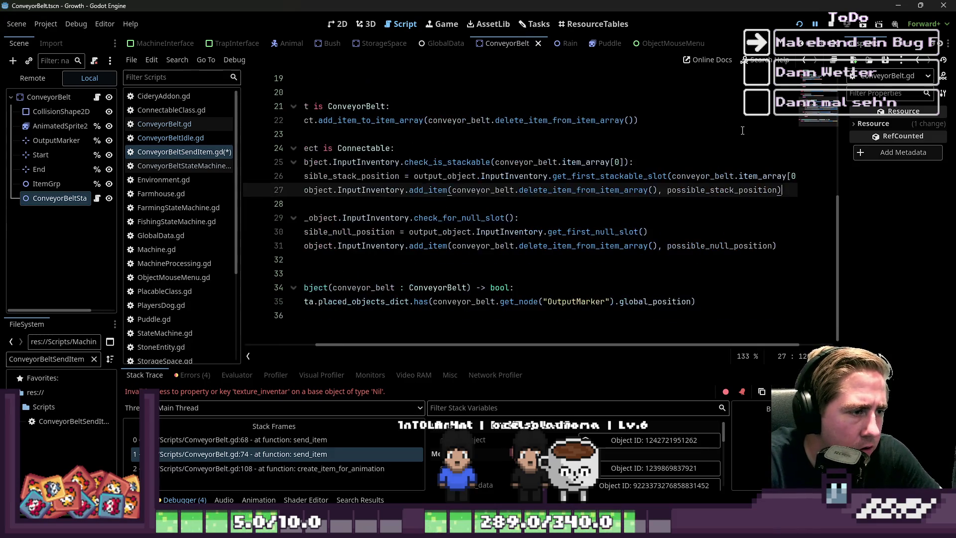
pyautogui.press('Down')
pyautogui.press('Down')
pyautogui.press('Down')
pyautogui.hotkey('shift', 'Home')
pyautogui.press('BackSpace')
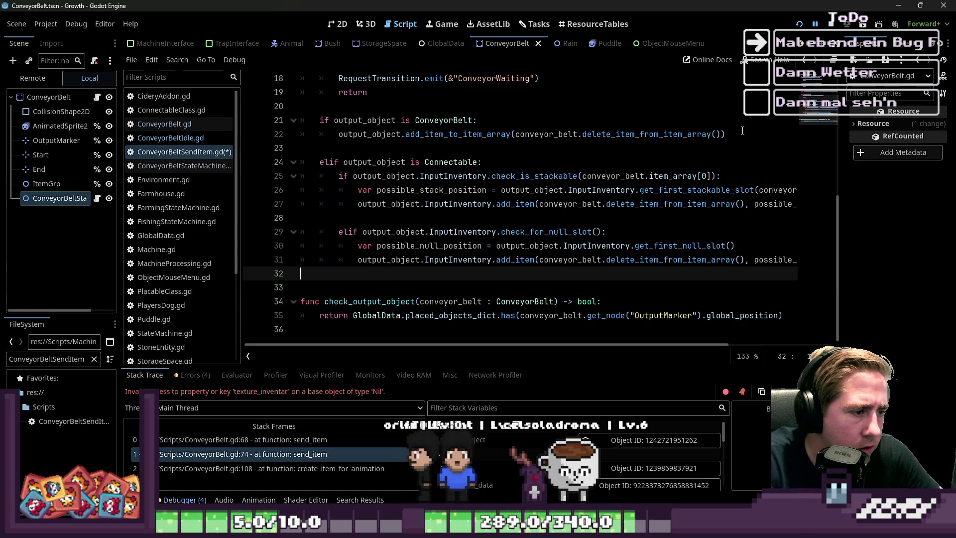
# Select the empty-belt and output-object checks on lines 6–12.
pyautogui.scroll(1, 400, 131)
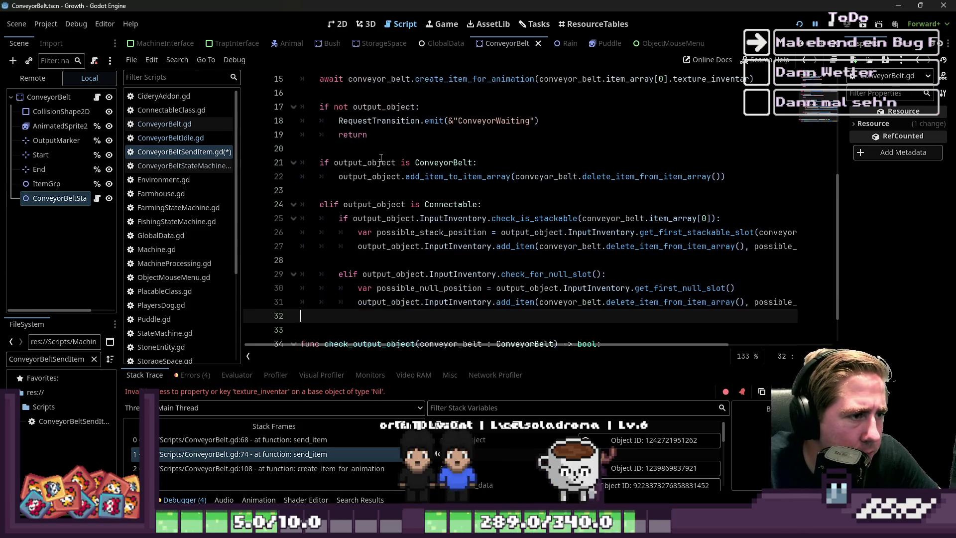
pyautogui.click(416, 188)
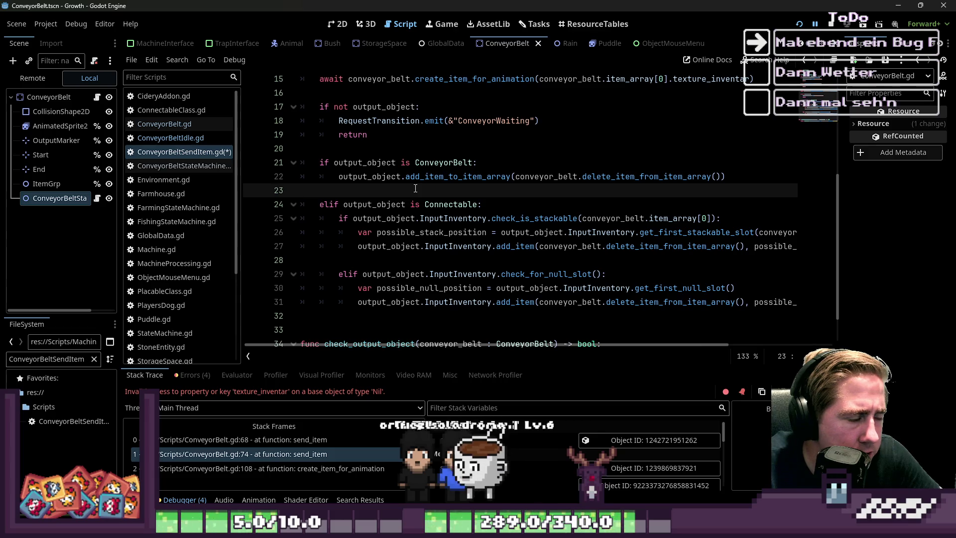
pyautogui.scroll(-1, 415, 188)
pyautogui.click(344, 162)
pyautogui.click(351, 289)
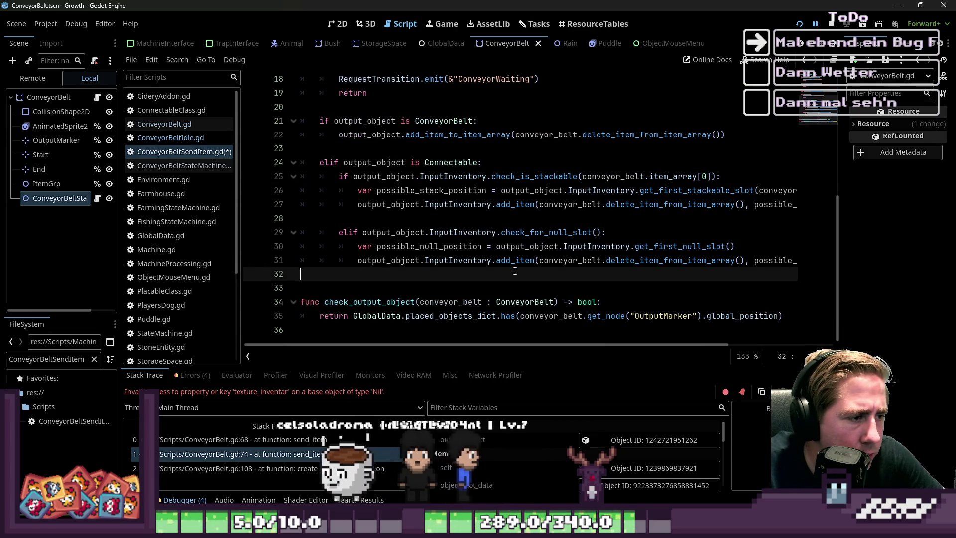
pyautogui.scroll(5, 361, 144)
pyautogui.moveTo(371, 205)
pyautogui.mouseDown()
pyautogui.moveTo(299, 136)
pyautogui.moveTo(223, 124)
pyautogui.mouseUp()
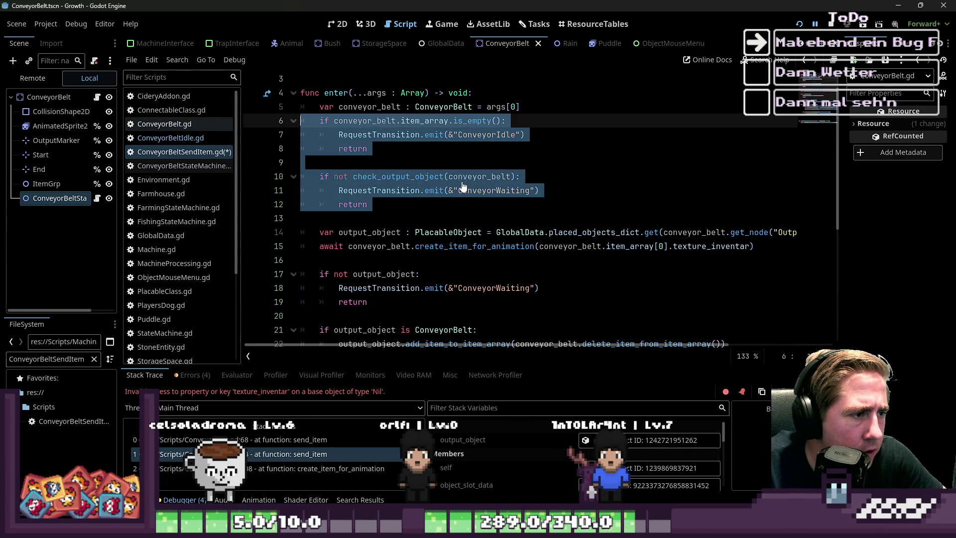
# Paste the copied checks onto blank line 33 below the Connectable branch.
pyautogui.scroll(-5, 463, 187)
pyautogui.click(331, 274)
pyautogui.write('if conveyor_belt.item_array.is_empty(): \t\tRequestTransition.emit(&"ConveyorIdle") \t\treturn  \tif not check_output_object(conveyor_belt): \t\tRequestTransition.emit(&"ConveyorWaiting") \t\treturn')
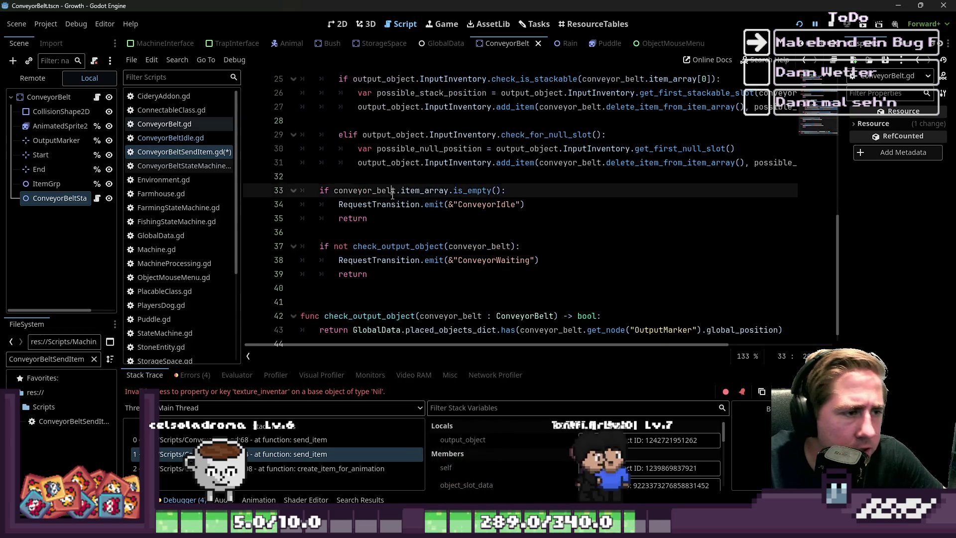
pyautogui.doubleClick(424, 192)
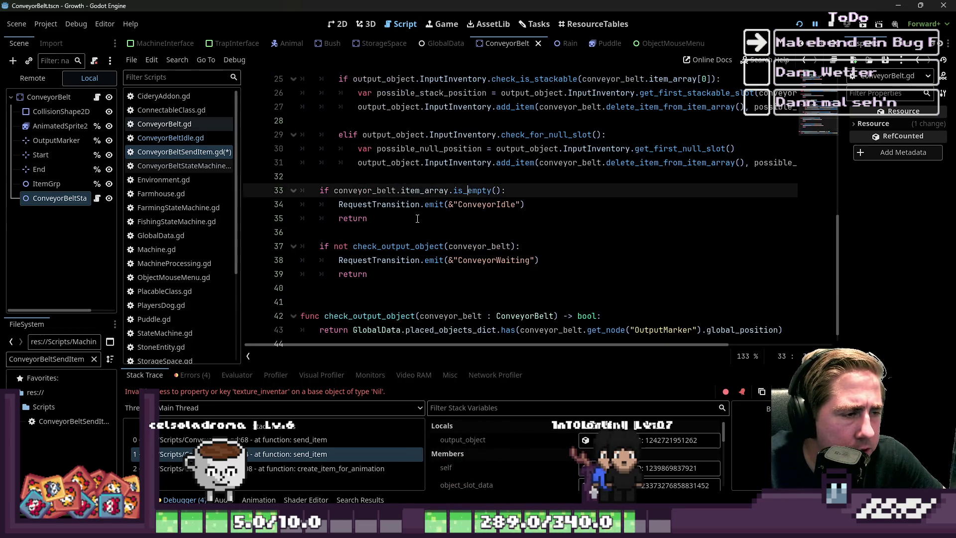
pyautogui.scroll(1, 420, 217)
# Add an else: block after the pasted ConveyorIdle return.
pyautogui.click(371, 223)
pyautogui.press('Down')
pyautogui.press('Down')
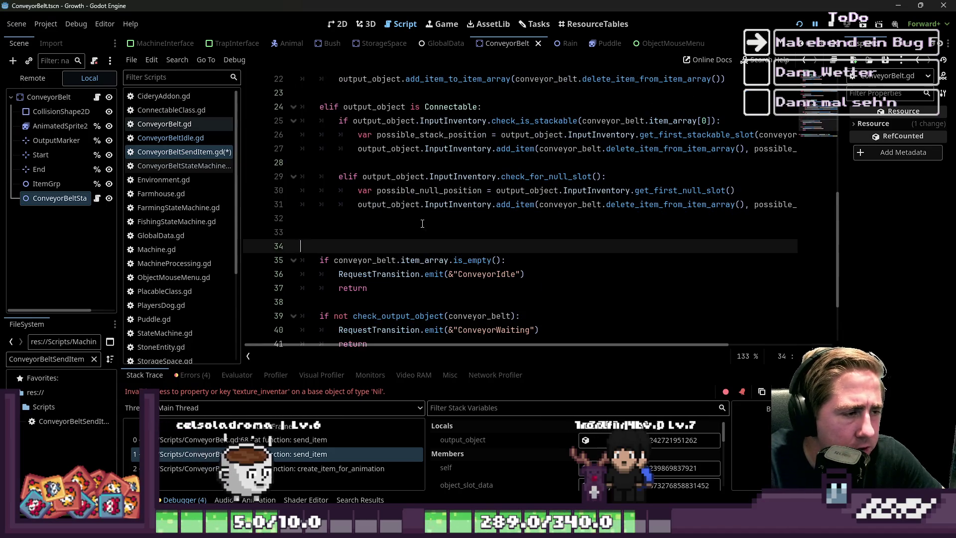
pyautogui.press('Up')
pyautogui.press('Down')
pyautogui.press('Down')
pyautogui.press('Down')
pyautogui.press('Up')
pyautogui.press('Up')
pyautogui.press('Up')
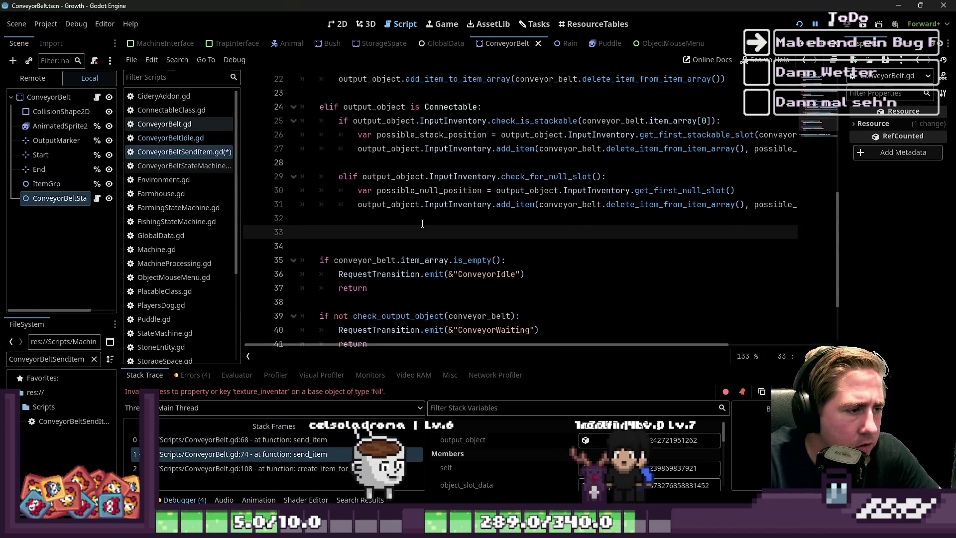
pyautogui.press('Return')
pyautogui.press('Return')
pyautogui.press('Up')
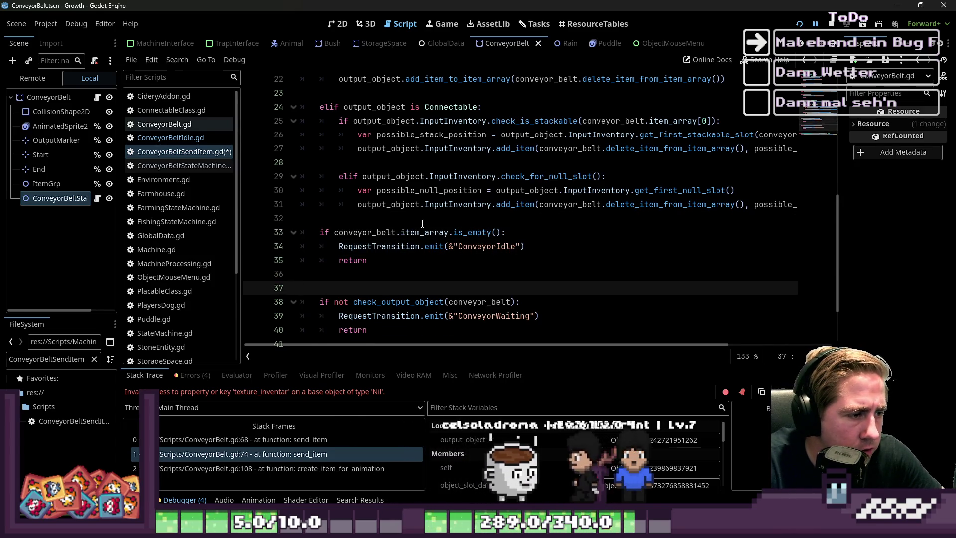
pyautogui.write('else:')
pyautogui.press('Return')
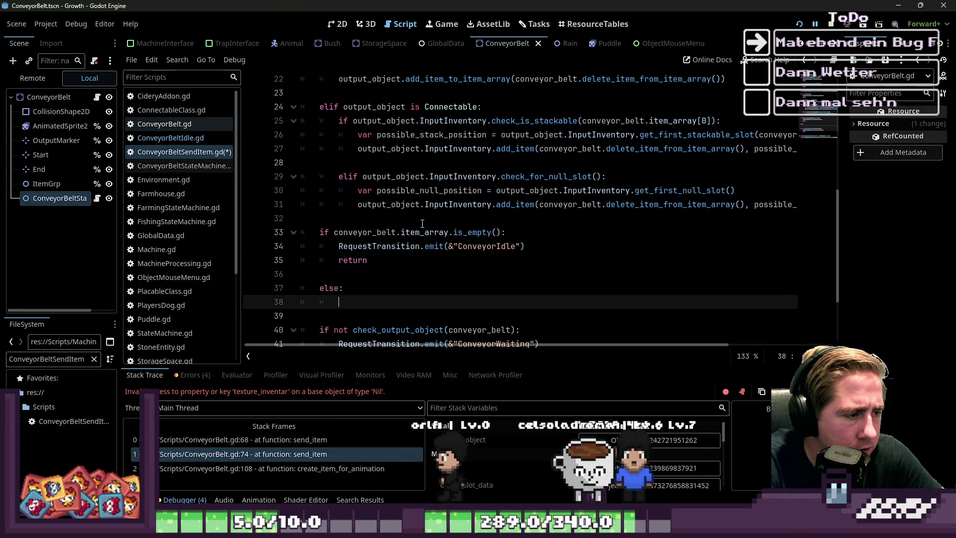
# Under else, paste the RequestTransition emit call and rename its state to ConveyorSendItem.
pyautogui.scroll(-1, 423, 224)
pyautogui.moveTo(525, 204); pyautogui.dragTo(304, 204)
pyautogui.hotkey('ctrl', 'c')
pyautogui.click(467, 261)
pyautogui.hotkey('ctrl', 'v')
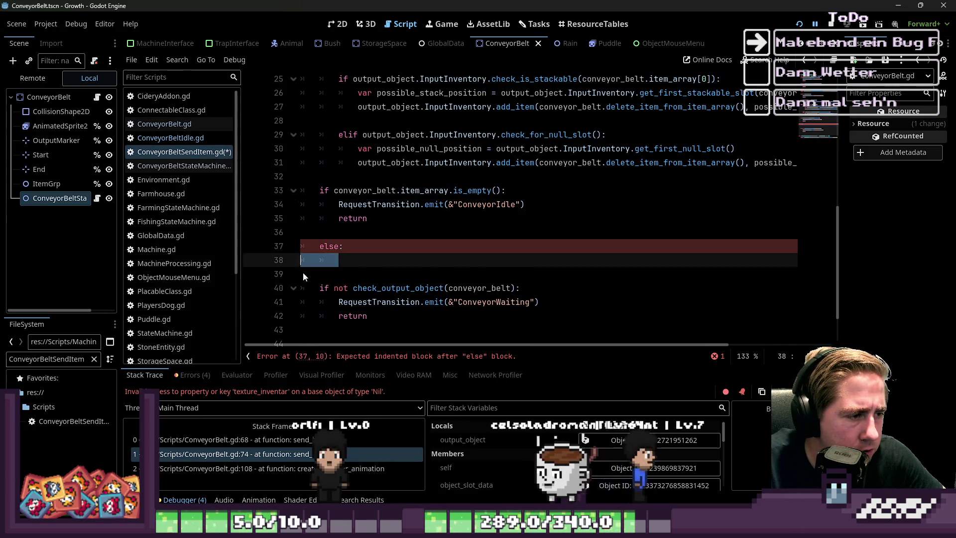
pyautogui.moveTo(507, 267); pyautogui.dragTo(496, 268)
pyautogui.write('SendItem')
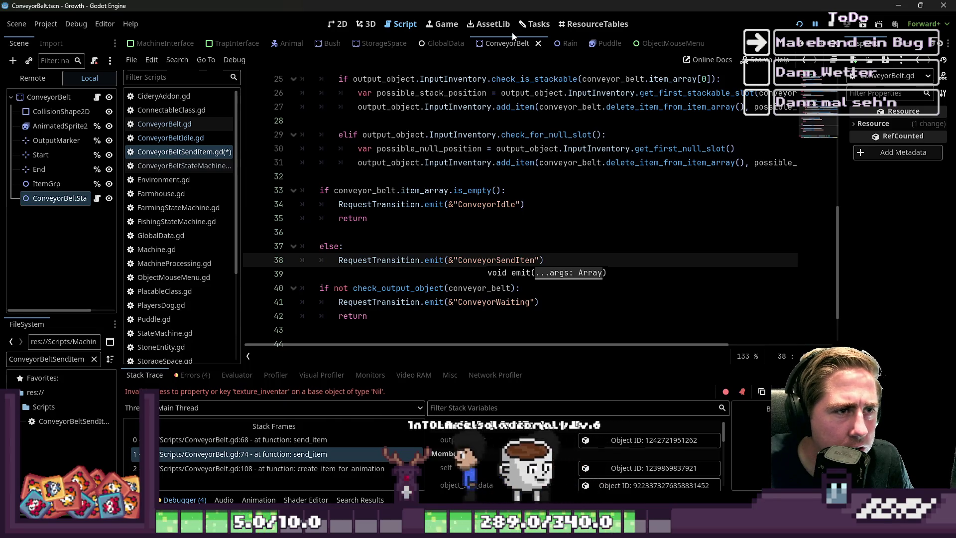
pyautogui.scroll(5, 507, 44)
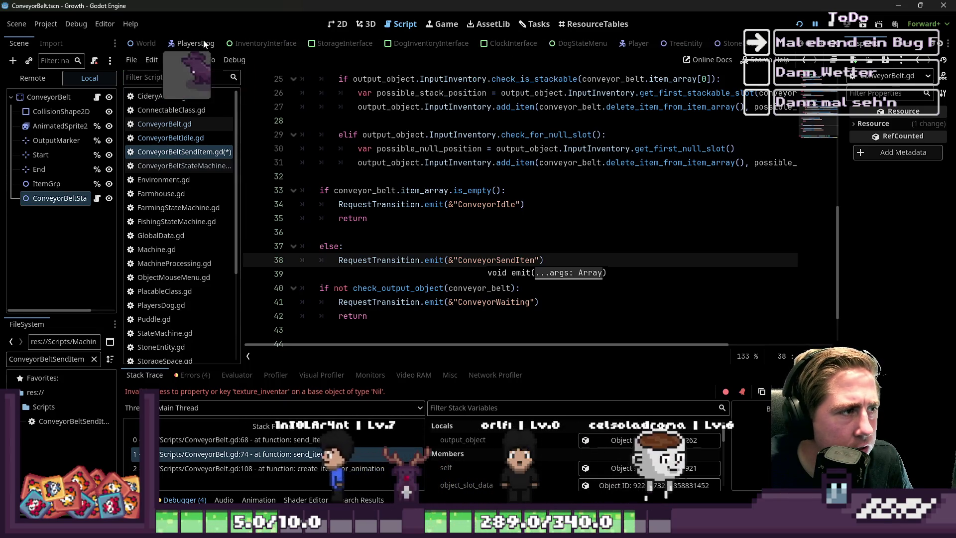
# Open the Player scene's AnimationTree graph in an enlarged bottom panel.
pyautogui.click(179, 44)
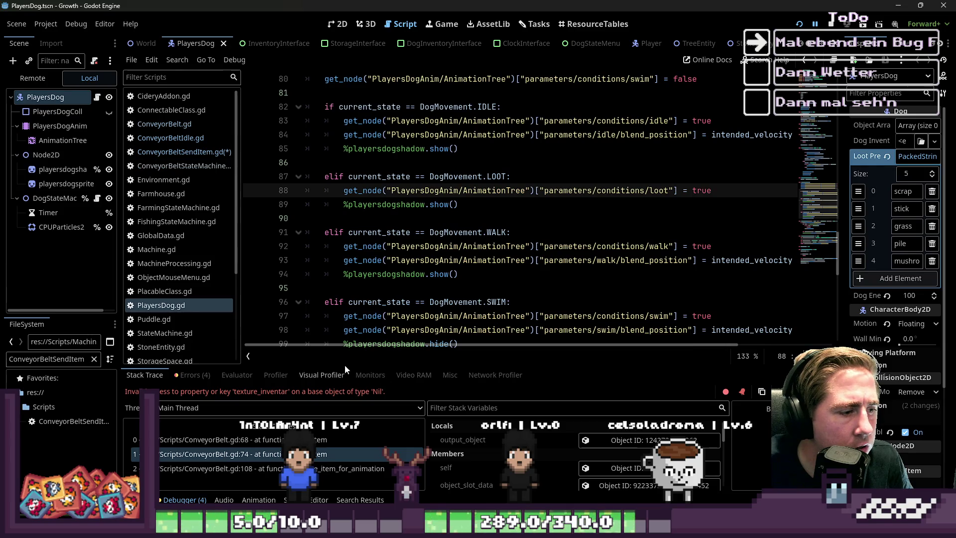
pyautogui.moveTo(356, 364)
pyautogui.mouseDown()
pyautogui.moveTo(410, 102)
pyautogui.moveTo(349, 249)
pyautogui.mouseUp()
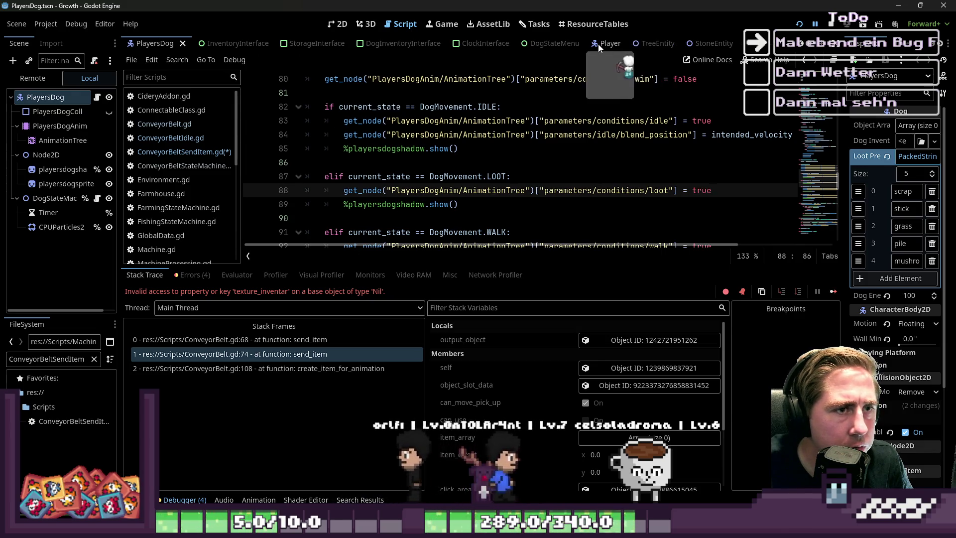
pyautogui.click(599, 43)
pyautogui.scroll(-3, 57, 174)
pyautogui.click(63, 259)
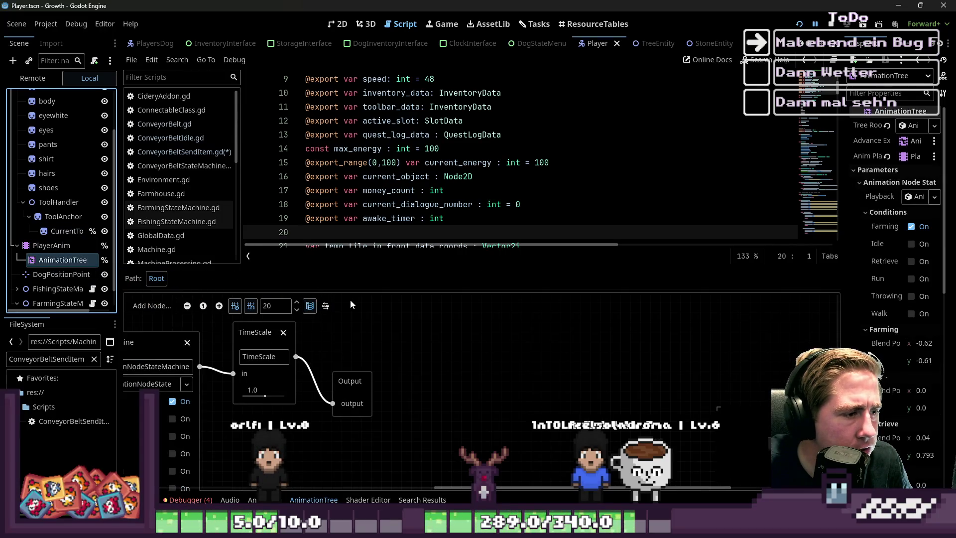
pyautogui.moveTo(204, 398)
pyautogui.mouseDown()
pyautogui.moveTo(222, 421)
pyautogui.moveTo(416, 358)
pyautogui.mouseUp()
pyautogui.scroll(-2, 414, 363)
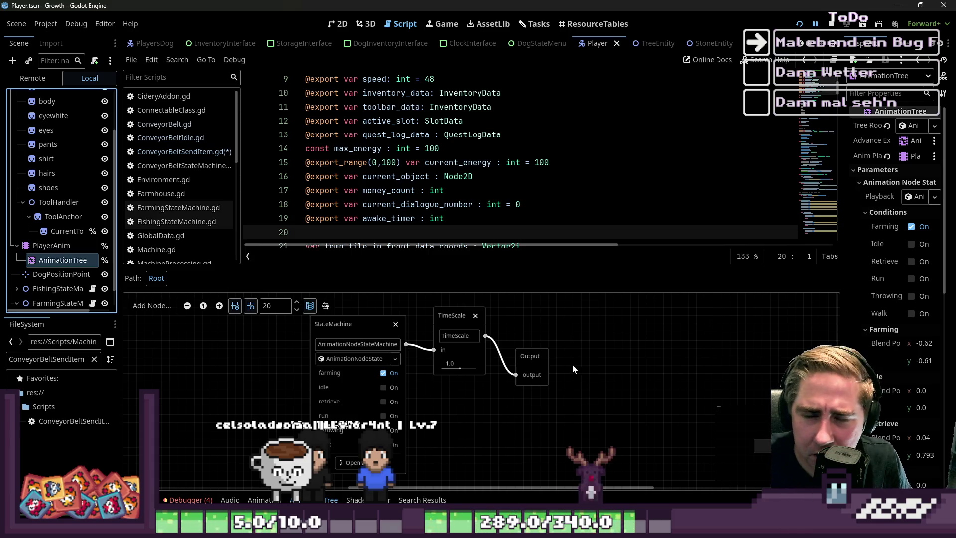
# Rearrange the TimeScale and Output nodes so they sit level side by side.
pyautogui.moveTo(547, 359); pyautogui.dragTo(604, 360)
pyautogui.moveTo(451, 316); pyautogui.dragTo(484, 315)
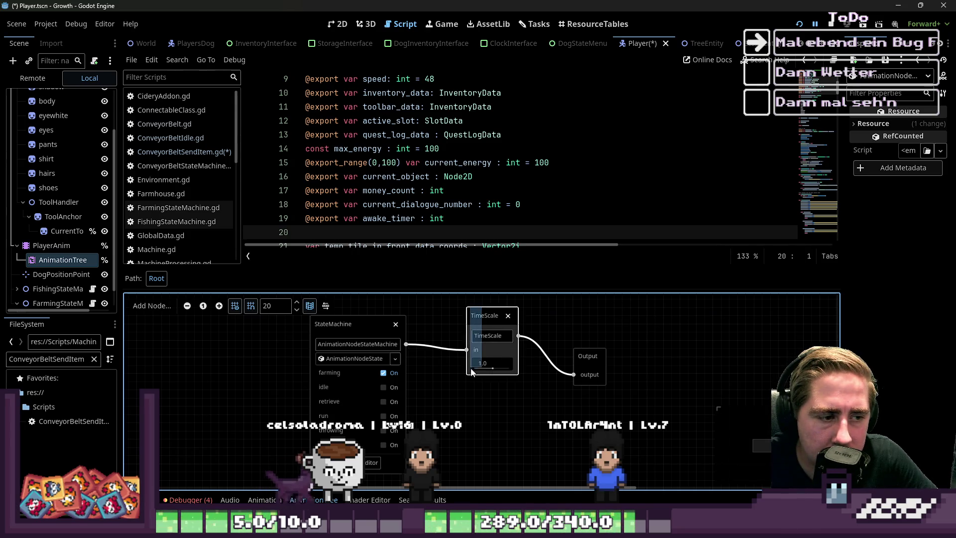
pyautogui.moveTo(477, 318)
pyautogui.mouseDown()
pyautogui.moveTo(486, 343)
pyautogui.moveTo(463, 338)
pyautogui.moveTo(480, 318)
pyautogui.moveTo(472, 319)
pyautogui.mouseUp()
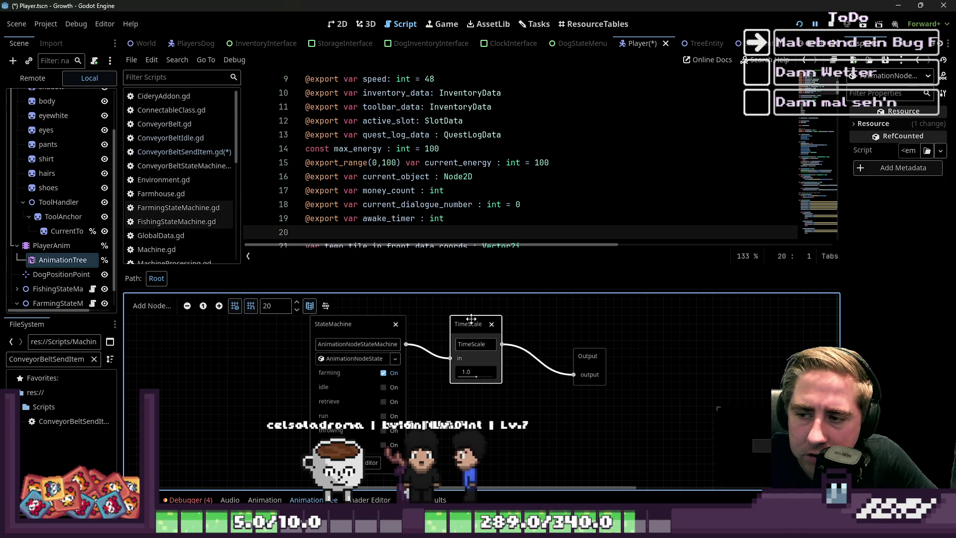
pyautogui.moveTo(600, 355); pyautogui.dragTo(559, 356)
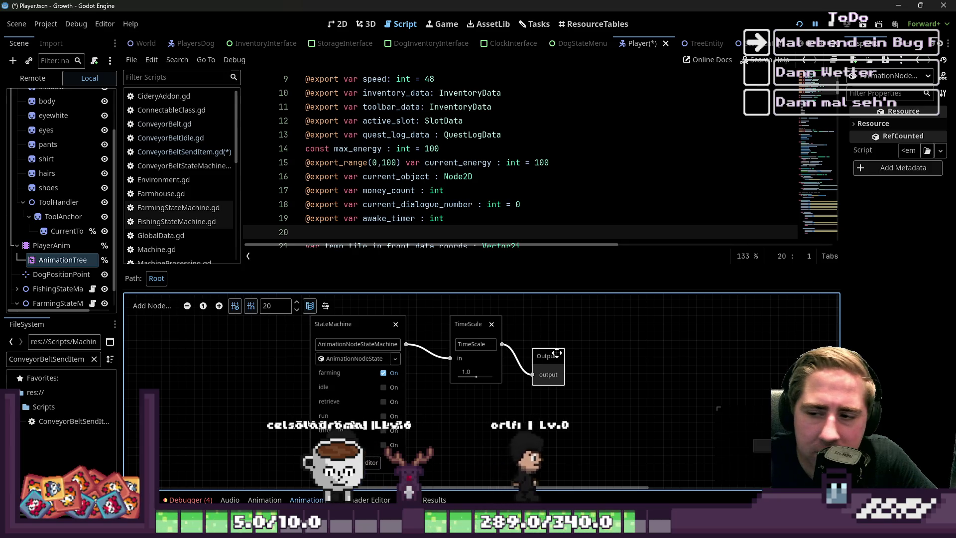
pyautogui.moveTo(479, 321); pyautogui.dragTo(462, 321)
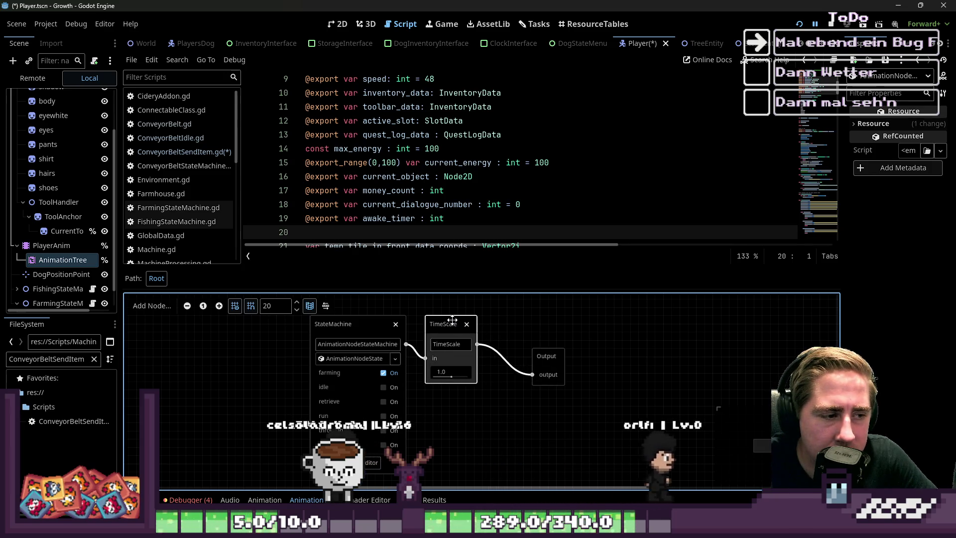
pyautogui.click(533, 352)
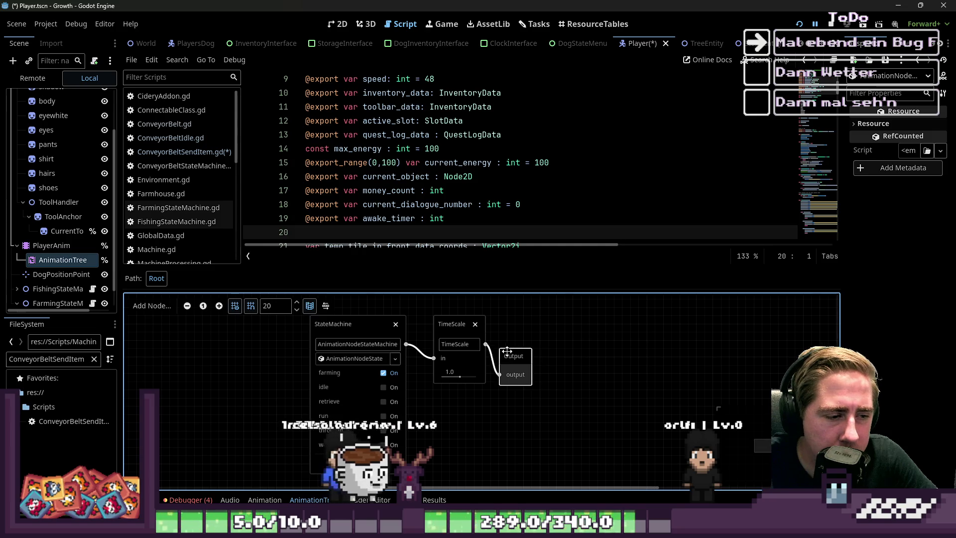
pyautogui.moveTo(533, 352)
pyautogui.mouseDown()
pyautogui.moveTo(535, 306)
pyautogui.moveTo(531, 361)
pyautogui.mouseUp()
pyautogui.scroll(-2, 439, 366)
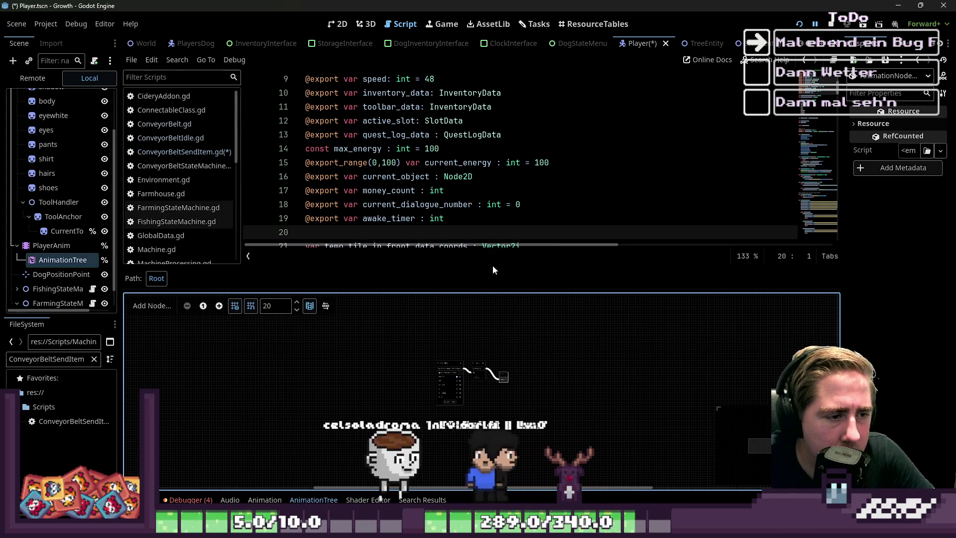
# Enlarge the code editor and open ConveyorBeltSendItem.gd to review its code.
pyautogui.moveTo(488, 268); pyautogui.dragTo(488, 338)
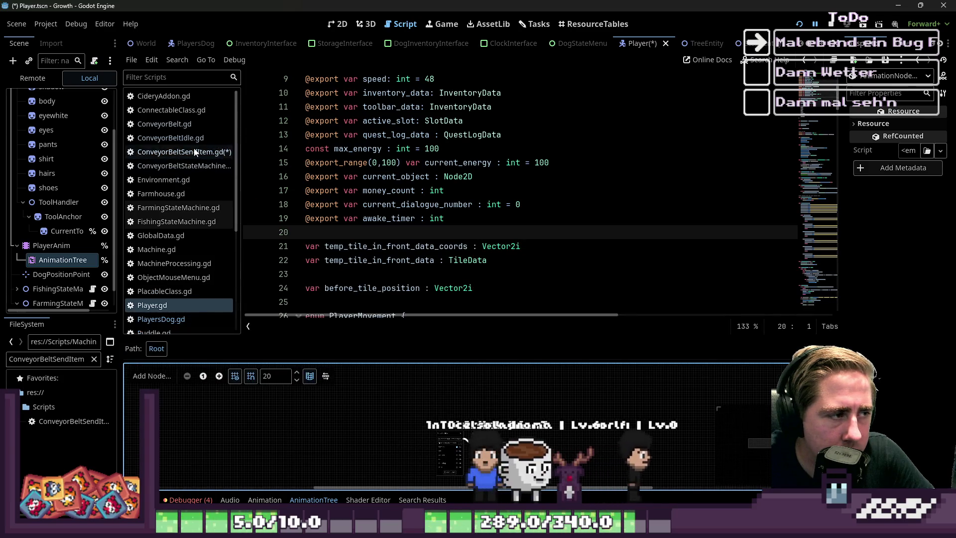
pyautogui.click(182, 152)
pyautogui.scroll(7, 378, 187)
pyautogui.moveTo(329, 162); pyautogui.dragTo(339, 302)
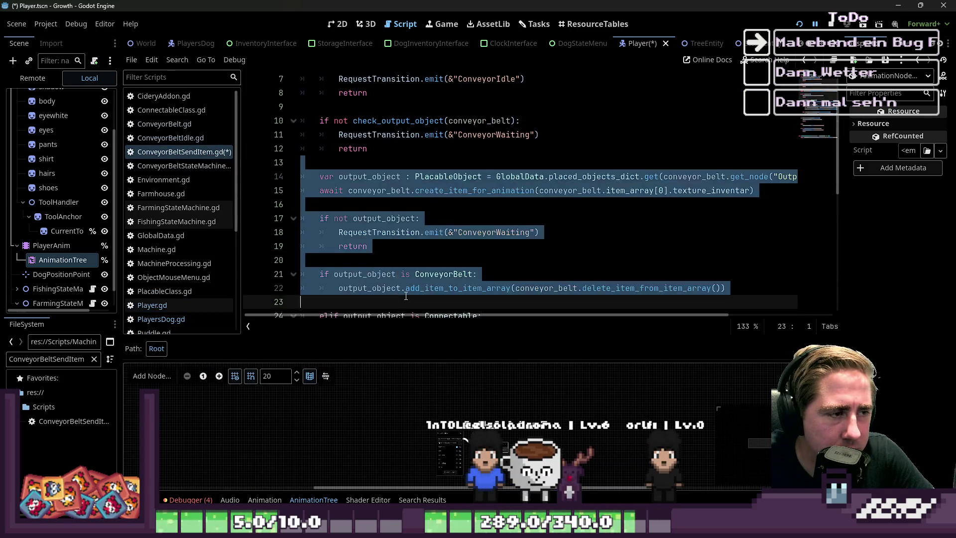
pyautogui.scroll(-5, 422, 258)
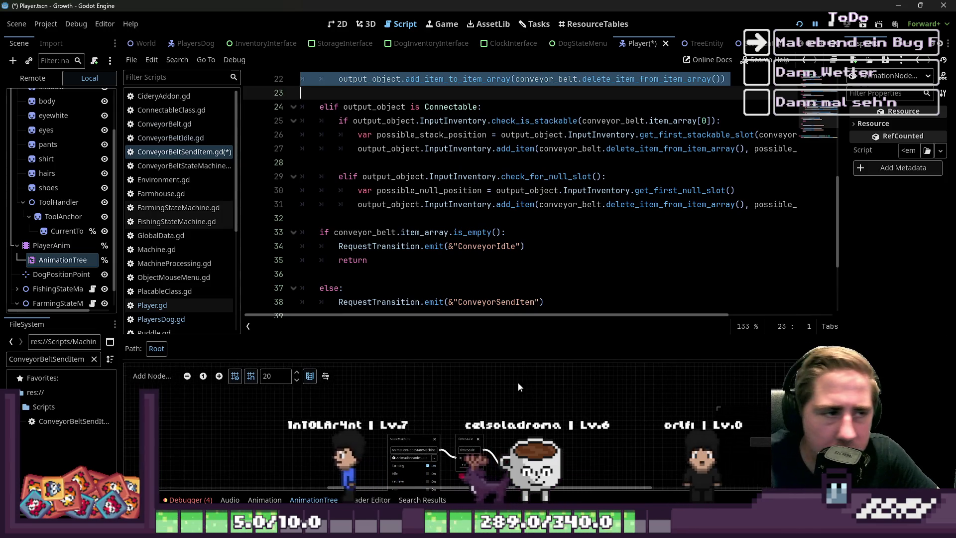
# Read through the rest of ConveyorBeltSendItem.gd, then save the scene and scripts.
pyautogui.click(462, 160)
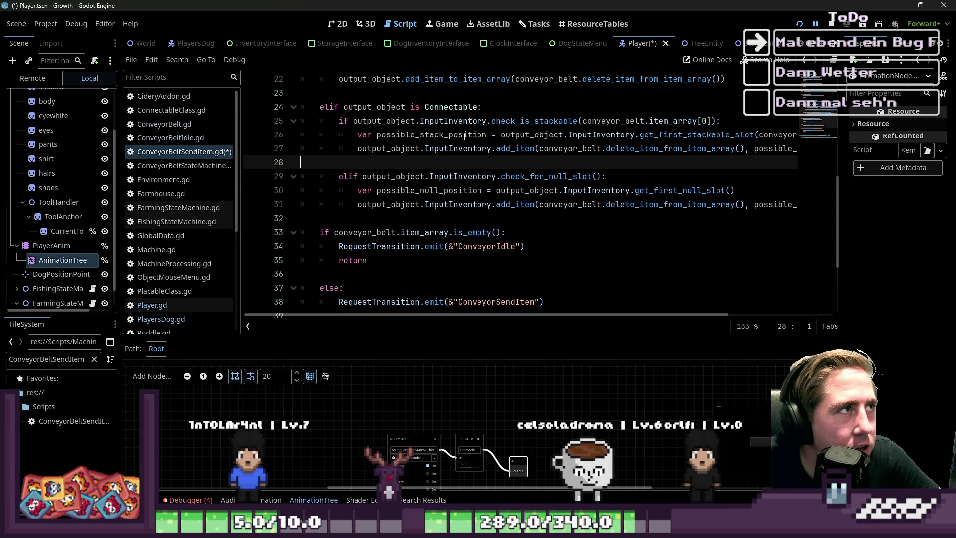
pyautogui.scroll(3, 464, 150)
pyautogui.scroll(-2, 476, 169)
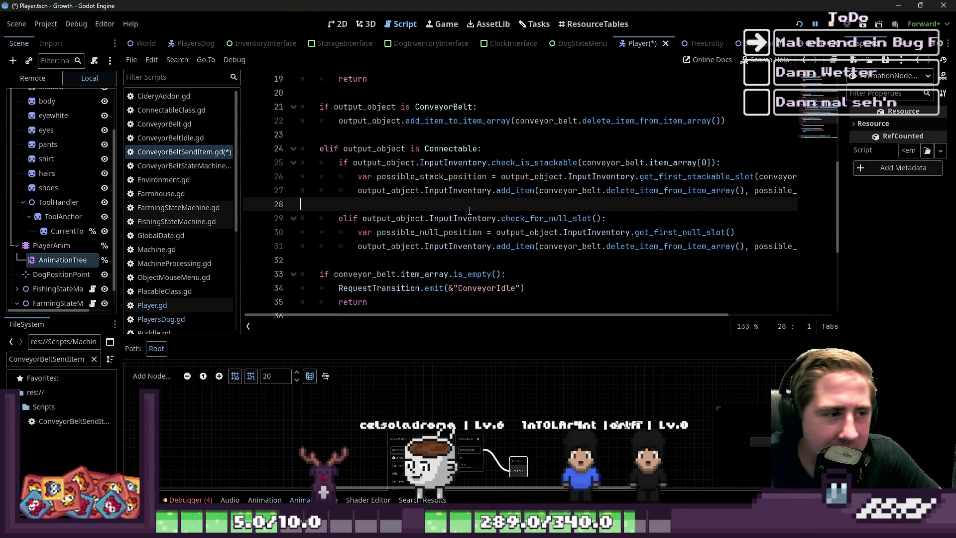
pyautogui.click(366, 260)
pyautogui.scroll(-5, 365, 260)
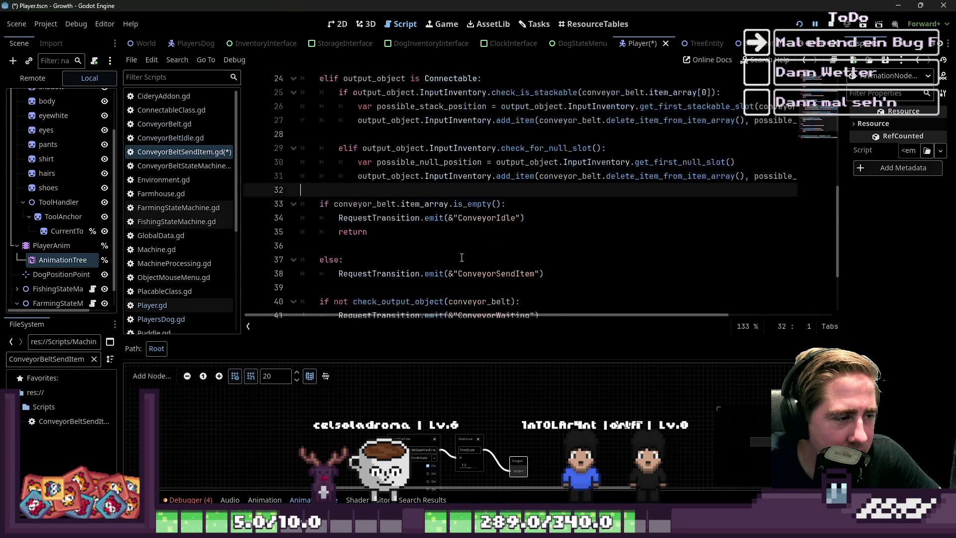
pyautogui.click(413, 198)
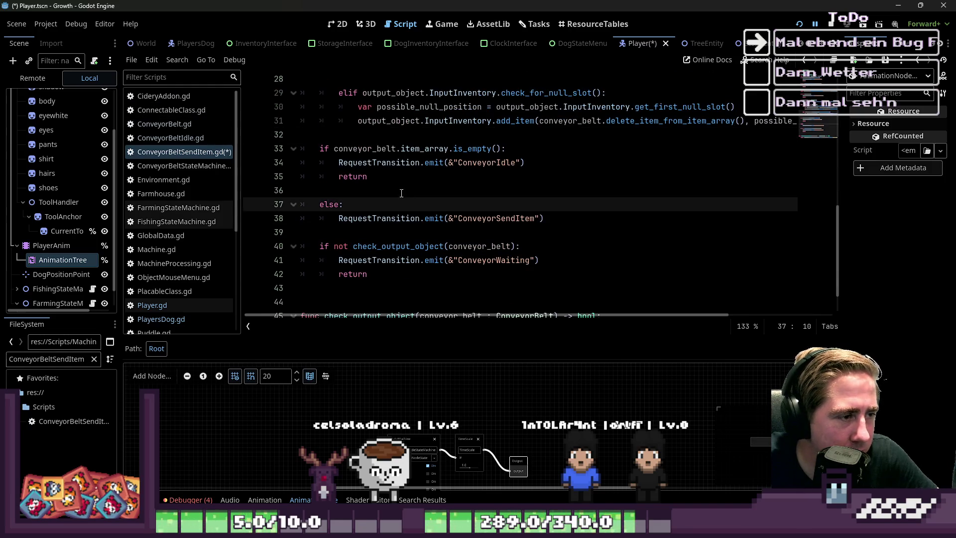
pyautogui.click(415, 190)
pyautogui.hotkey('ctrl', 's')
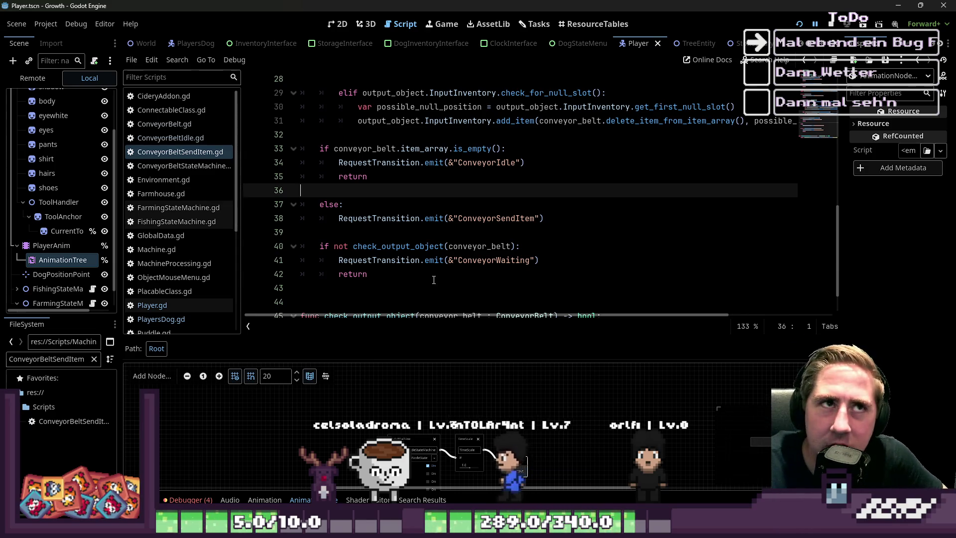
# Open the Conveyor Belt task card in the Doing column, read its notes, then close it.
pyautogui.click(535, 24)
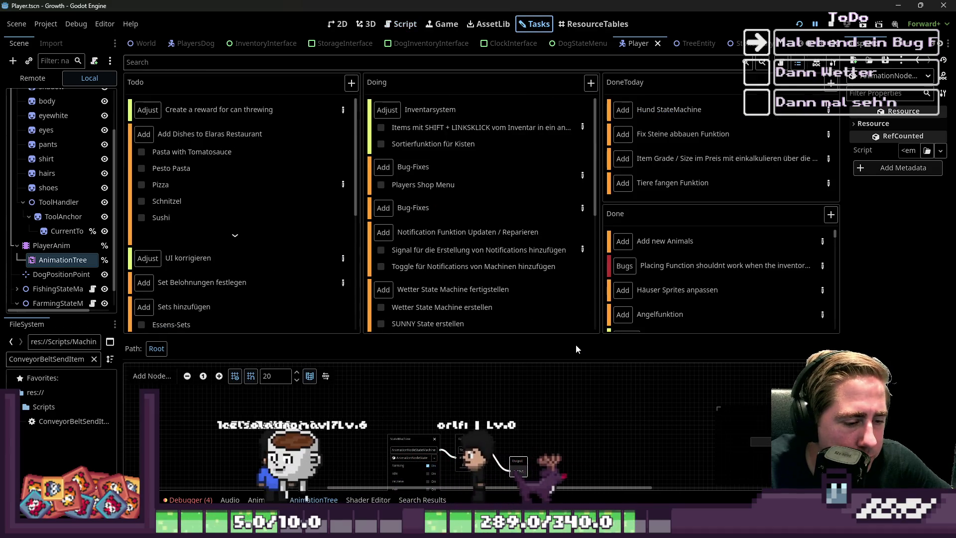
pyautogui.scroll(-5, 529, 240)
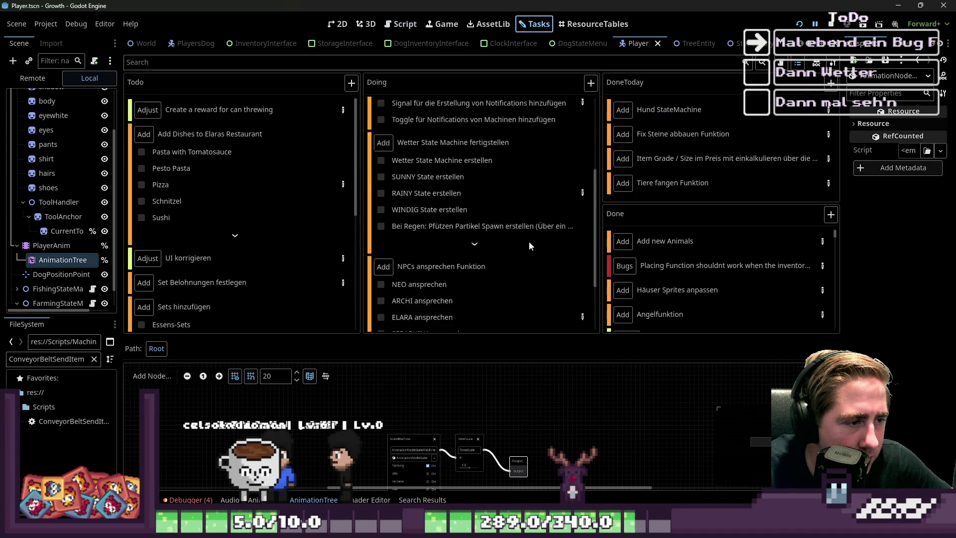
pyautogui.click(583, 310)
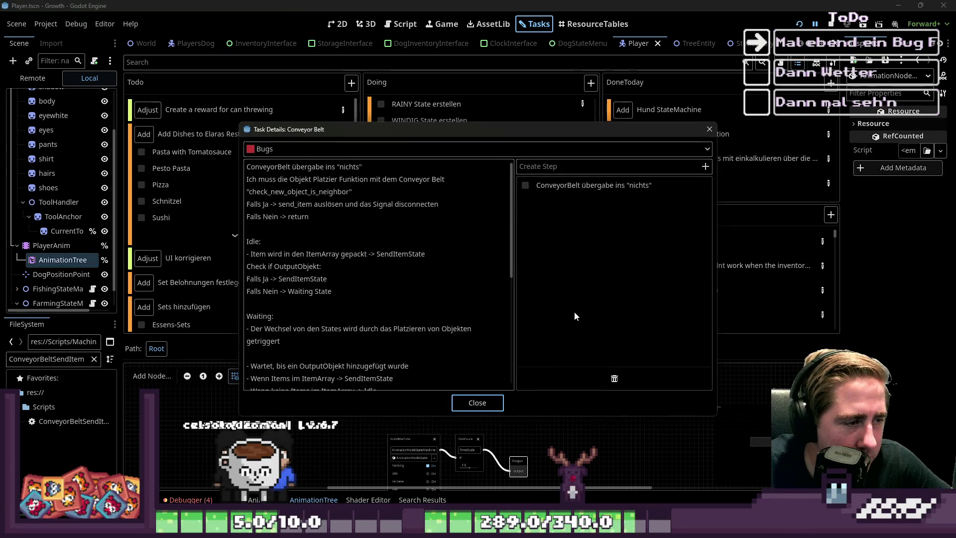
pyautogui.moveTo(482, 123); pyautogui.dragTo(481, 1)
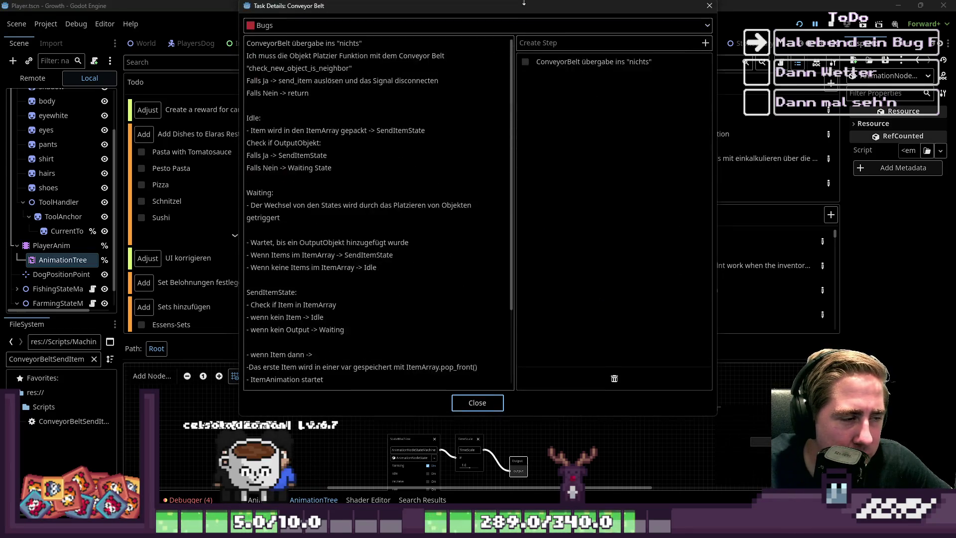
pyautogui.scroll(-5, 430, 274)
pyautogui.scroll(-2, 429, 274)
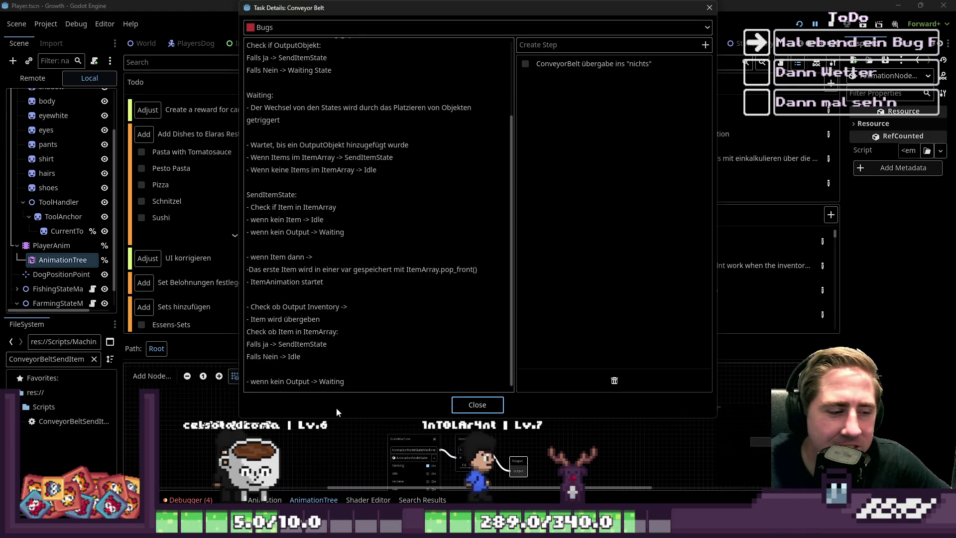
pyautogui.moveTo(365, 418); pyautogui.dragTo(366, 490)
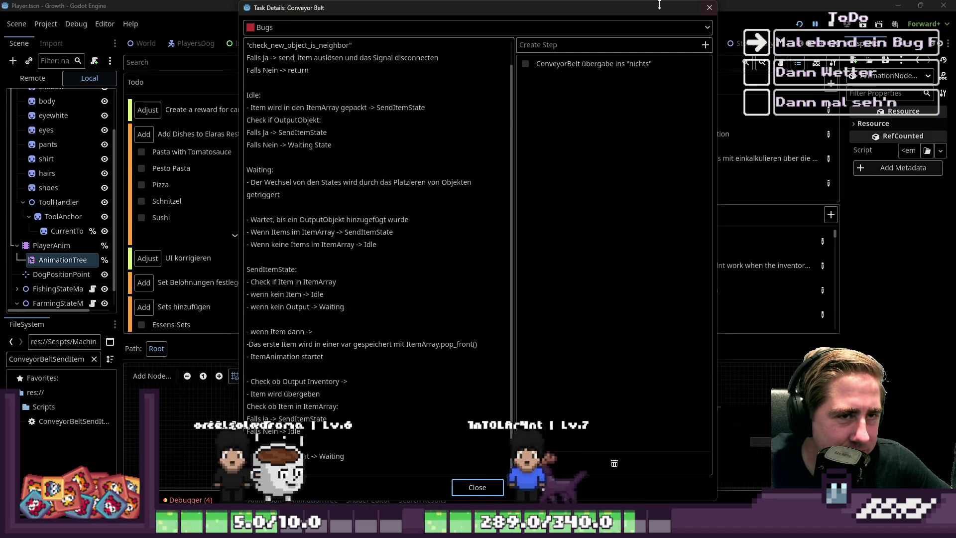
pyautogui.press('Escape')
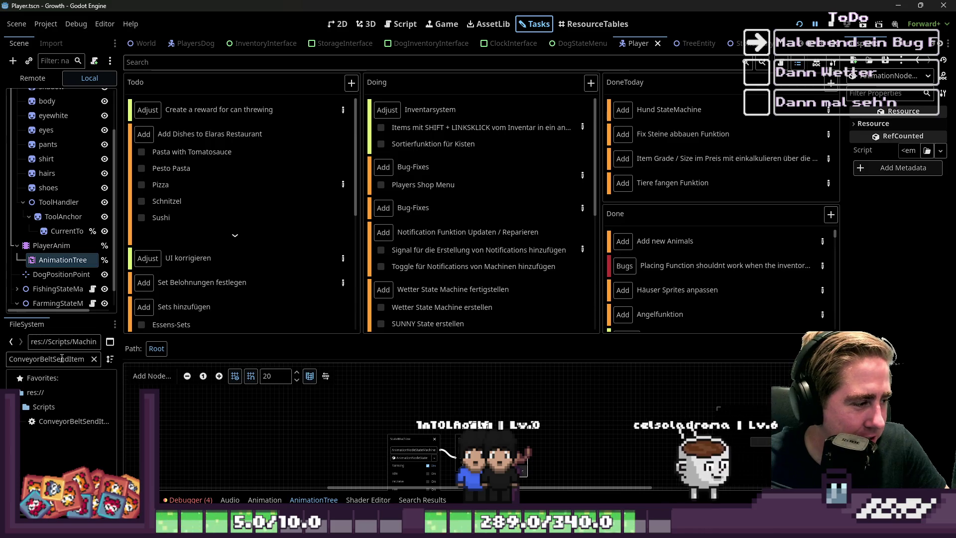
# Go back to the script editor and start a new script from its File menu.
pyautogui.click(100, 359)
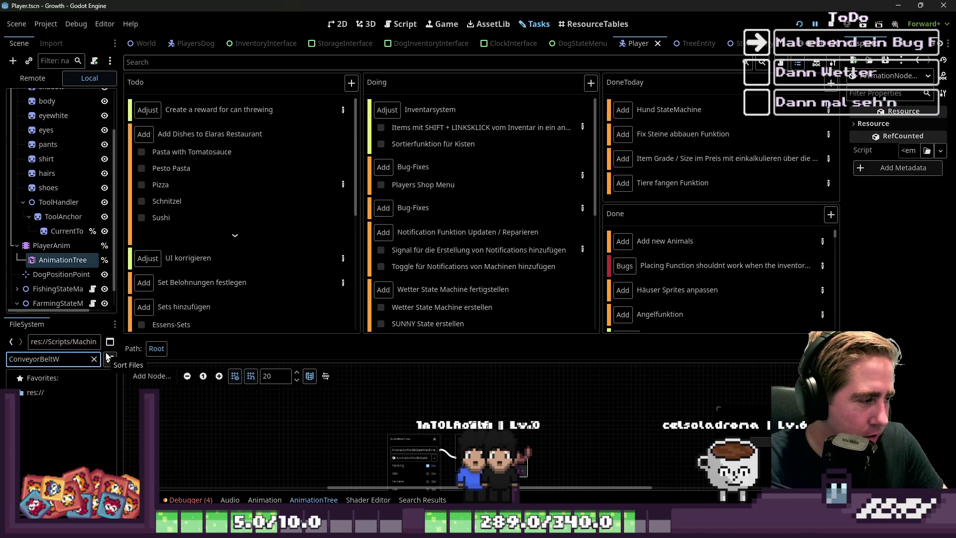
pyautogui.click(401, 24)
pyautogui.click(132, 60)
pyautogui.click(144, 76)
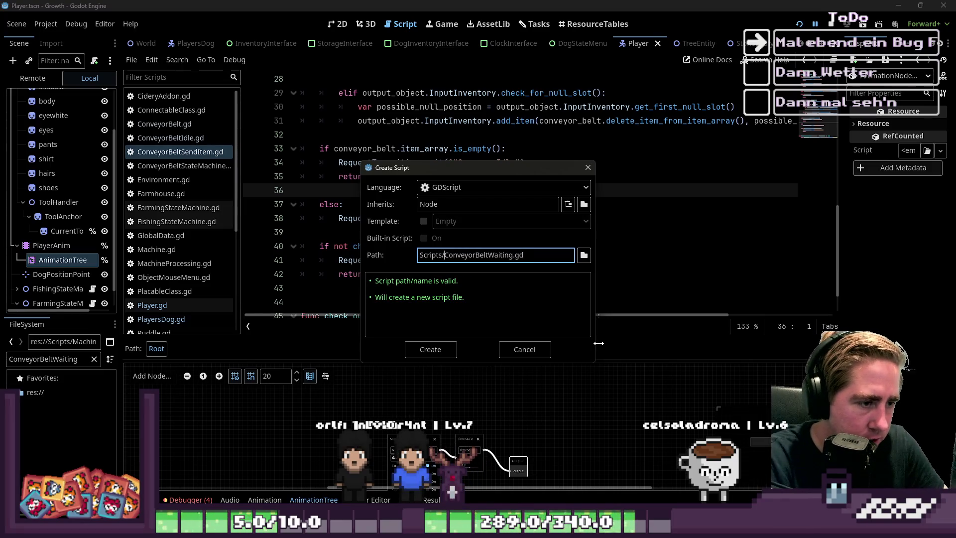
# Create the script inheriting MachineState and add class_name ConveyorBeltWaiting.
pyautogui.write('StateMachine')
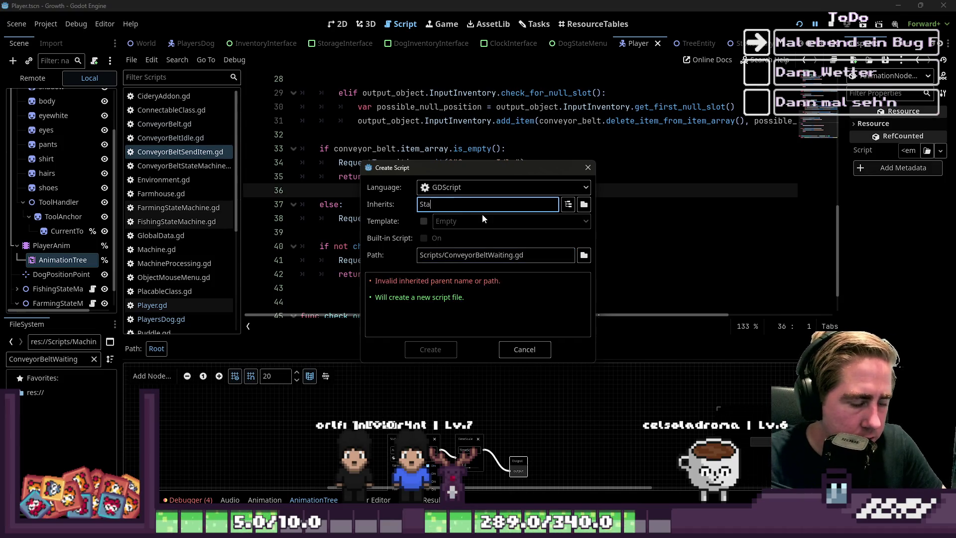
pyautogui.hotkey('ctrl', 'a')
pyautogui.write('MachineState')
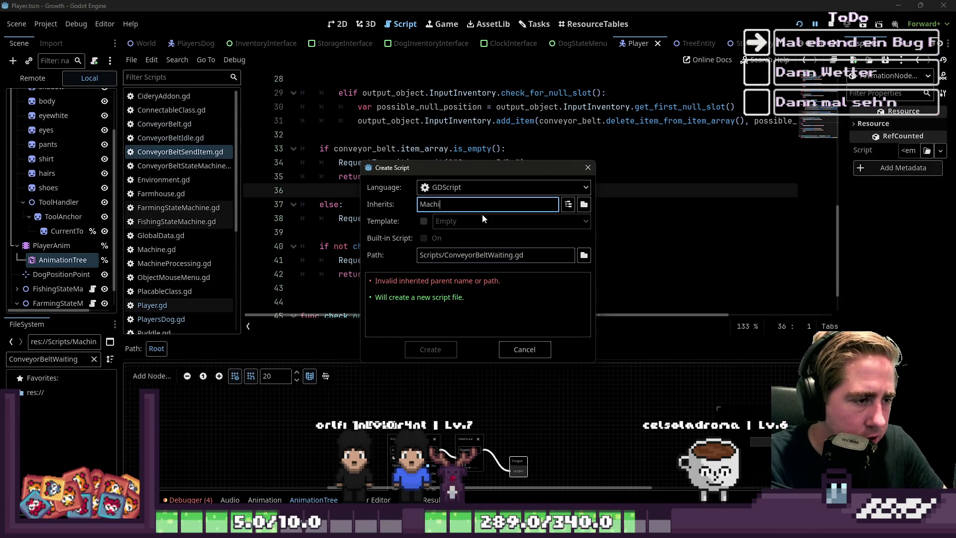
pyautogui.press('Return')
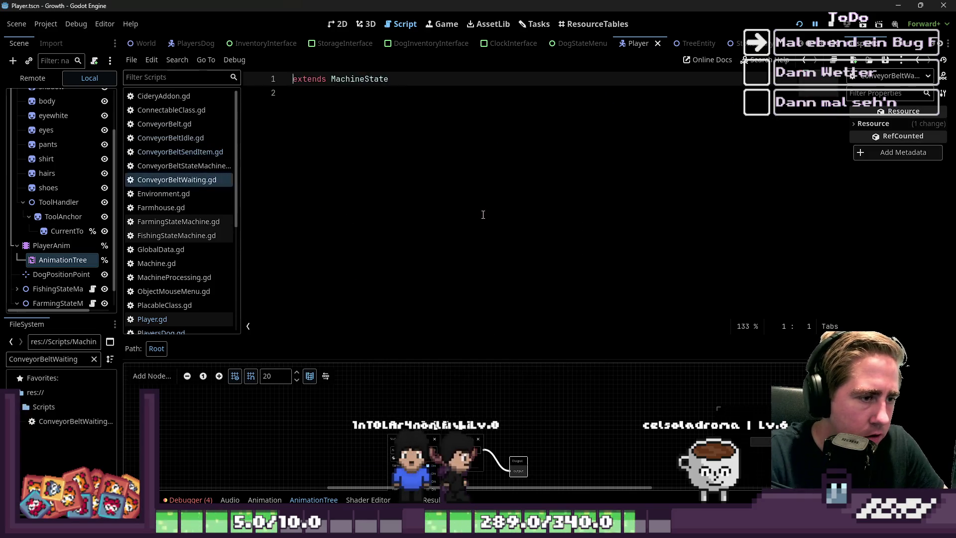
pyautogui.press('Return')
pyautogui.write('class_name ConveyorBeltWaiting')
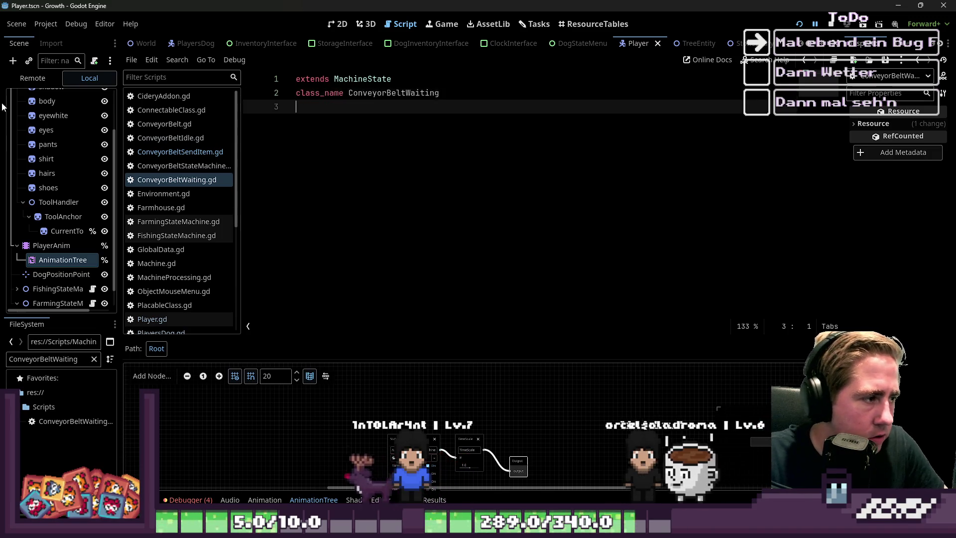
# Glance at ConveyorBeltStateMachine.gd, then scroll through ConveyorBeltSendItem.gd's output-object handling in enter().
pyautogui.click(208, 170)
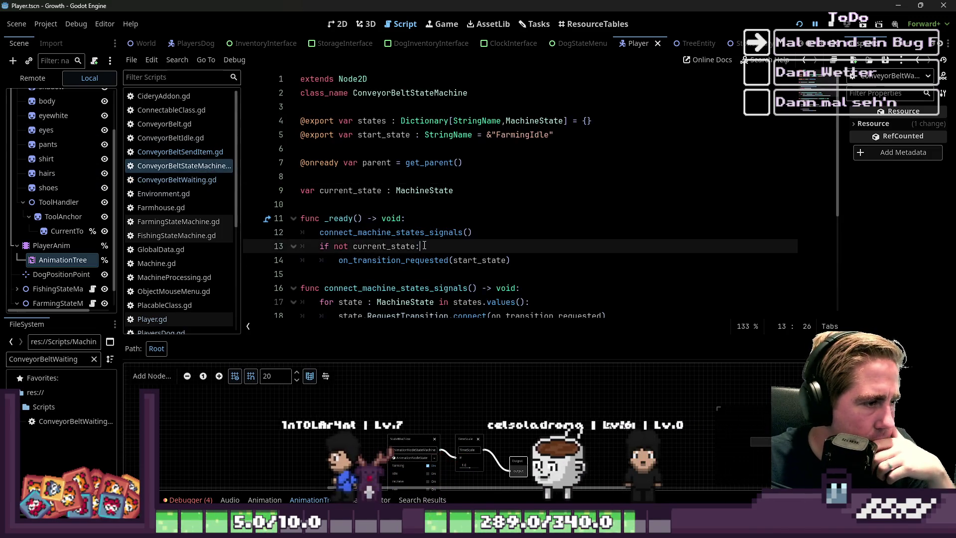
pyautogui.click(200, 158)
pyautogui.scroll(-1, 436, 264)
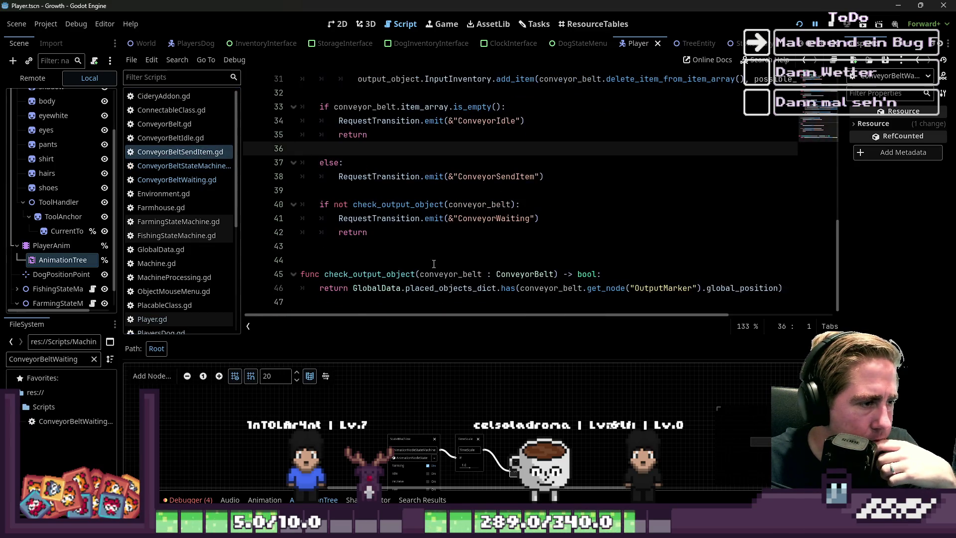
pyautogui.scroll(6, 428, 260)
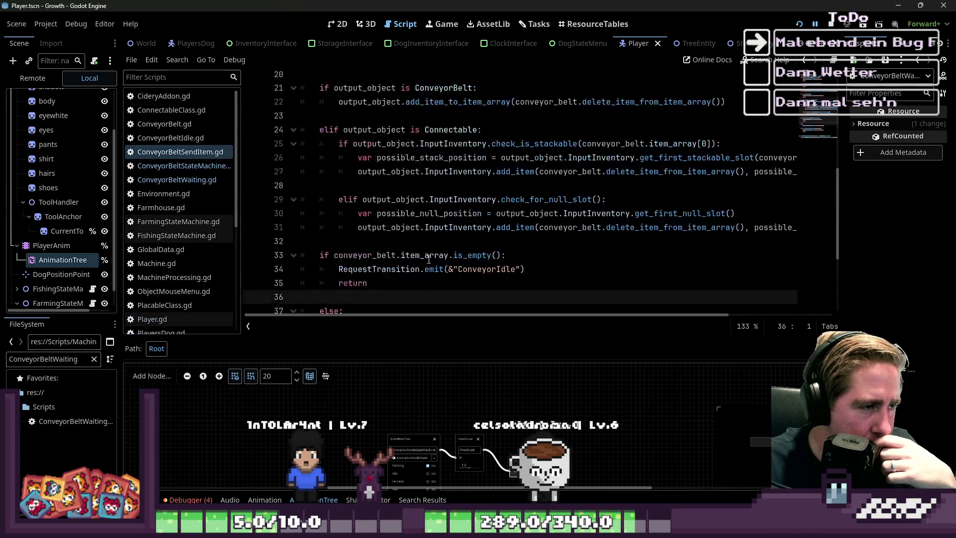
pyautogui.moveTo(450, 274)
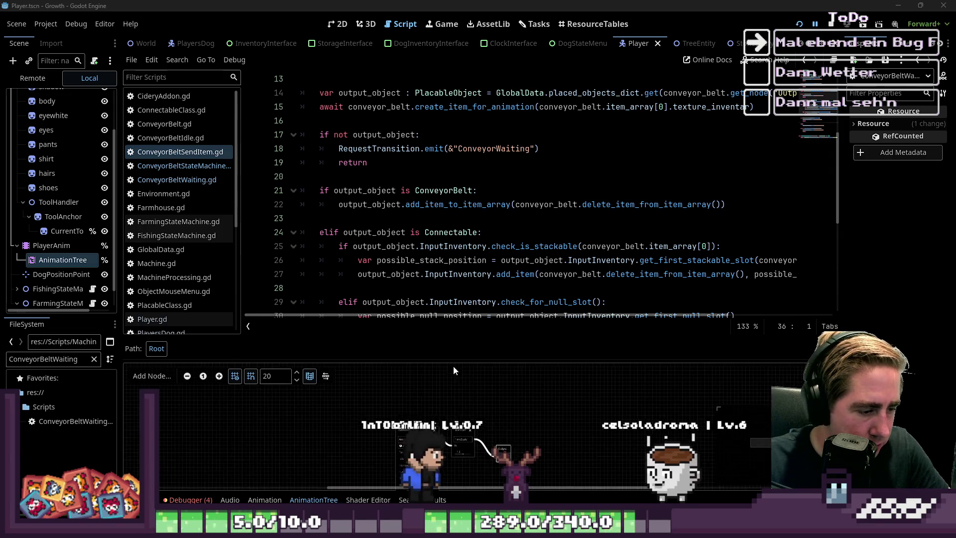
pyautogui.scroll(5, 418, 468)
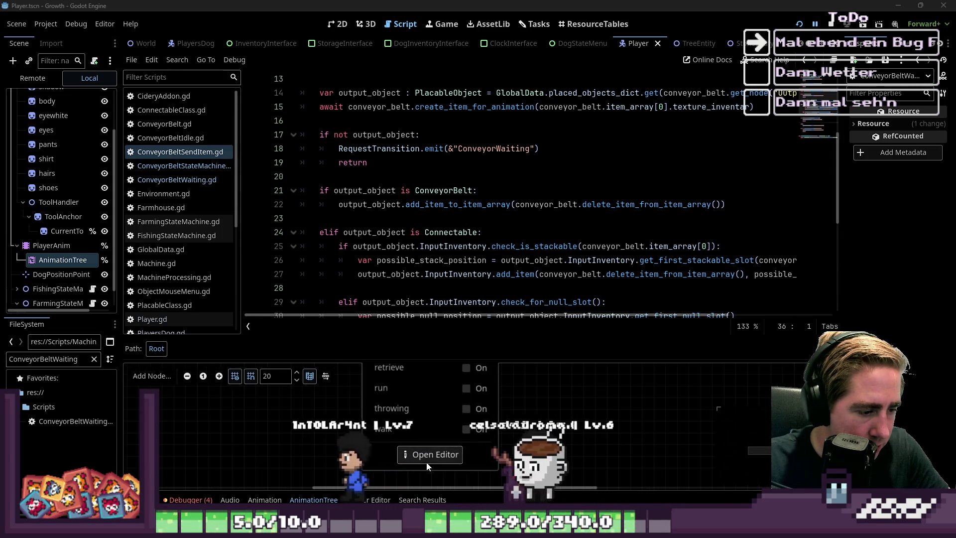
# Open the player's animation state machine and inspect the idle→throwing transition's Switch and Advance settings.
pyautogui.click(427, 461)
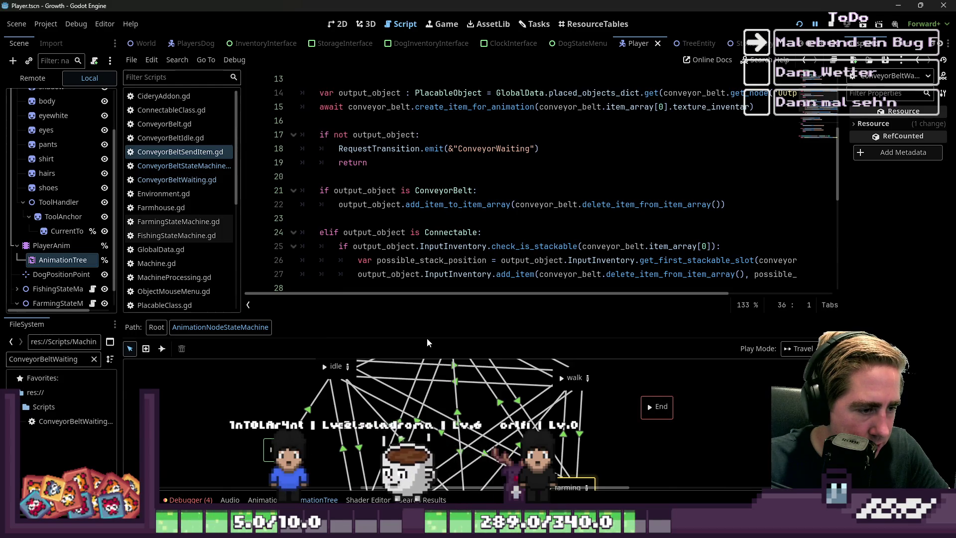
pyautogui.hotkey('shift', 'F12')
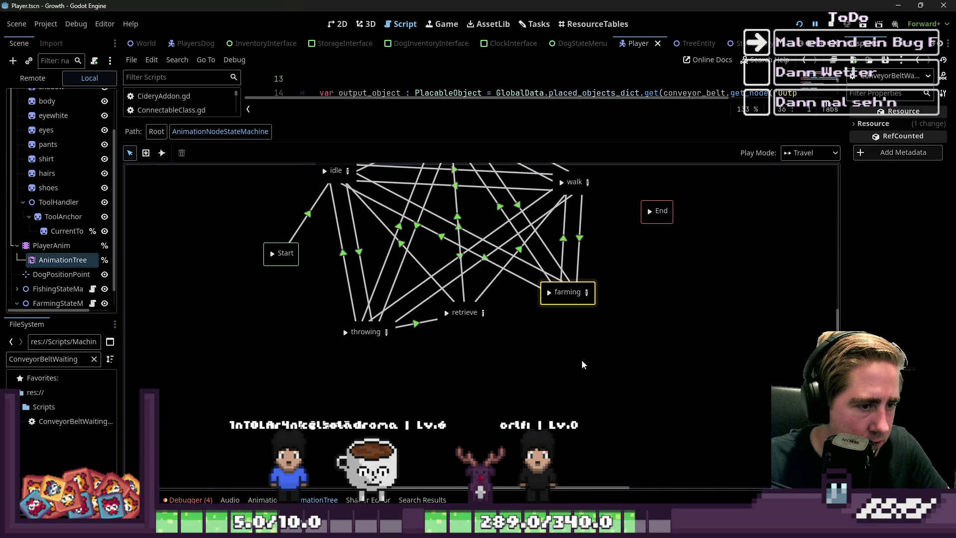
pyautogui.scroll(5, 481, 324)
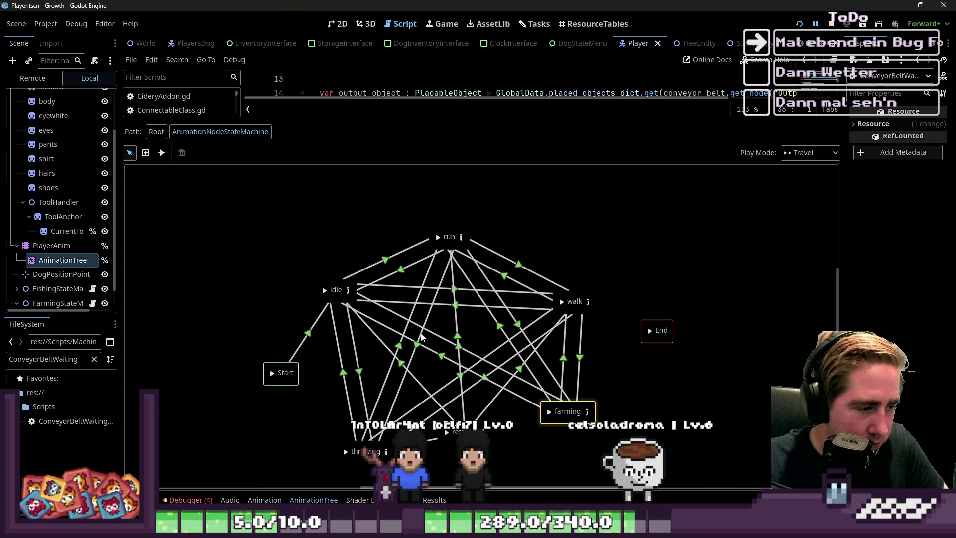
pyautogui.click(359, 371)
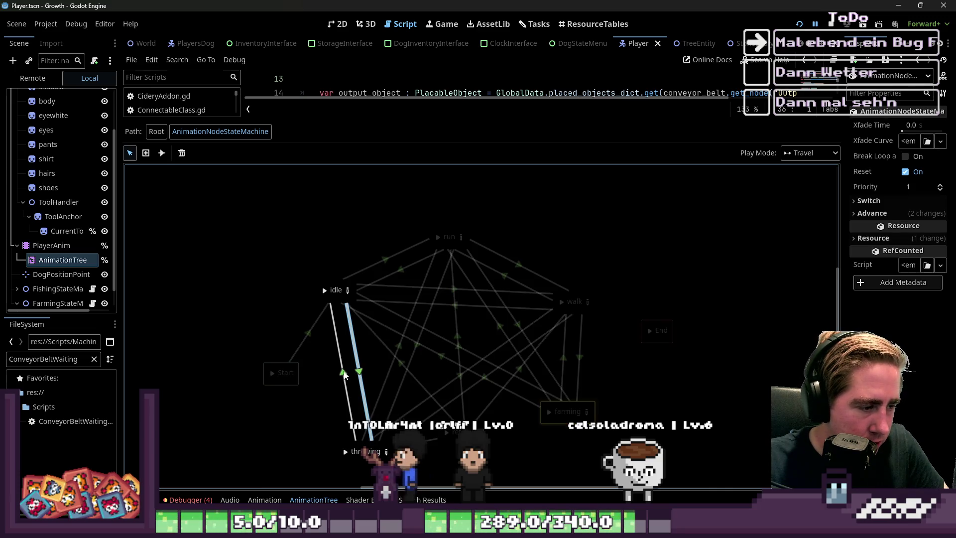
pyautogui.click(892, 201)
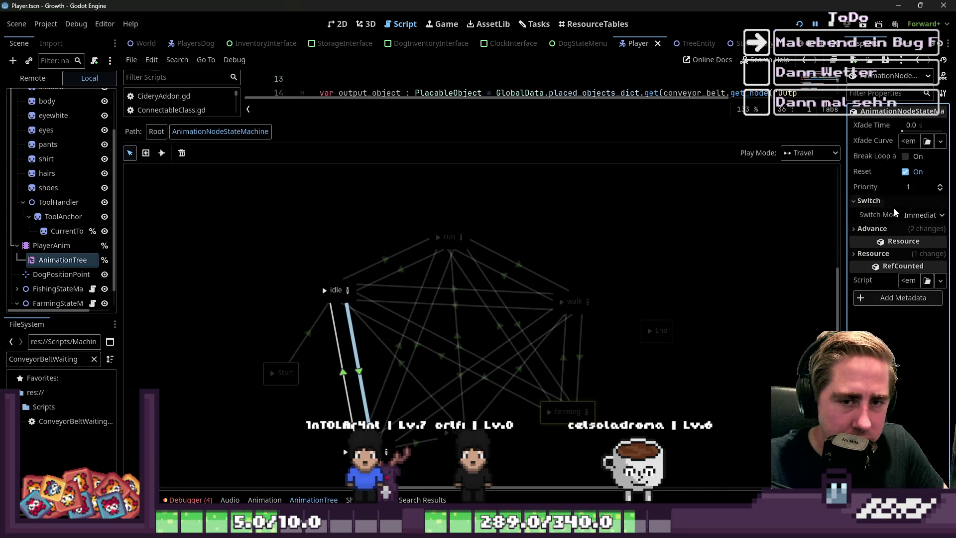
pyautogui.click(902, 229)
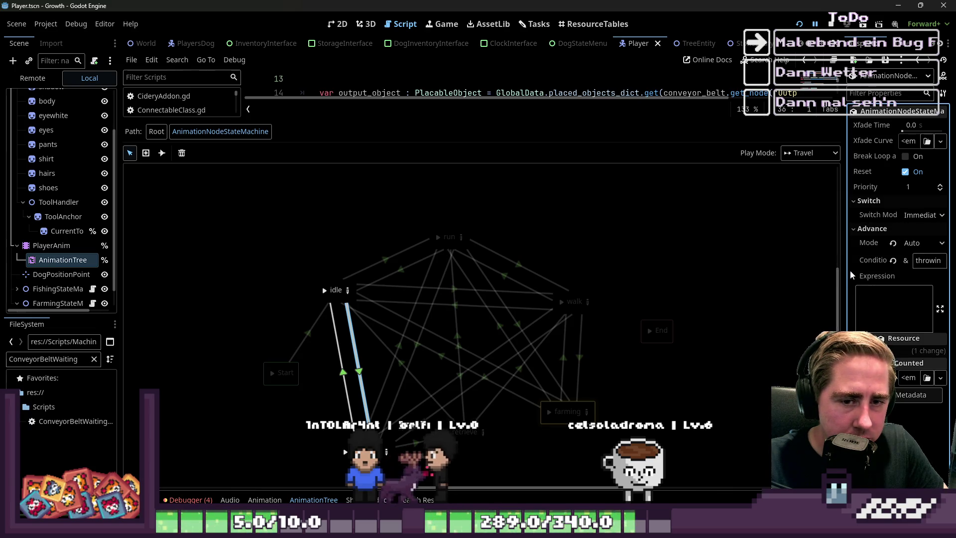
pyautogui.moveTo(847, 274); pyautogui.dragTo(806, 274)
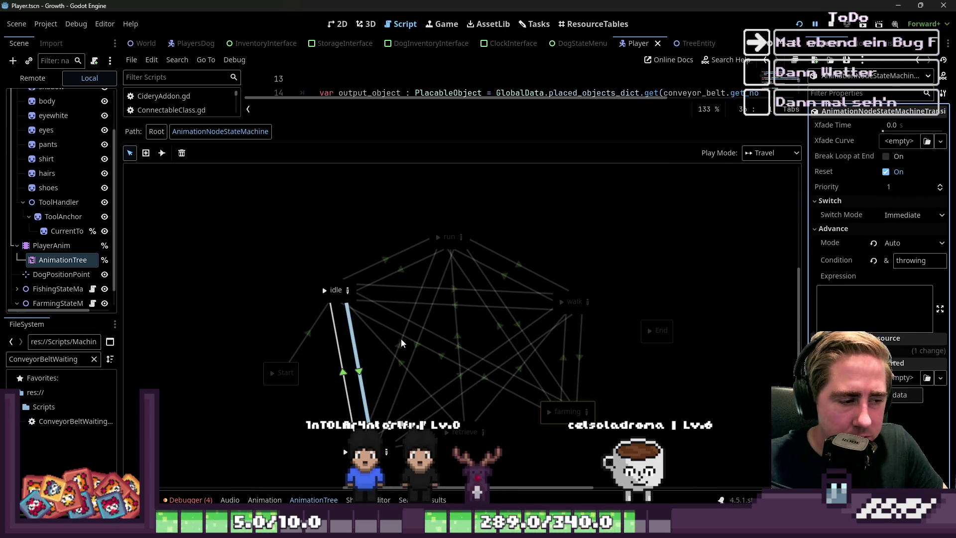
# Check the throwing→idle transition's advance condition, then enlarge the script editor again.
pyautogui.click(345, 378)
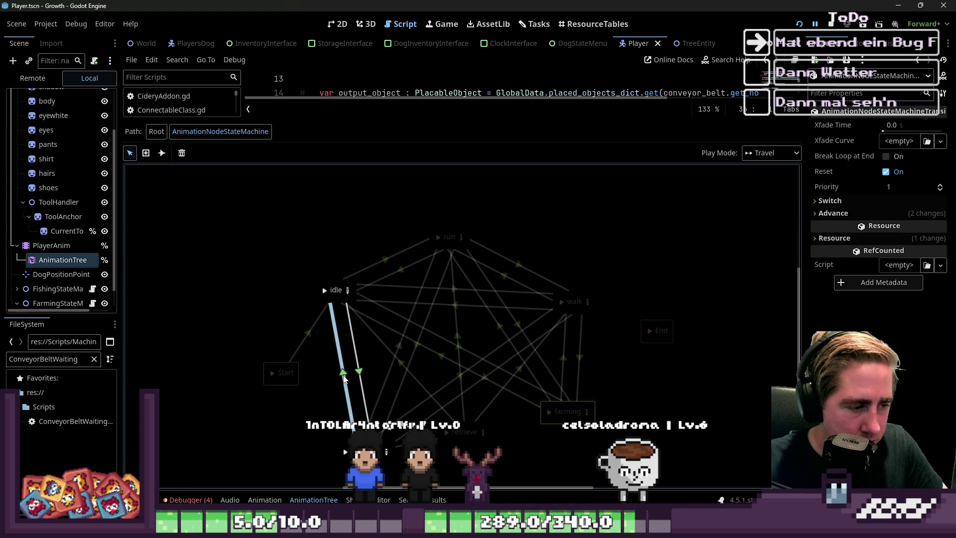
pyautogui.click(861, 215)
pyautogui.click(292, 247)
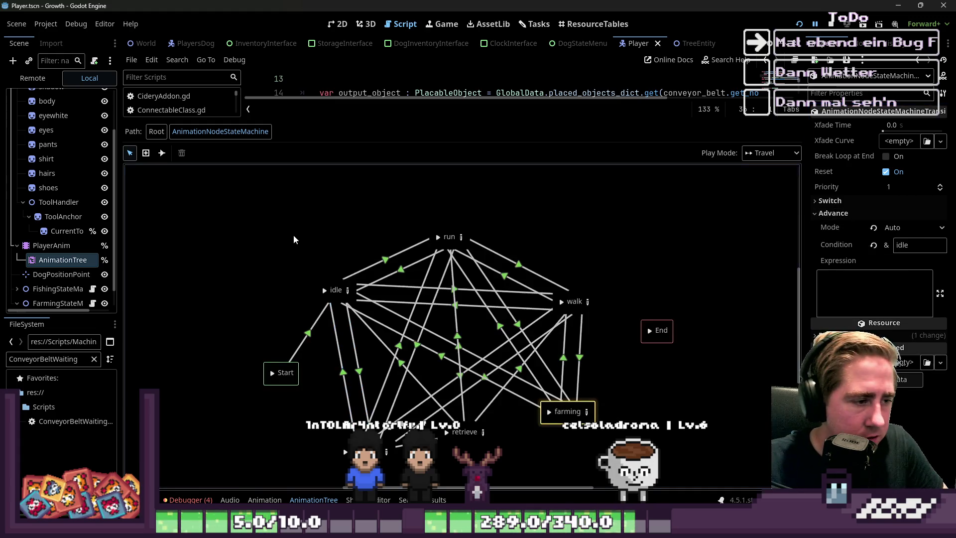
pyautogui.moveTo(448, 118); pyautogui.dragTo(446, 381)
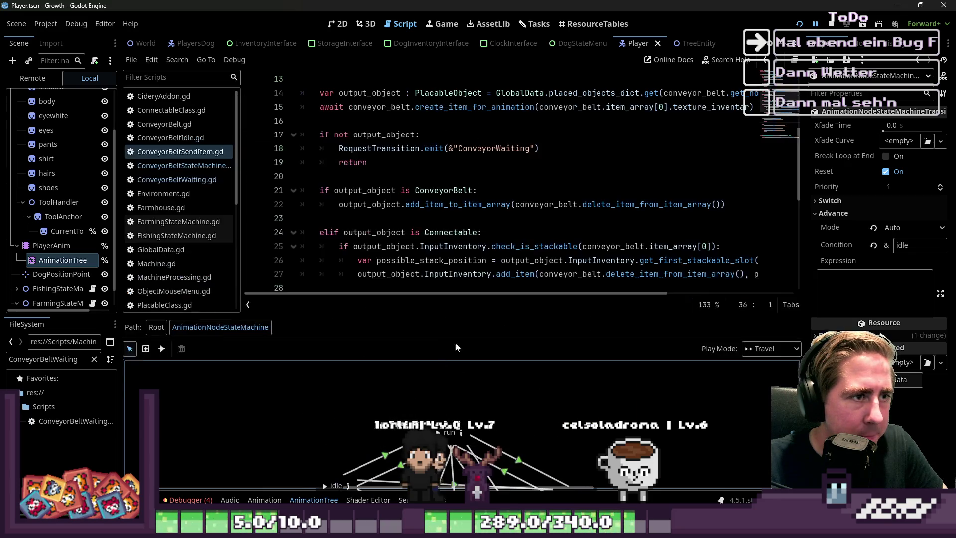
# Check the texture_inventar error in the Debugger's Errors list, then hide the panel.
pyautogui.click(188, 500)
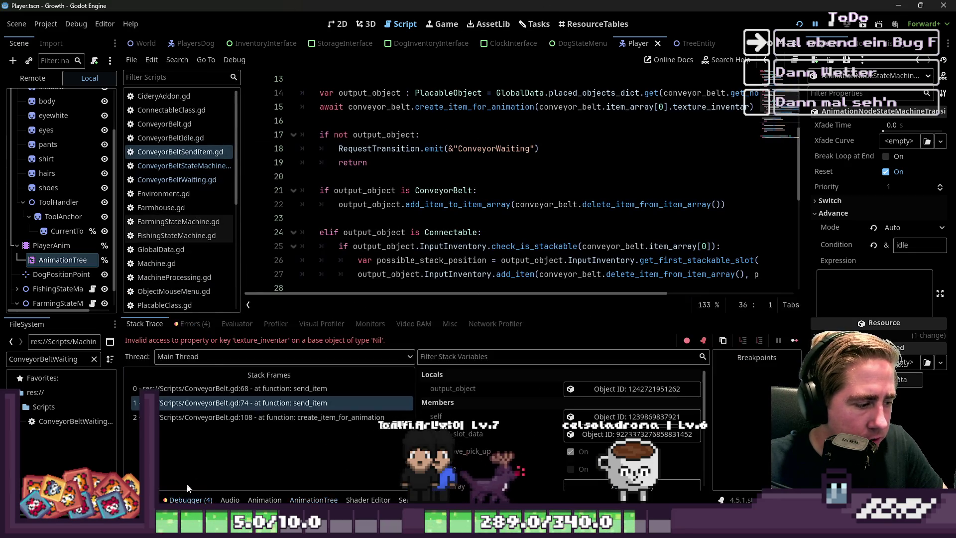
pyautogui.click(186, 325)
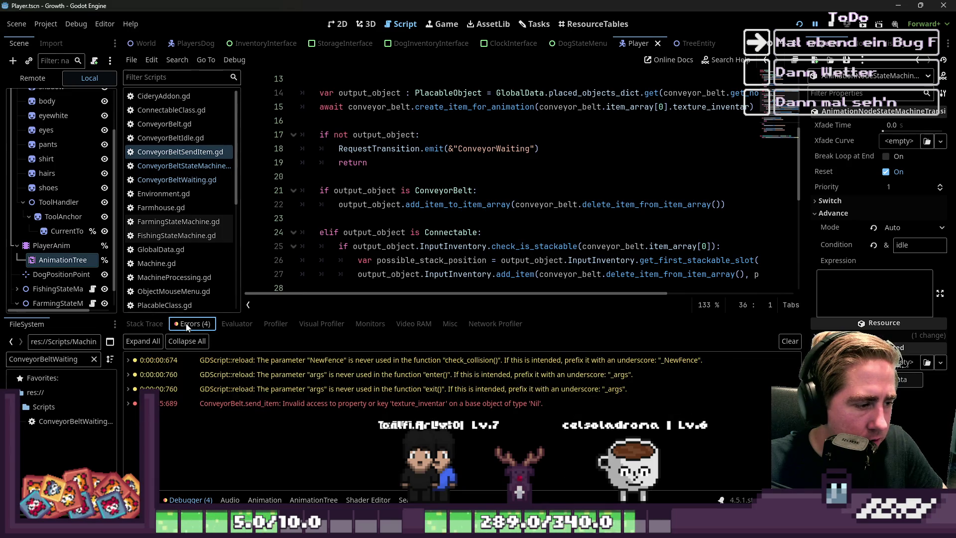
pyautogui.hotkey('ctrl', 'j')
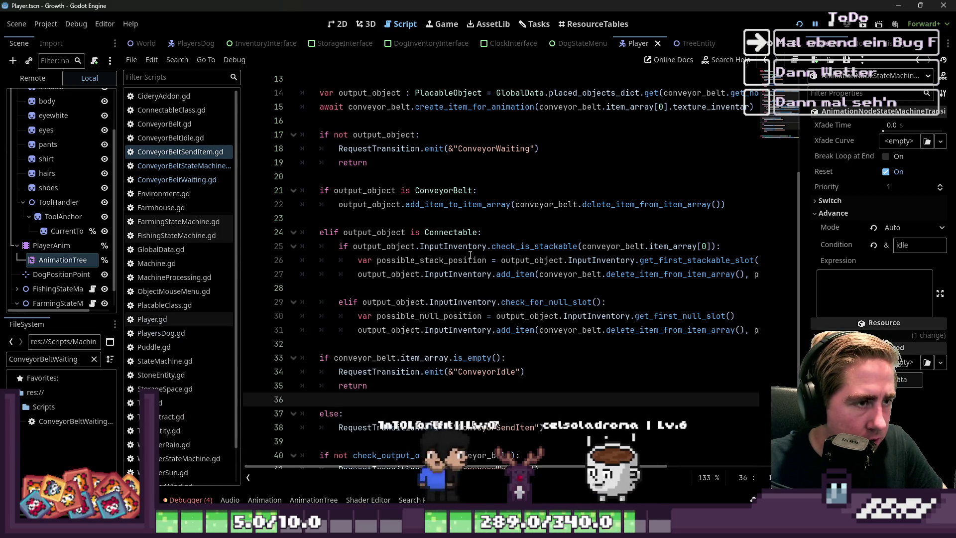
# Review ConveyorBeltSendItem.gd's enter() code, then switch to ConveyorBeltWaiting.gd.
pyautogui.click(571, 260)
pyautogui.scroll(4, 373, 172)
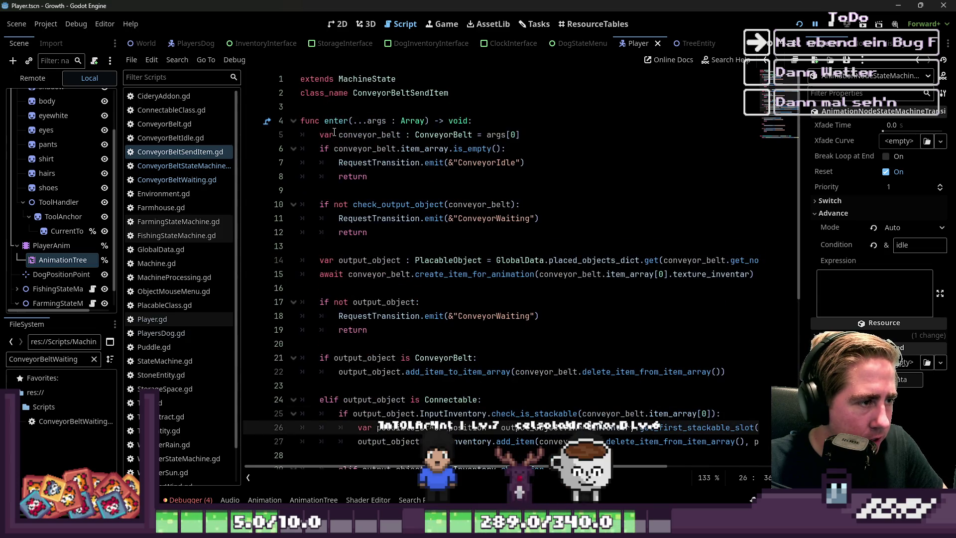
pyautogui.doubleClick(336, 121)
pyautogui.click(359, 148)
pyautogui.scroll(-7, 359, 149)
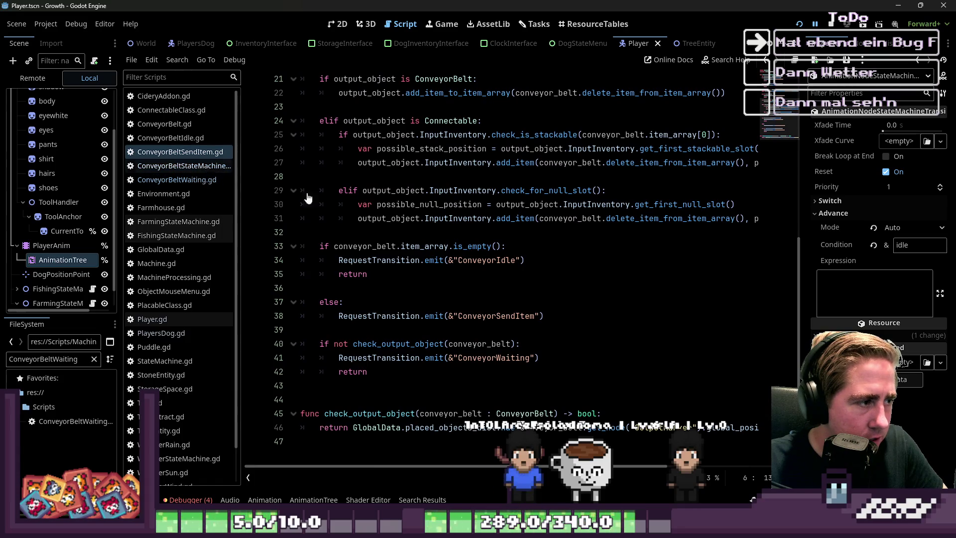
pyautogui.click(202, 180)
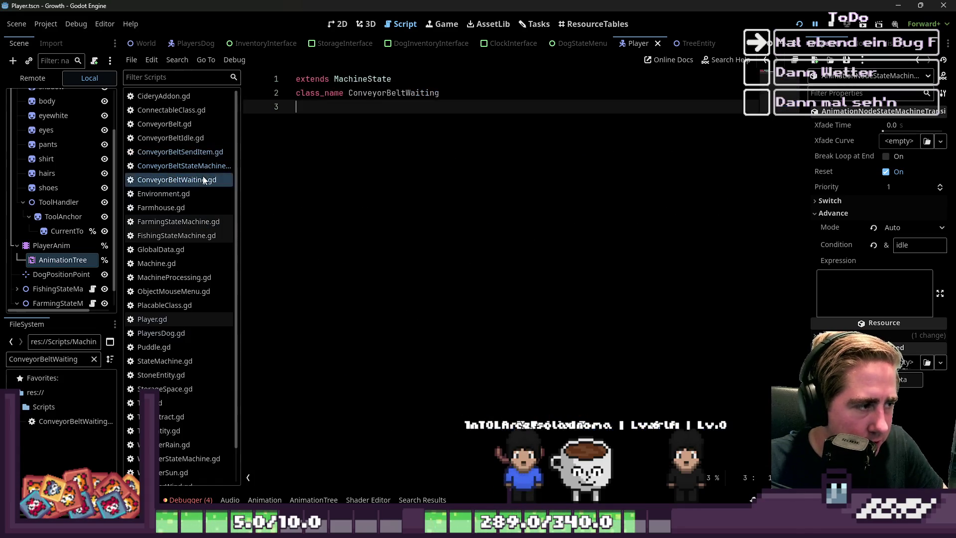
# Add an enter function to ConveyorBeltWaiting using the autocomplete signature.
pyautogui.press('Return')
pyautogui.press('Return')
pyautogui.press('BackSpace')
pyautogui.write('func en')
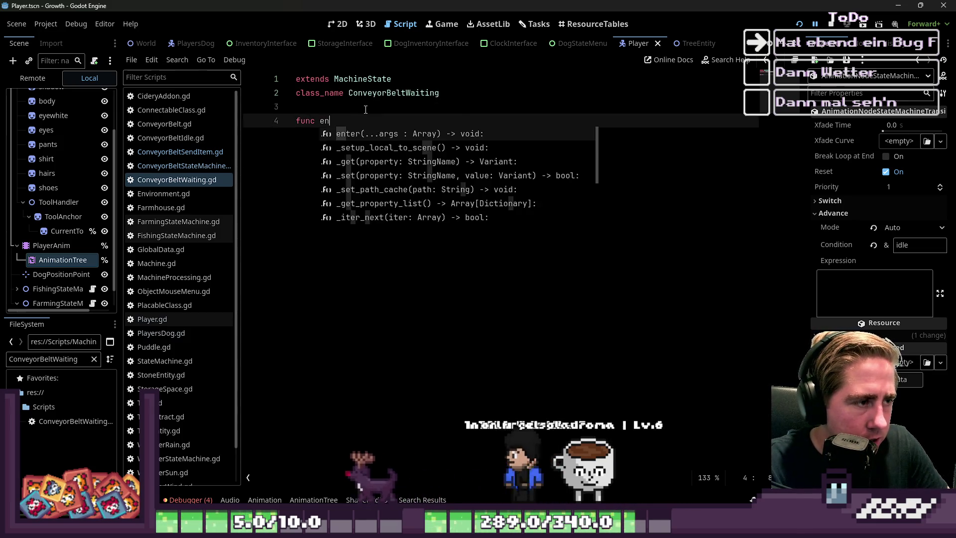
pyautogui.press('Return')
pyautogui.press('Return')
pyautogui.write('var conv')
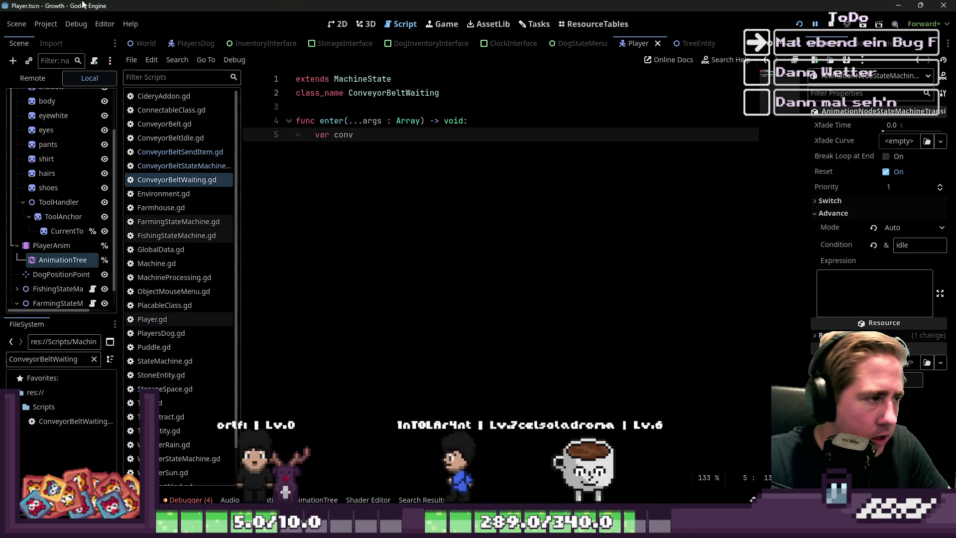
# Copy the conveyor_belt = args[0] declaration from ConveyorBeltSendItem.gd into enter().
pyautogui.click(179, 151)
pyautogui.moveTo(545, 139)
pyautogui.mouseDown()
pyautogui.moveTo(448, 145)
pyautogui.moveTo(299, 120)
pyautogui.mouseUp()
pyautogui.click(175, 181)
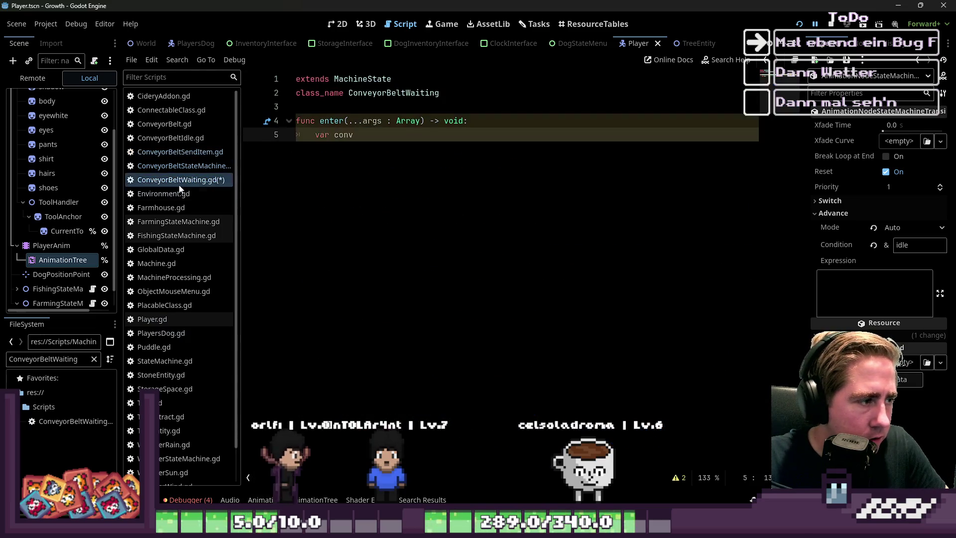
pyautogui.hotkey('shift', 'Home')
pyautogui.write('var conveyor_belt : ConveyorBelt = args[0]')
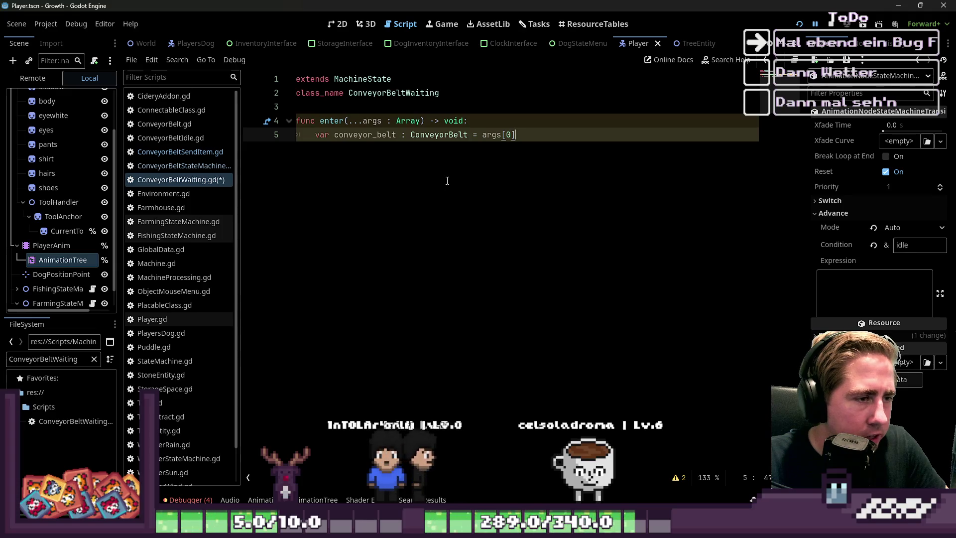
pyautogui.press('Return')
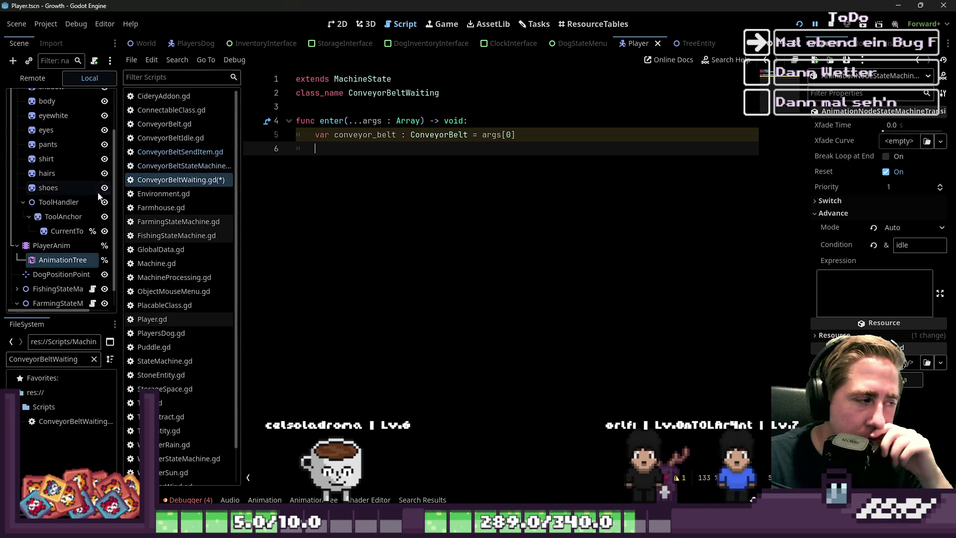
# Select the FarmingStateMachine node, save the script, and switch to the World scene.
pyautogui.click(17, 246)
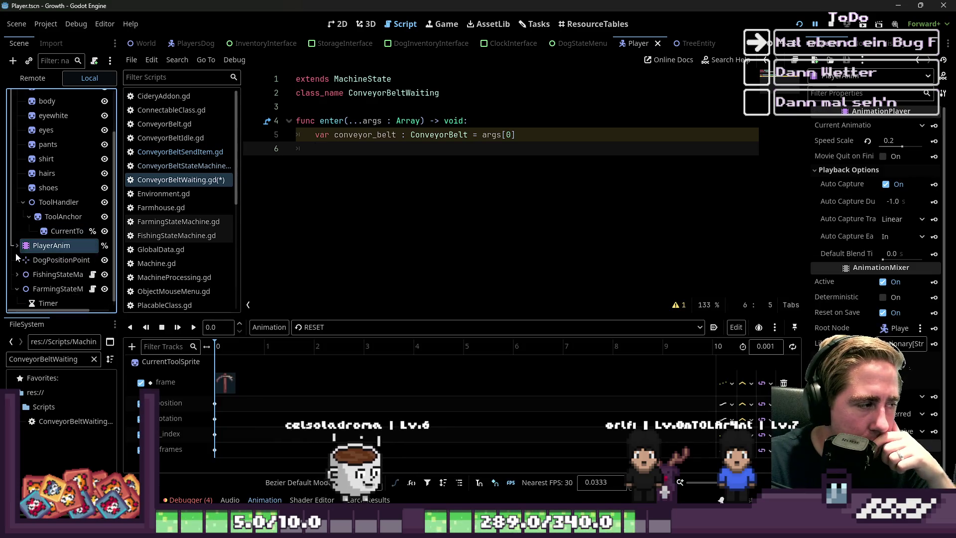
pyautogui.click(20, 287)
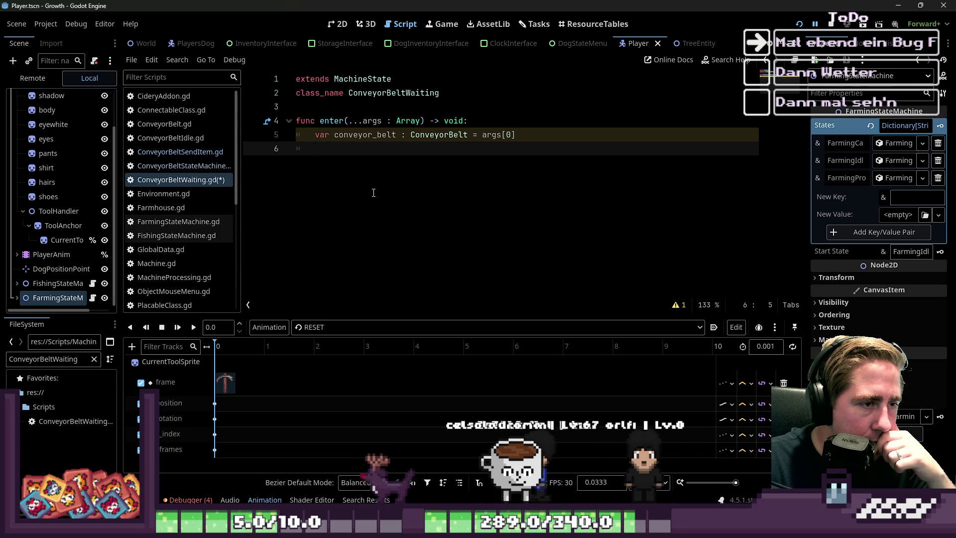
pyautogui.hotkey('ctrl', 's')
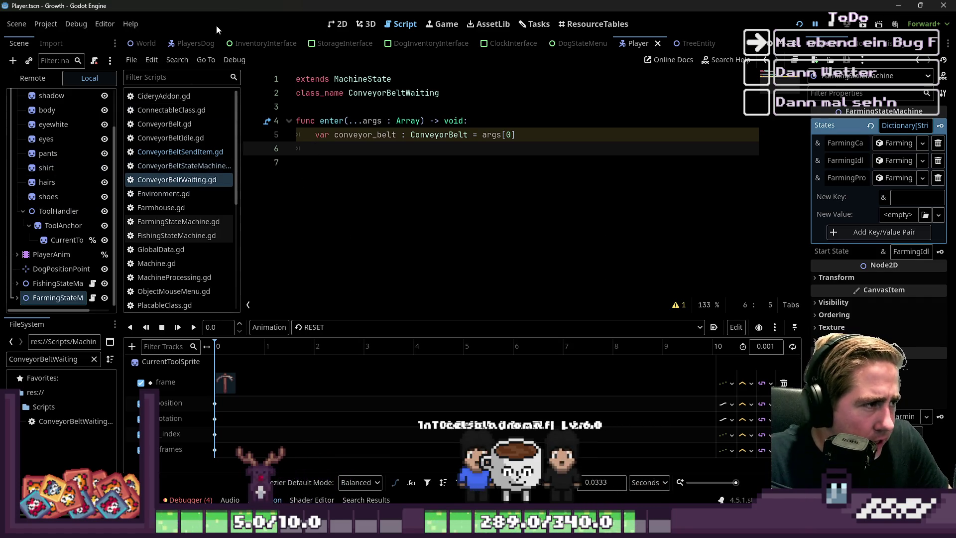
pyautogui.click(144, 43)
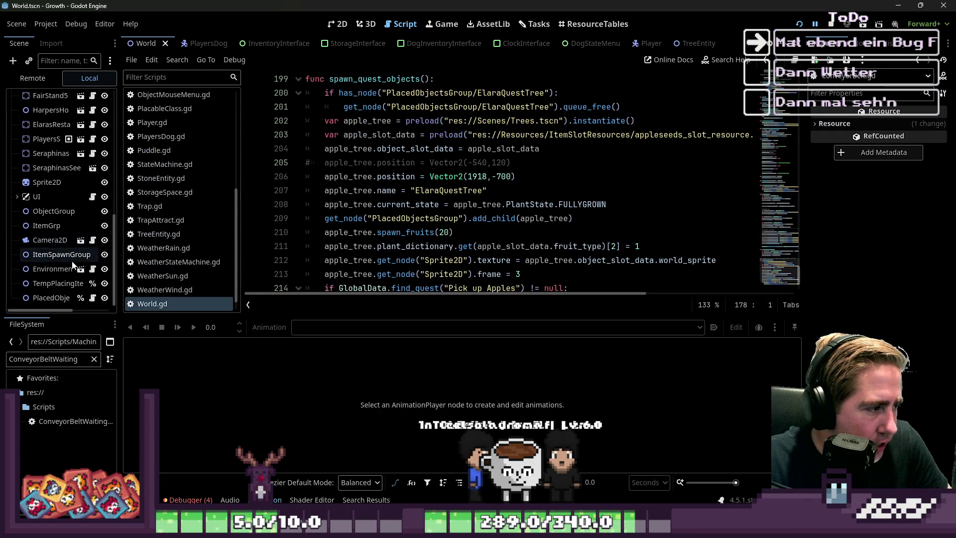
pyautogui.click(93, 298)
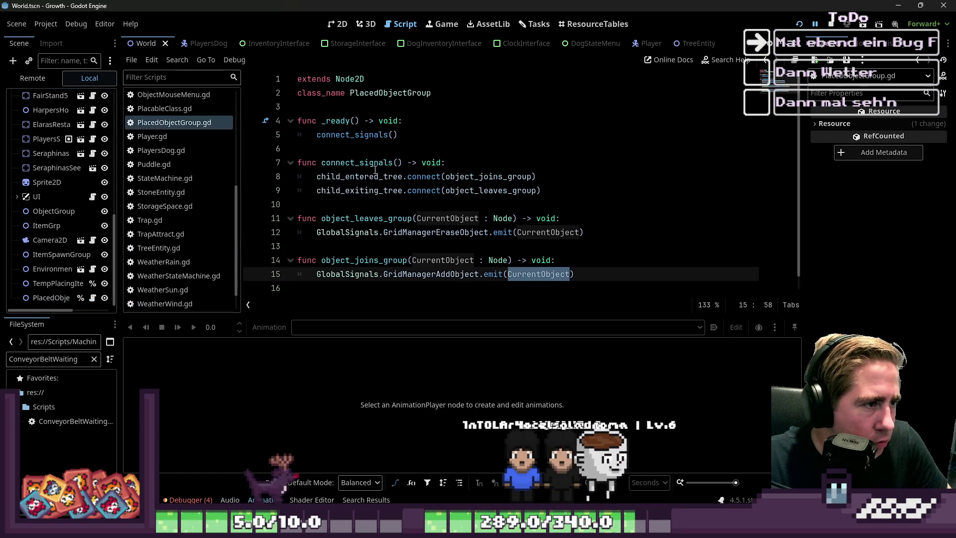
pyautogui.scroll(-1, 375, 170)
pyautogui.doubleClick(351, 149)
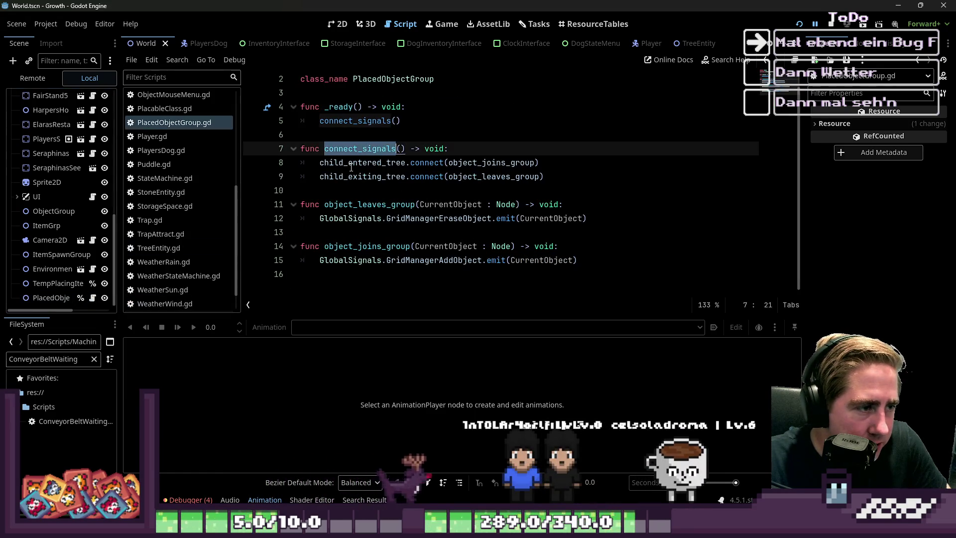
pyautogui.doubleClick(351, 163)
pyautogui.doubleClick(362, 178)
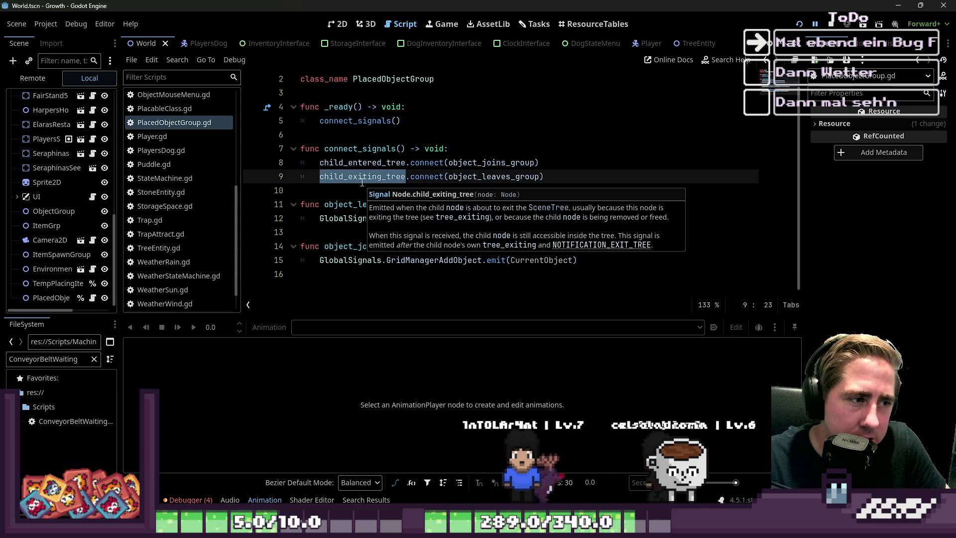
pyautogui.doubleClick(401, 220)
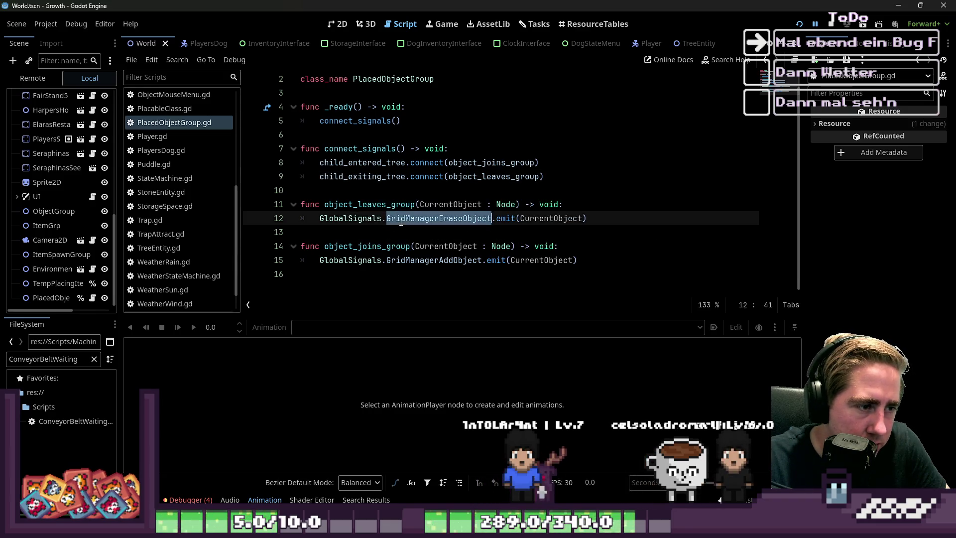
pyautogui.doubleClick(414, 261)
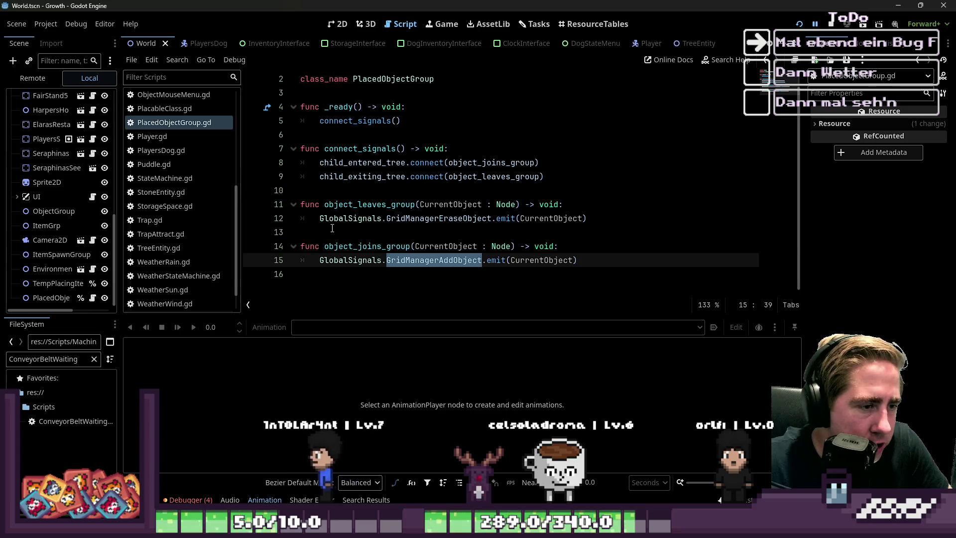
pyautogui.moveTo(320, 260); pyautogui.dragTo(581, 261)
pyautogui.click(556, 261)
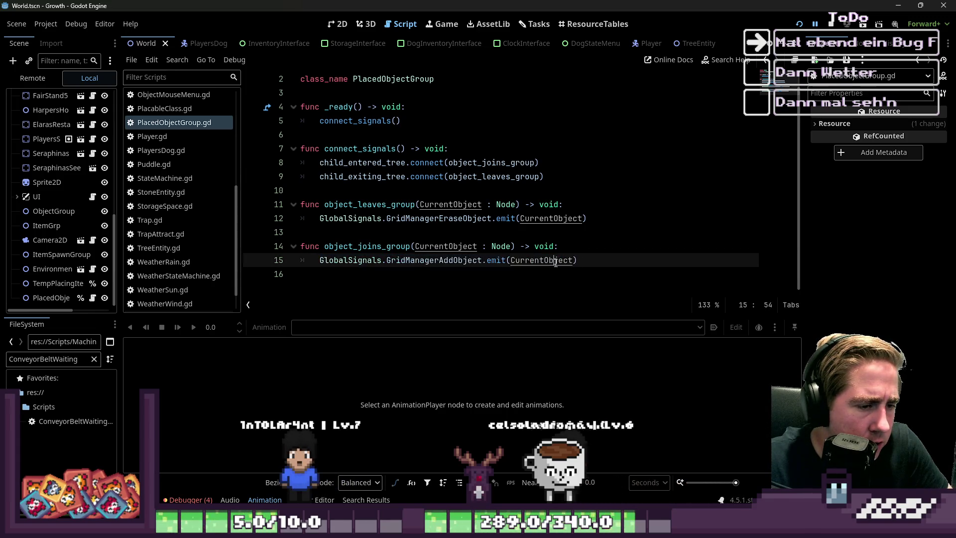
pyautogui.press('Up')
pyautogui.press('Home')
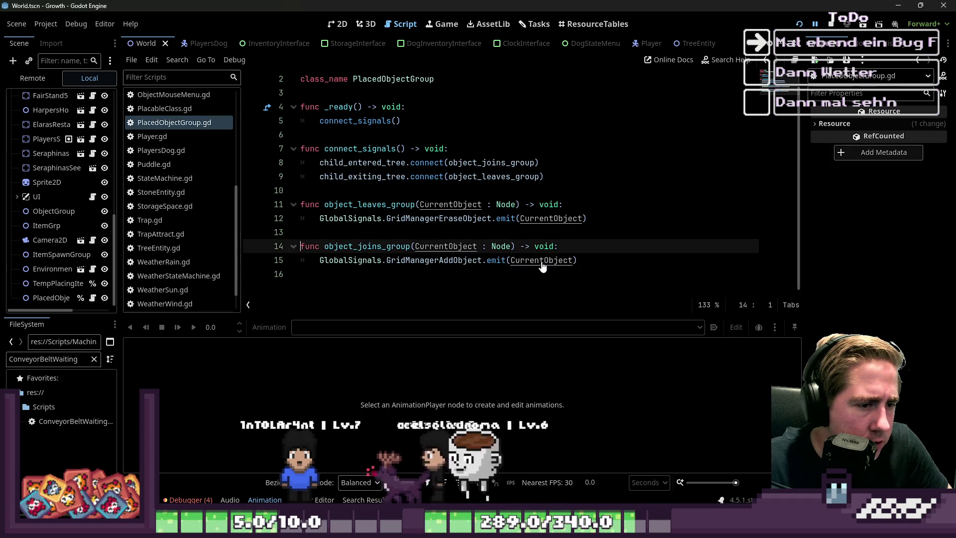
pyautogui.click(410, 260)
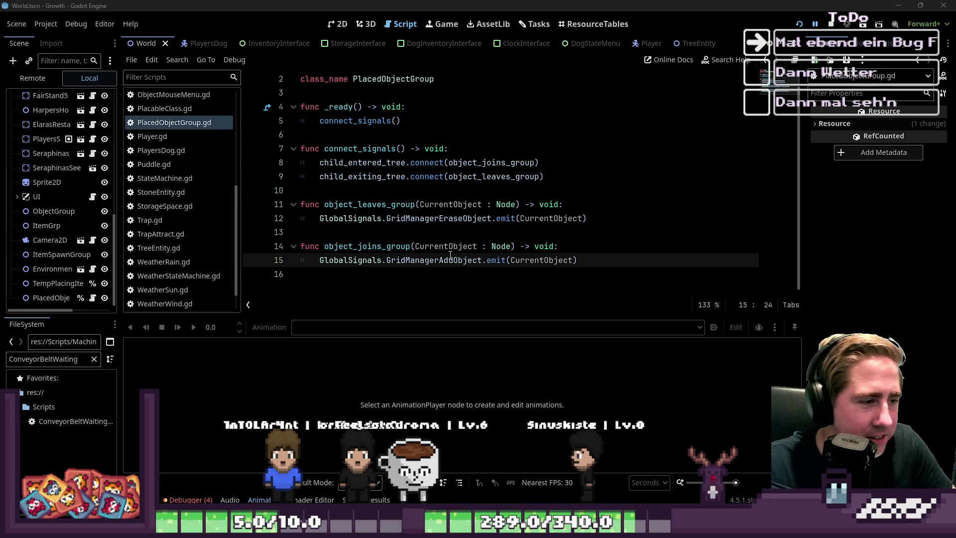
# Copy GlobalSignals.GridManagerAddObject from PlacedObjectGroup and save that script.
pyautogui.click(371, 274)
pyautogui.press('Return')
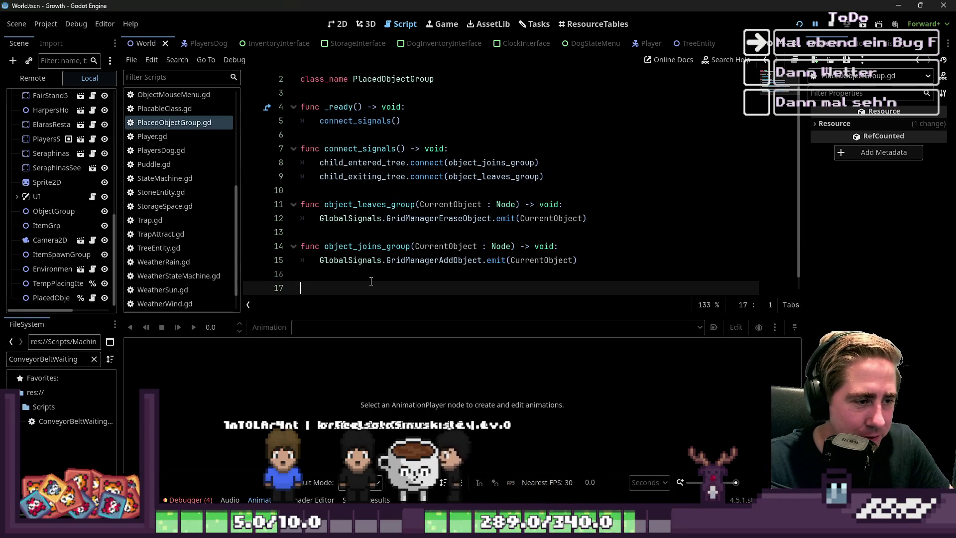
pyautogui.doubleClick(411, 260)
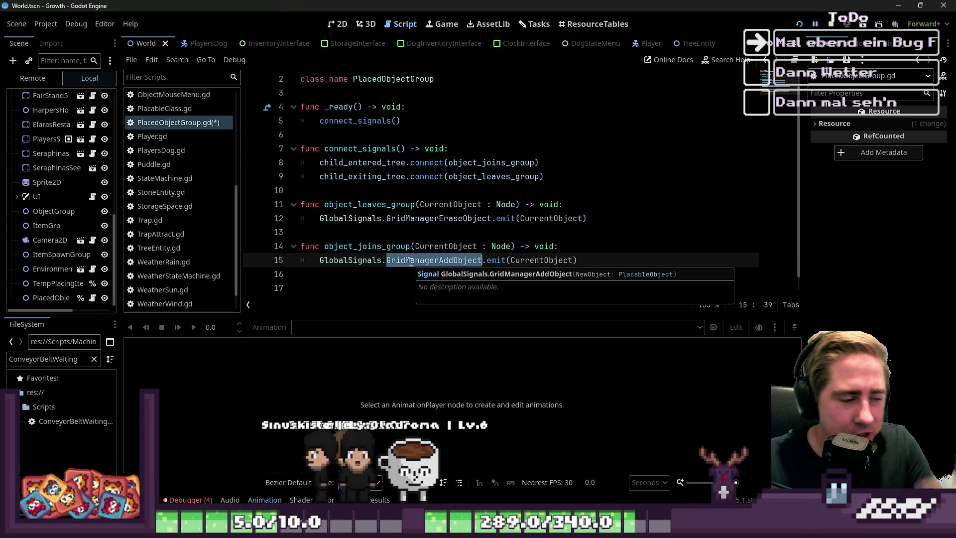
pyautogui.moveTo(483, 260)
pyautogui.mouseDown()
pyautogui.moveTo(577, 261)
pyautogui.moveTo(322, 267)
pyautogui.mouseUp()
pyautogui.hotkey('ctrl', 'c')
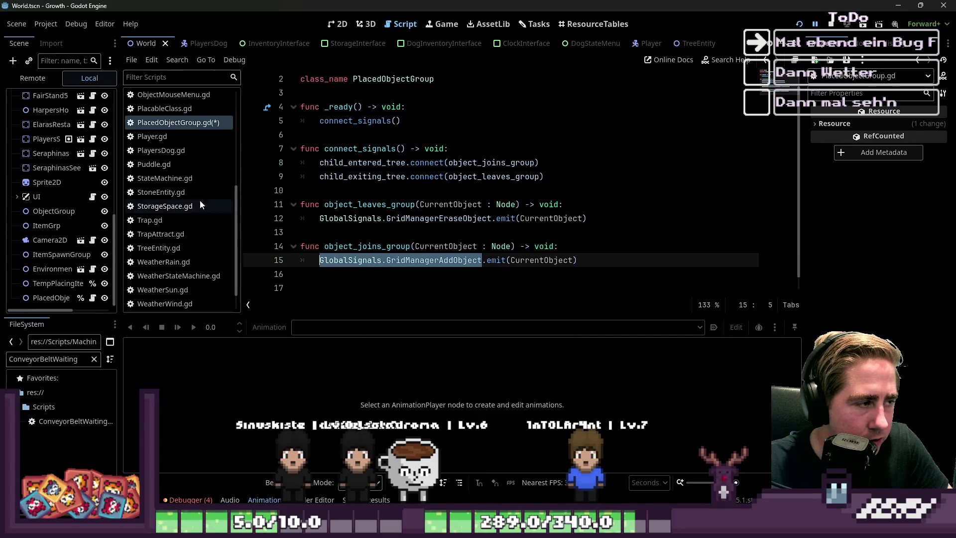
pyautogui.click(302, 221)
pyautogui.hotkey('ctrl', 's')
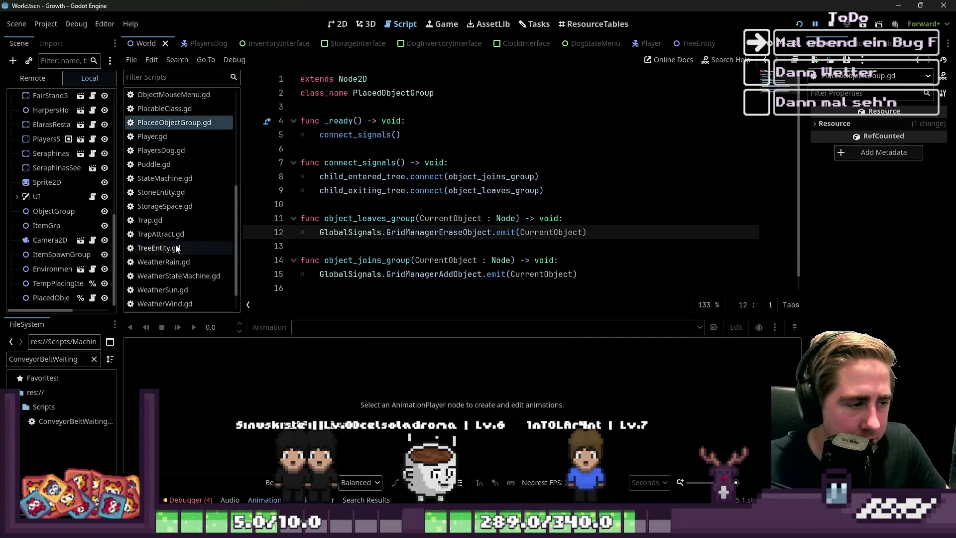
# Open ConveyorBeltWaiting.gd and place the caret on the empty line after enter().
pyautogui.scroll(2, 156, 228)
pyautogui.scroll(5, 155, 229)
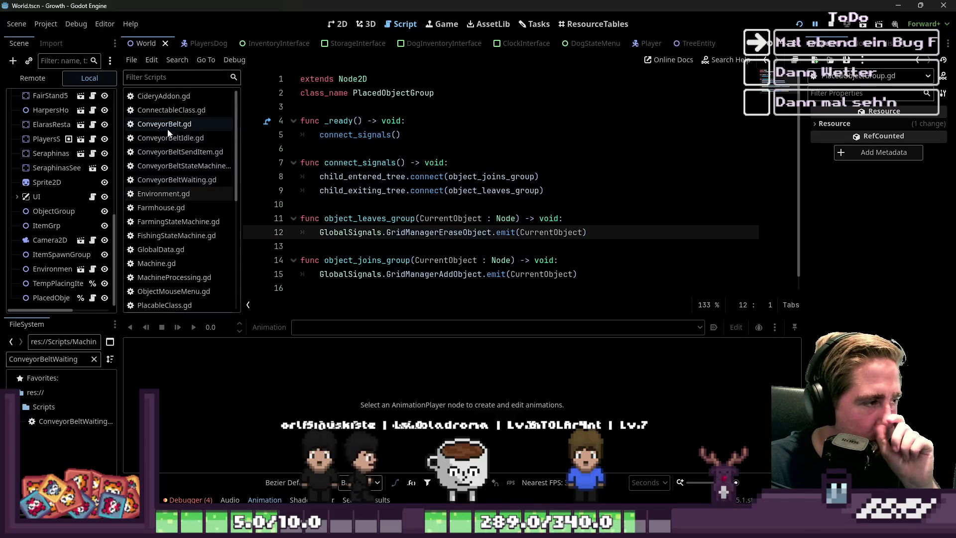
pyautogui.click(175, 124)
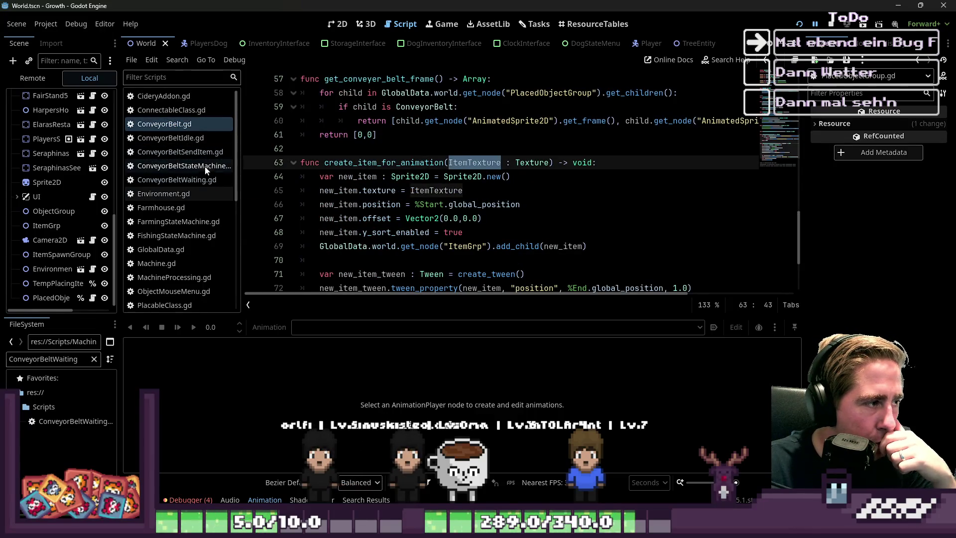
pyautogui.click(205, 181)
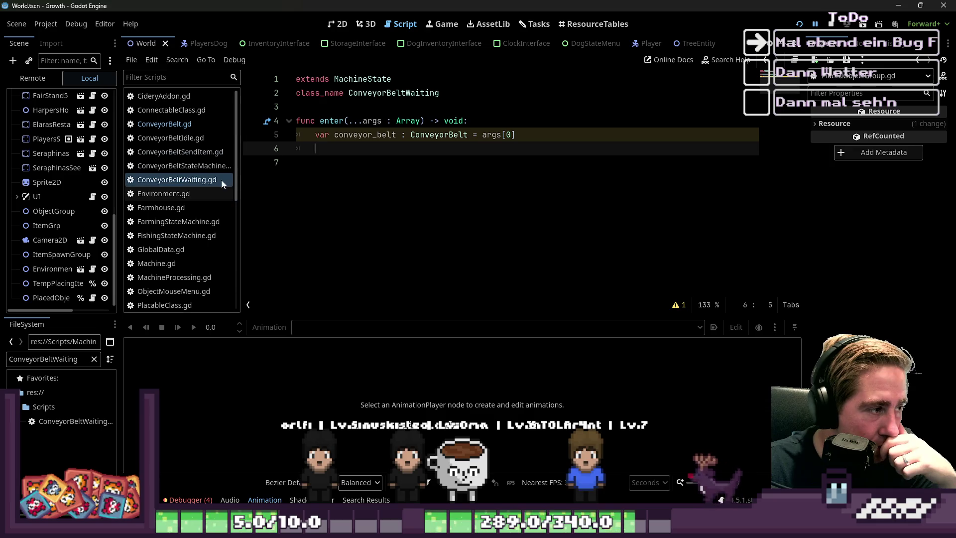
pyautogui.scroll(-2, 199, 182)
pyautogui.click(341, 25)
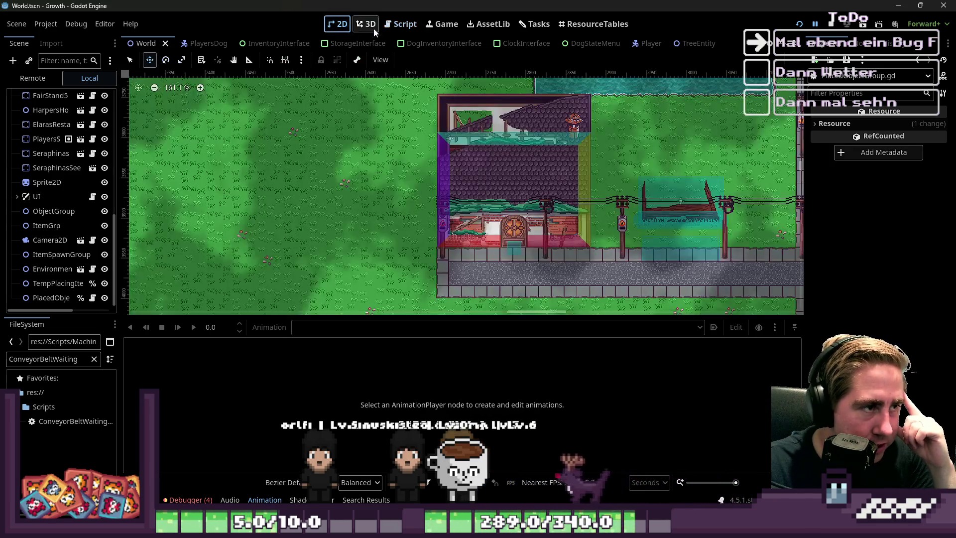
pyautogui.click(404, 28)
pyautogui.click(376, 172)
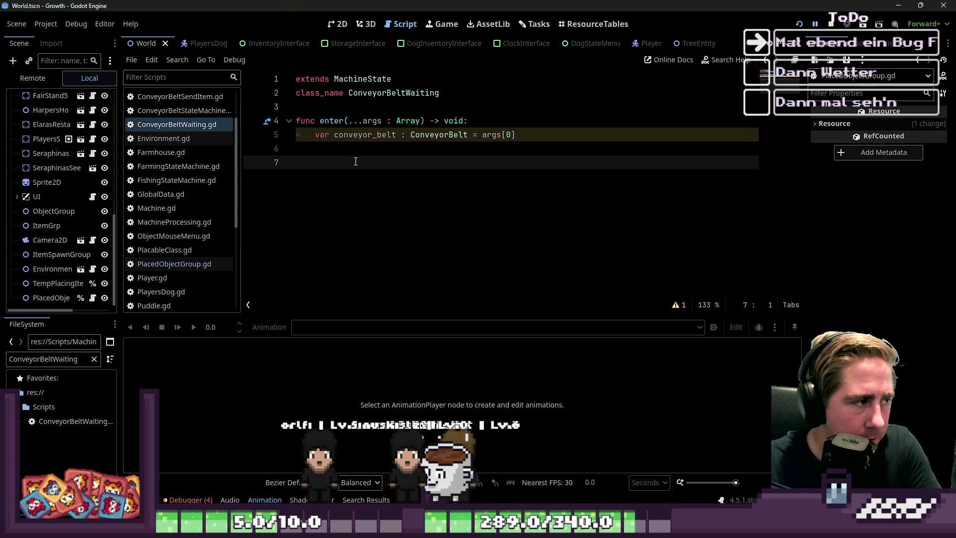
# In enter(), add GlobalSignals.GridManagerAddObject.connect(check_output_object) below the conveyor_belt line.
pyautogui.press('BackSpace')
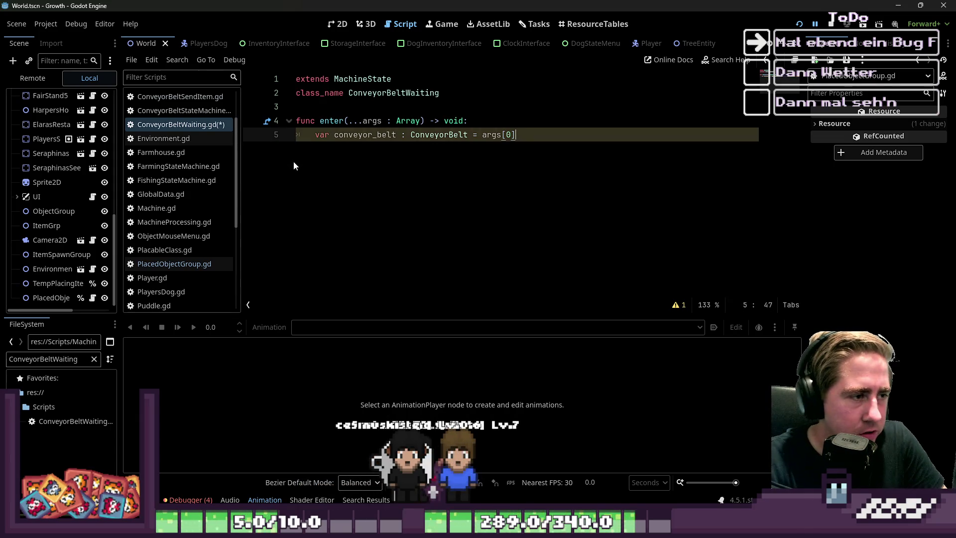
pyautogui.press('Up')
pyautogui.press('Down')
pyautogui.press('Return')
pyautogui.hotkey('ctrl', 'v')
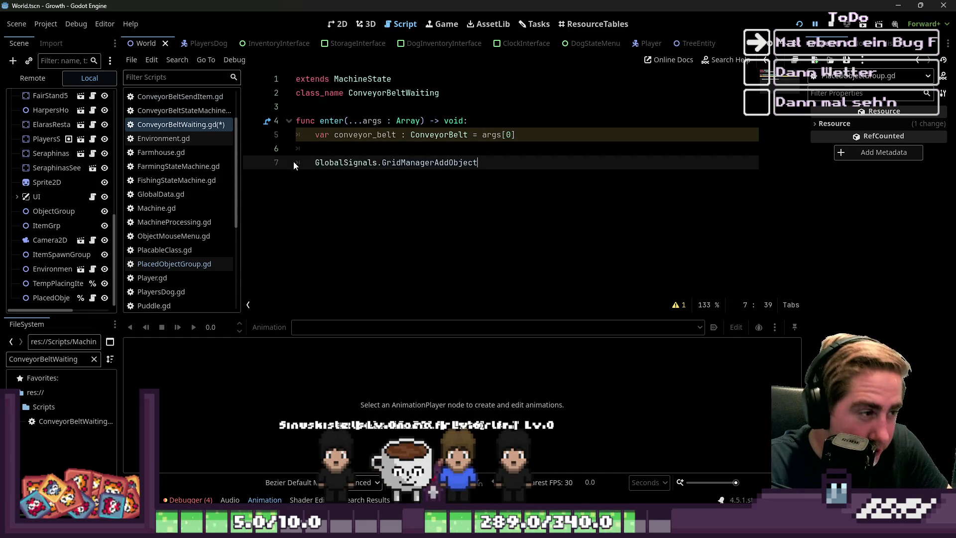
pyautogui.write('.co')
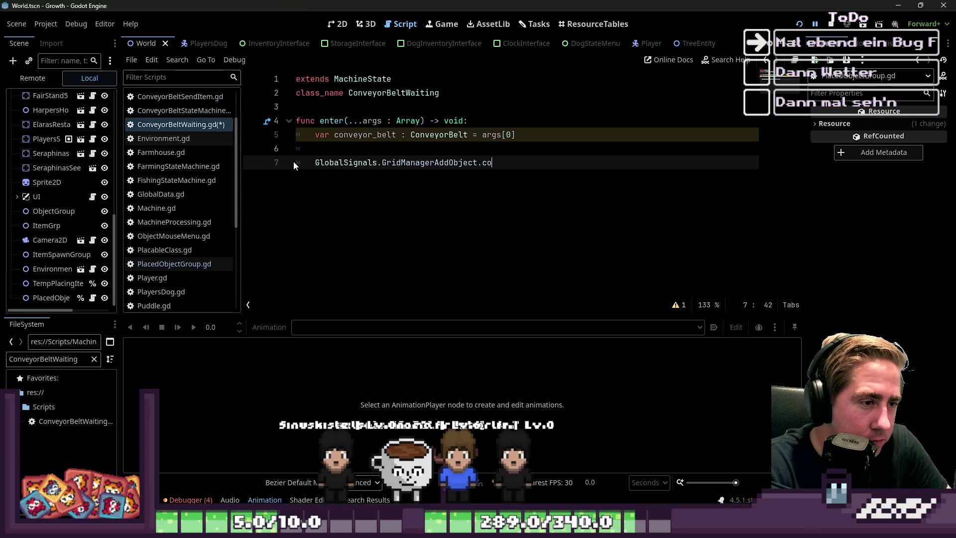
pyautogui.write('"')
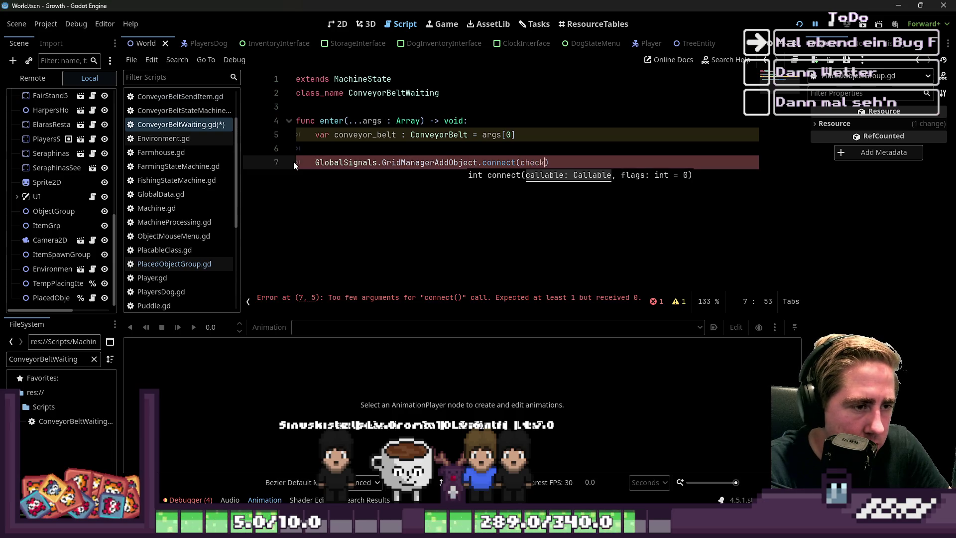
pyautogui.write('_')
pyautogui.write('tput_ob')
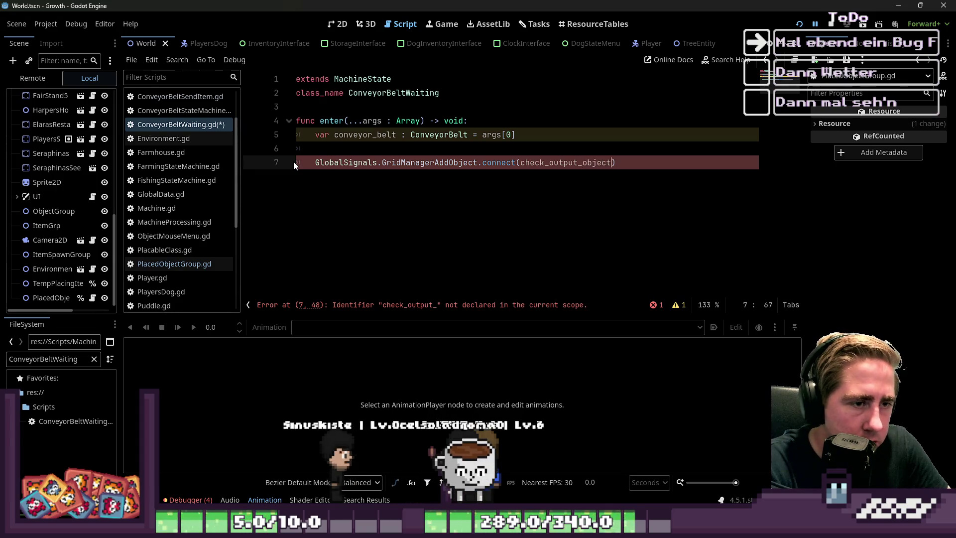
pyautogui.write('ject')
pyautogui.hotkey('ctrl', 'shift', 'Left')
pyautogui.press('Left')
pyautogui.press('Right')
pyautogui.press('Right')
pyautogui.press('Right')
pyautogui.press('Right')
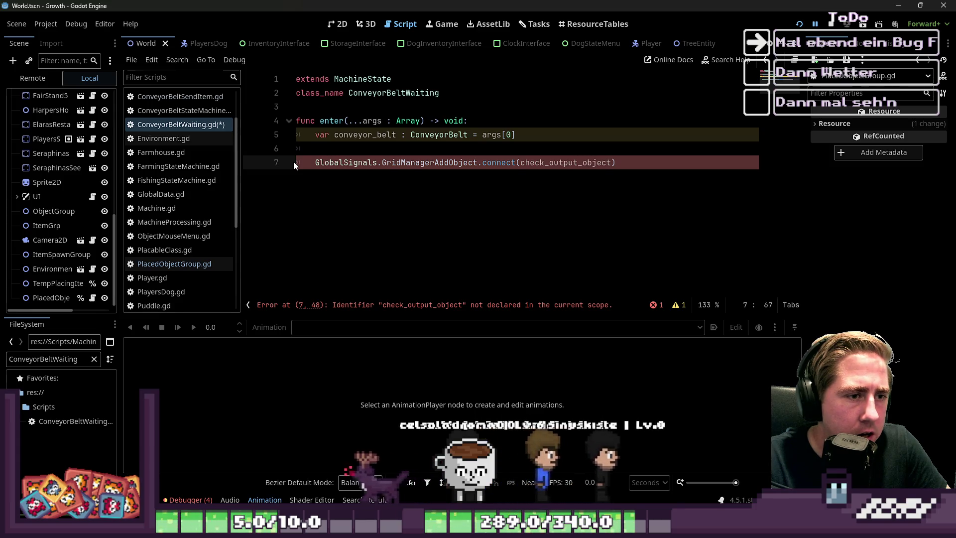
pyautogui.press('Return')
# Begin func check_output_object with a NewPlacedObject : PlacableObject parameter.
pyautogui.press('BackSpace')
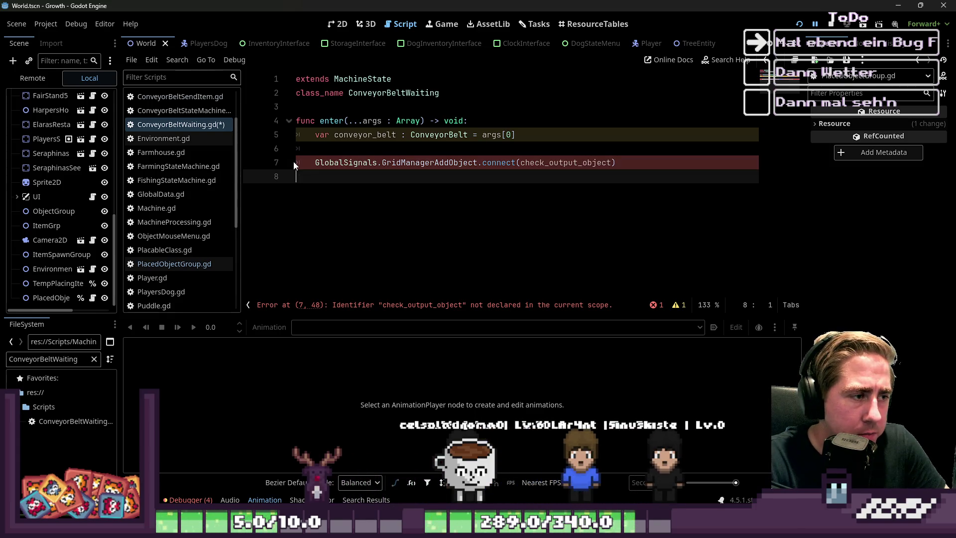
pyautogui.press('Return')
pyautogui.write('func check_output_object(NewPlacedObject :')
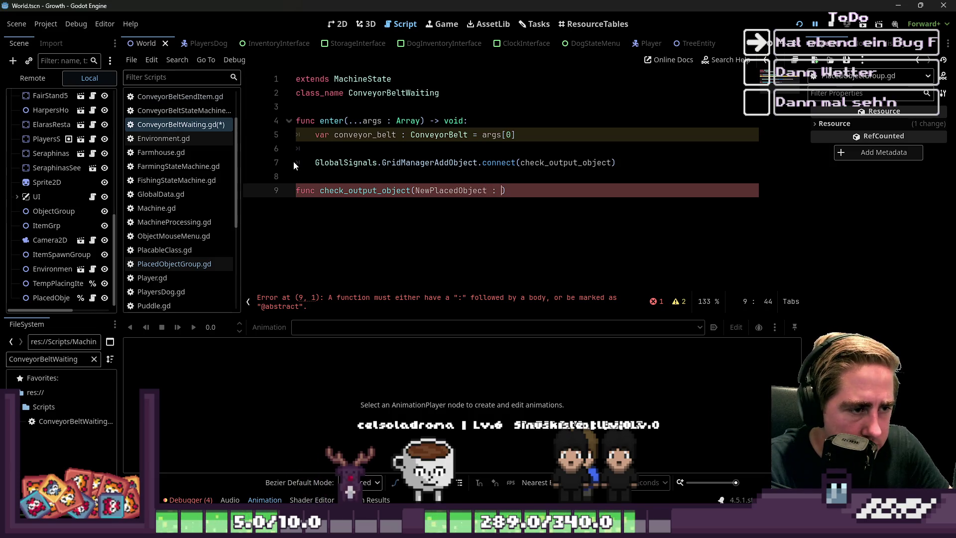
pyautogui.press('BackSpace')
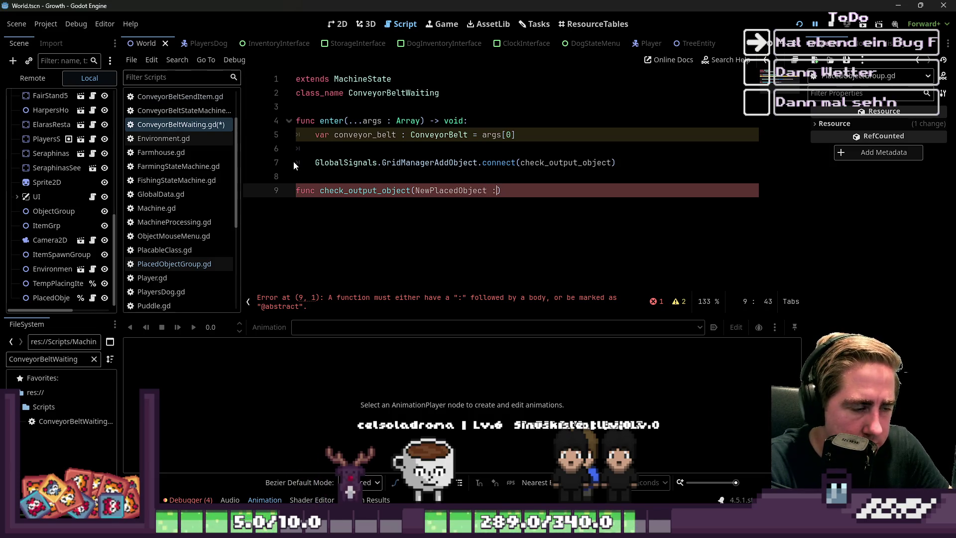
pyautogui.press('Left')
pyautogui.press('BackSpace')
pyautogui.press('Right')
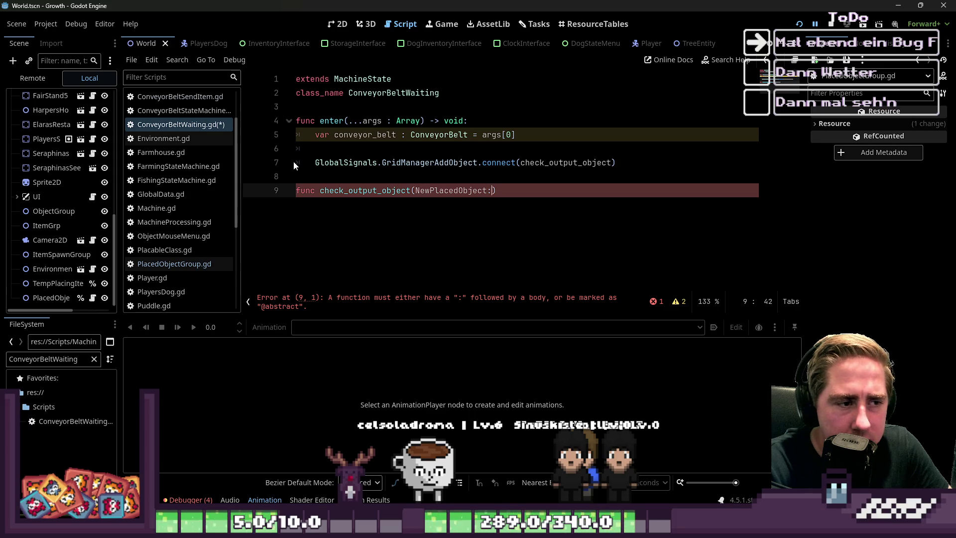
pyautogui.write(' Placa')
pyautogui.press('Return')
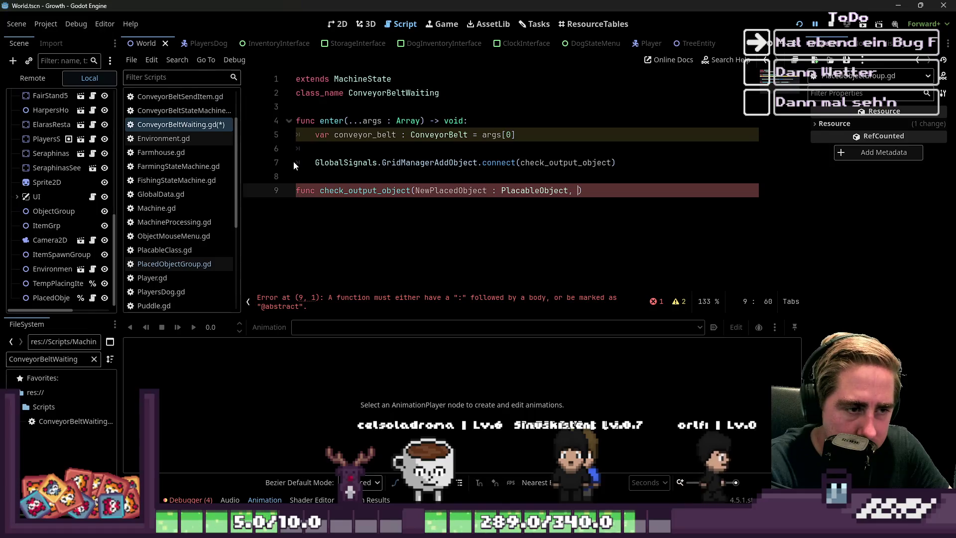
# Add a conveyor_belt : ConveyorBelt parameter, -> void return type, and a pass body.
pyautogui.write(', ')
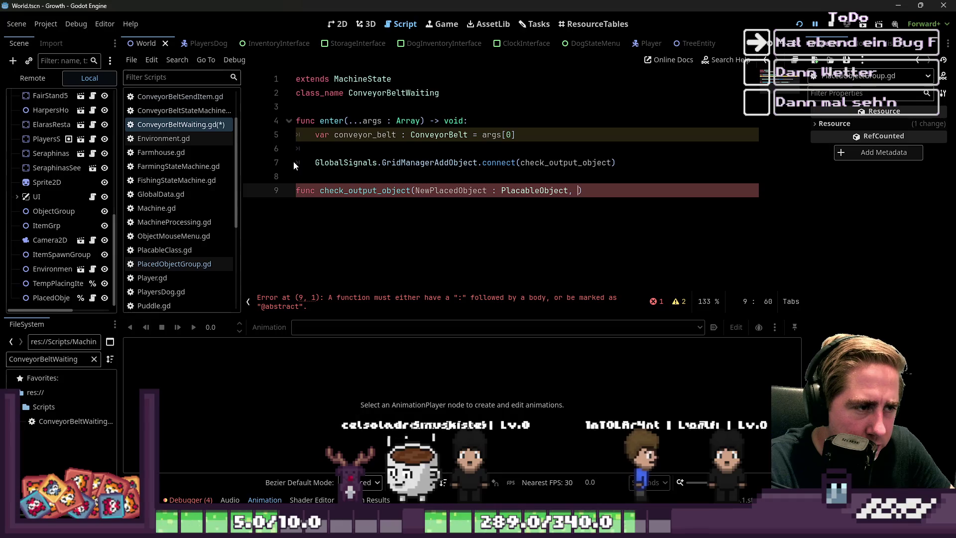
pyautogui.write('c')
pyautogui.write('onveyor_belt : Co')
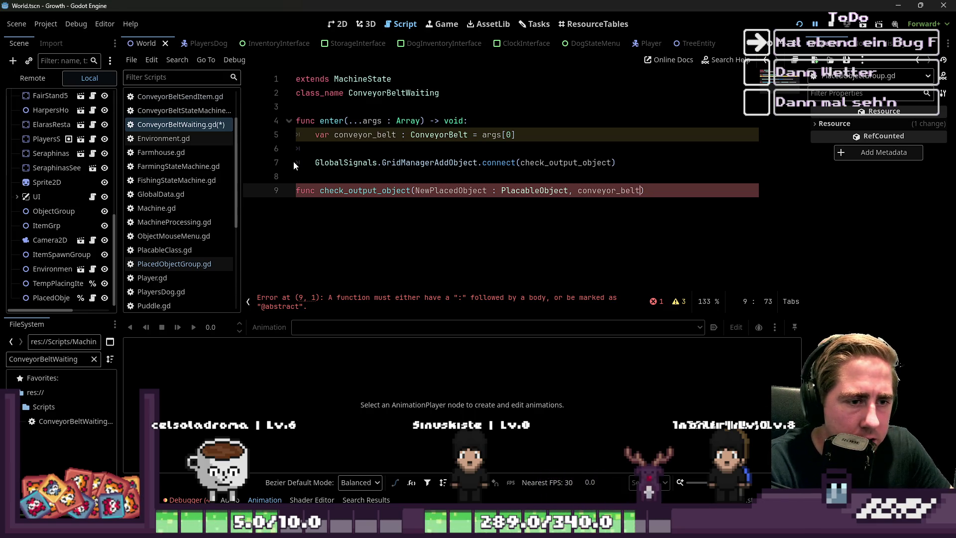
pyautogui.write('nveyorBelt')
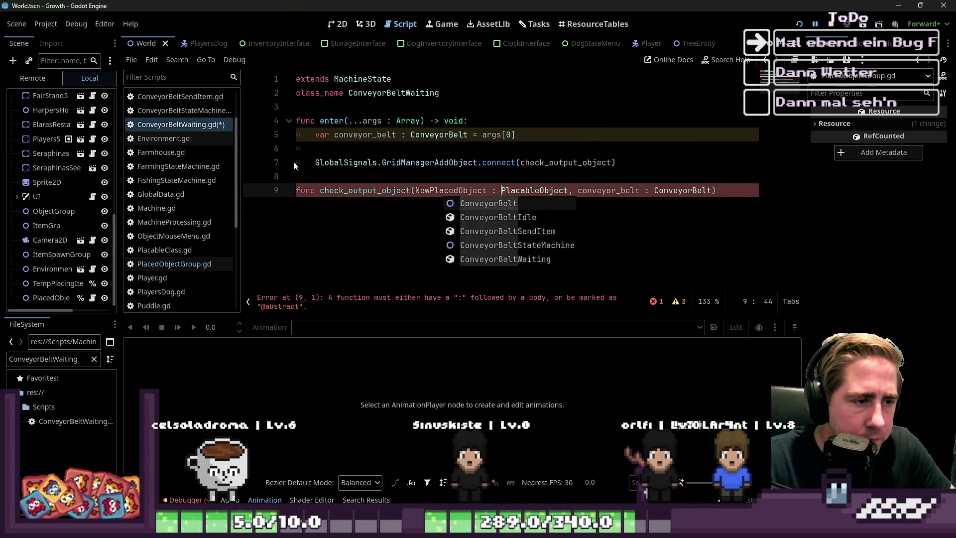
pyautogui.write(') -> void.')
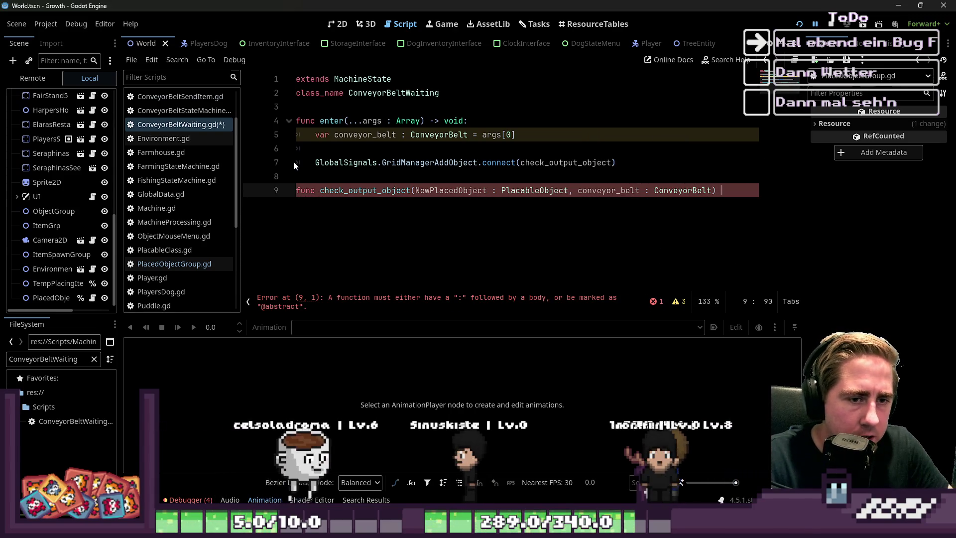
pyautogui.press('BackSpace')
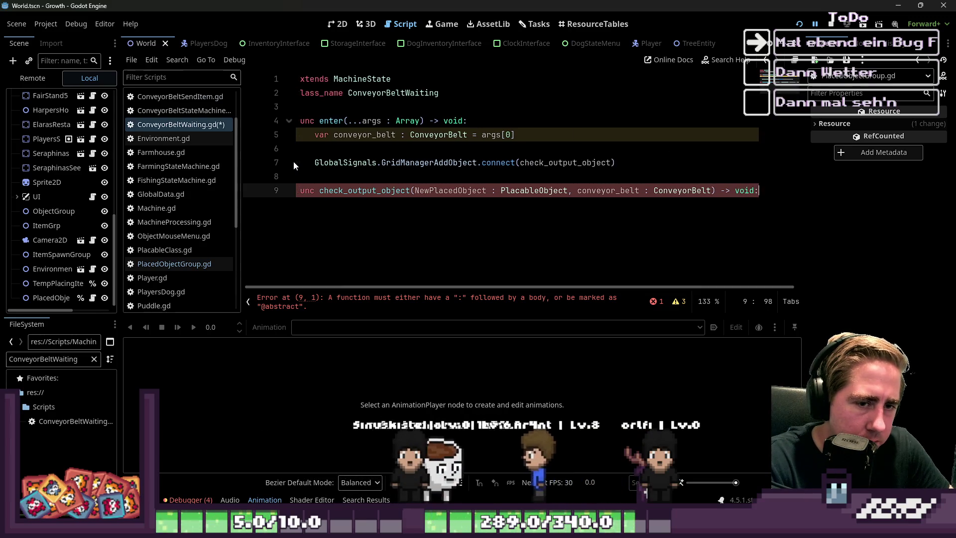
pyautogui.write(':')
pyautogui.press('Return')
pyautogui.write('pass')
pyautogui.press('Return')
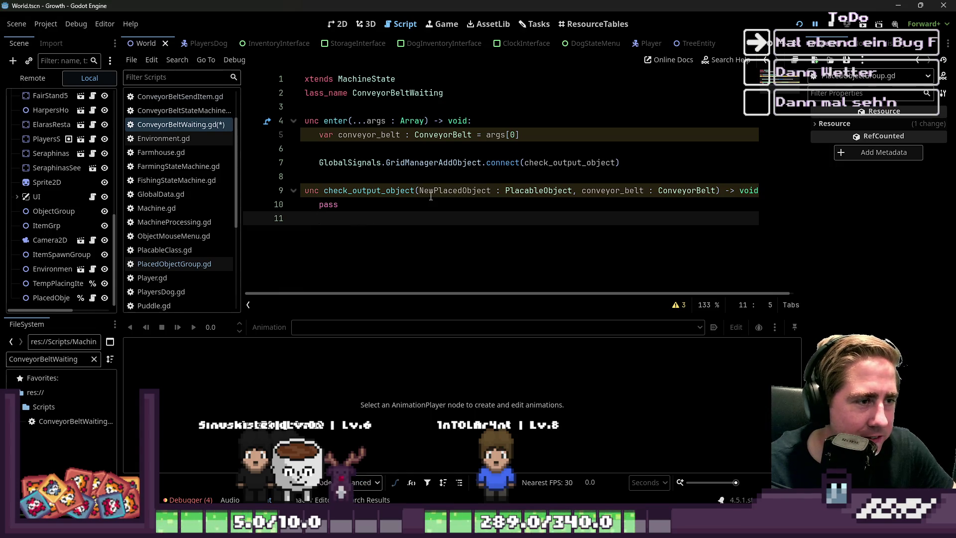
pyautogui.doubleClick(369, 135)
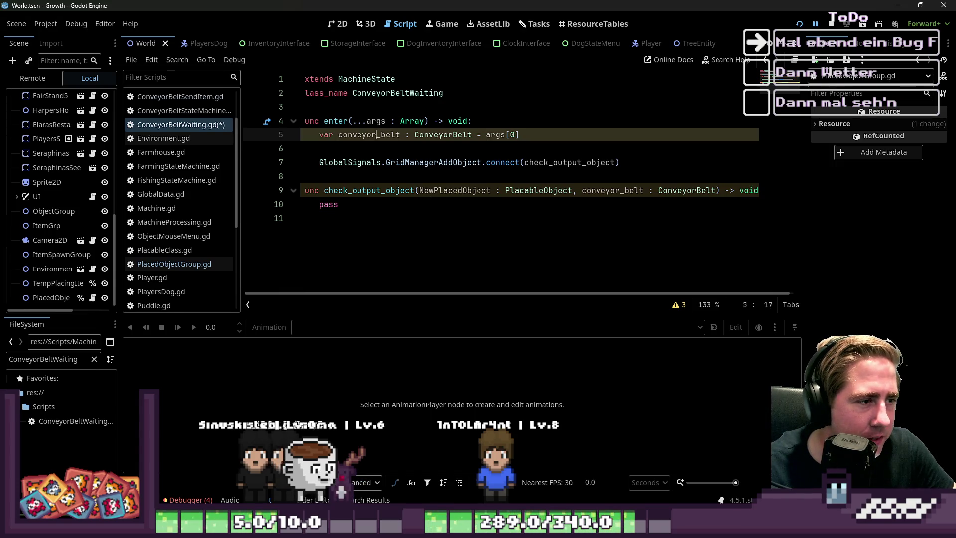
# Change the connect call to check_output_object.bind(conveyor_belt) and save ConveyorBeltWaiting.gd.
pyautogui.click(635, 161)
pyautogui.write('.bi')
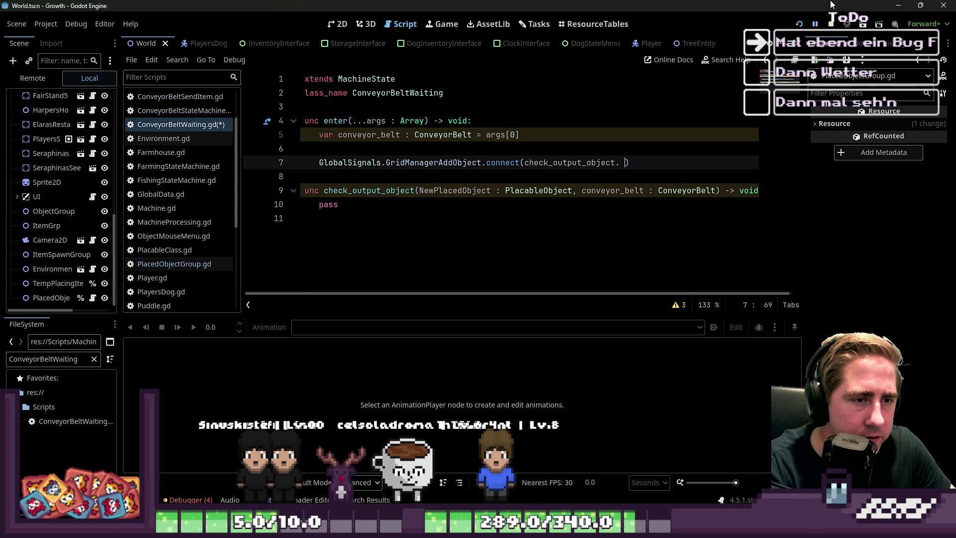
pyautogui.write('nd(conveyor_belt')
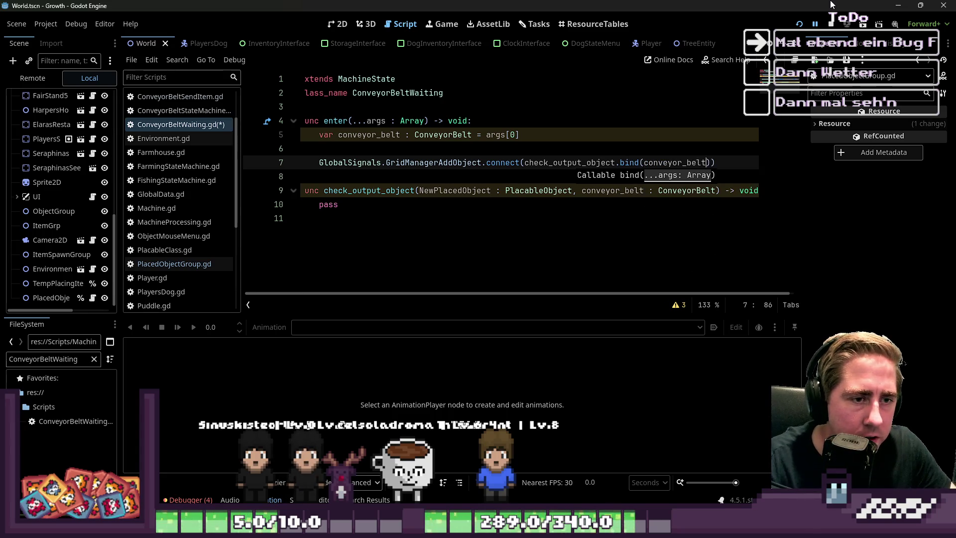
pyautogui.click(321, 218)
pyautogui.hotkey('ctrl', 's')
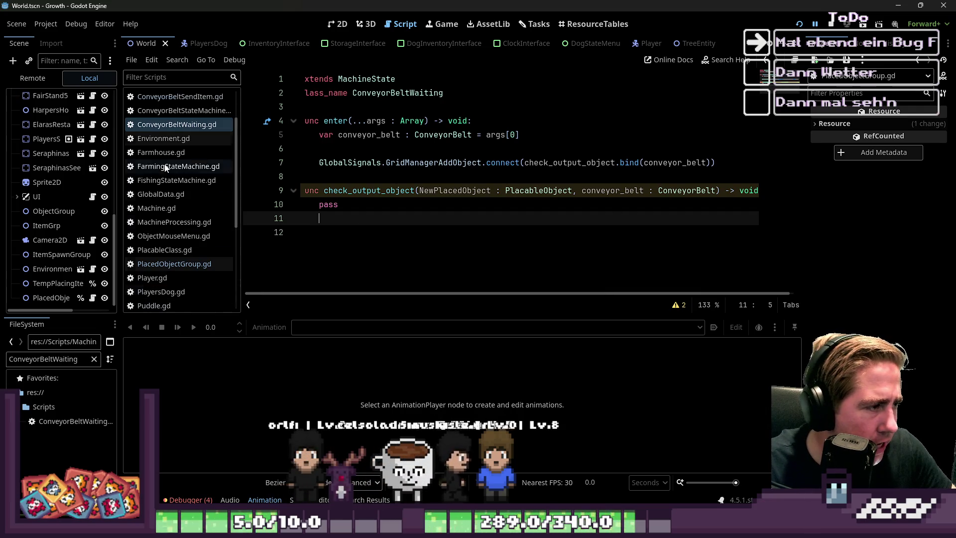
pyautogui.scroll(2, 170, 138)
pyautogui.click(172, 152)
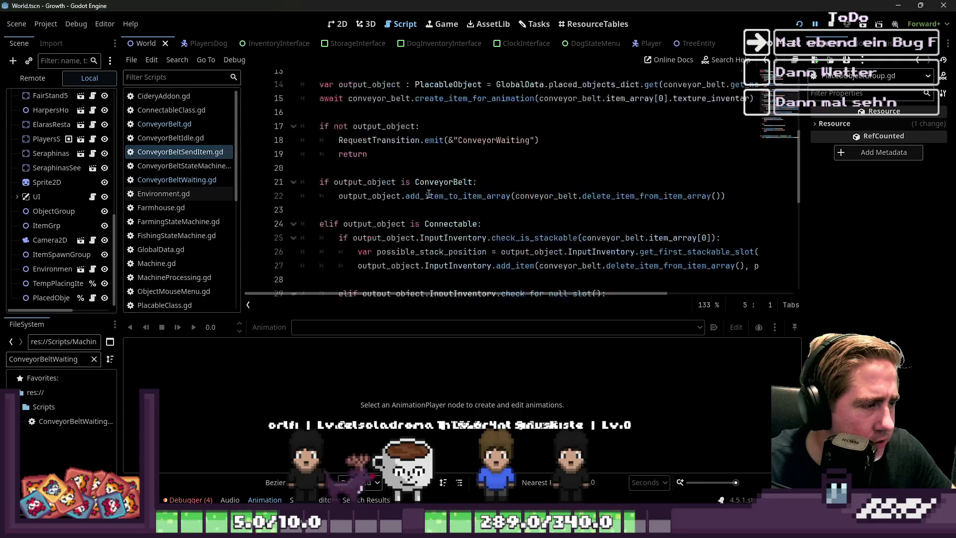
pyautogui.scroll(-5, 391, 199)
pyautogui.click(391, 248)
pyautogui.click(393, 274)
pyautogui.scroll(10, 395, 234)
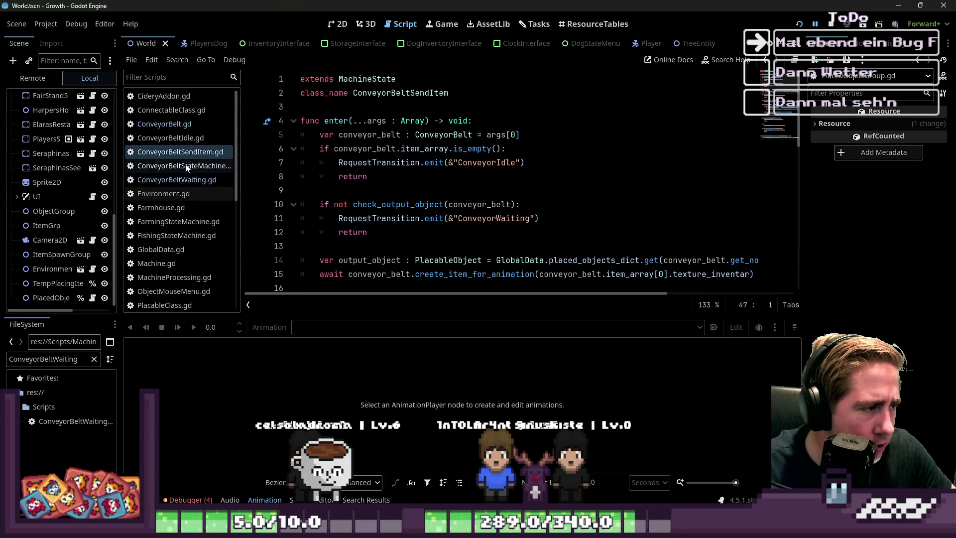
pyautogui.click(179, 125)
pyautogui.click(405, 204)
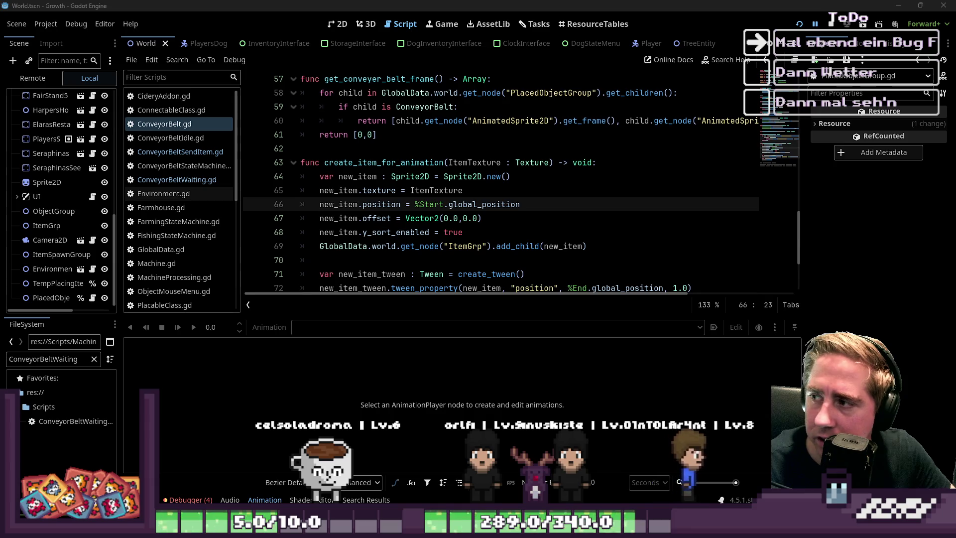
pyautogui.doubleClick(373, 163)
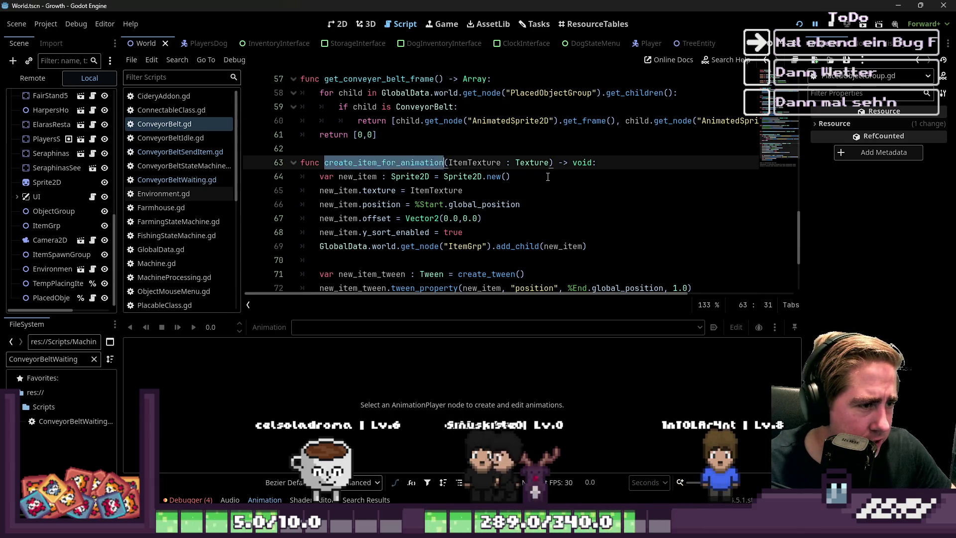
pyautogui.scroll(-2, 548, 176)
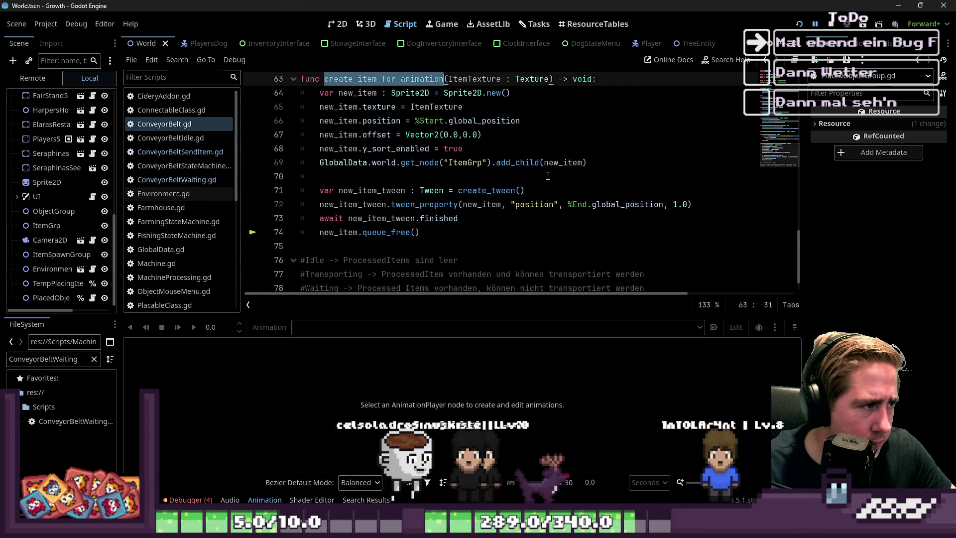
pyautogui.click(186, 179)
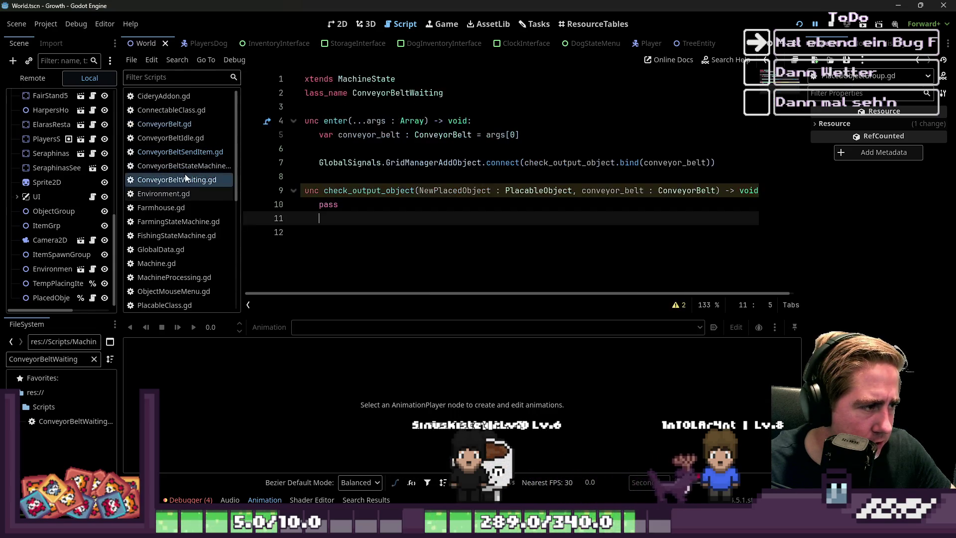
# Replace the pass line with var output_position = conveyor_belt.get_node("OutputMarker").
pyautogui.moveTo(403, 222); pyautogui.dragTo(291, 202)
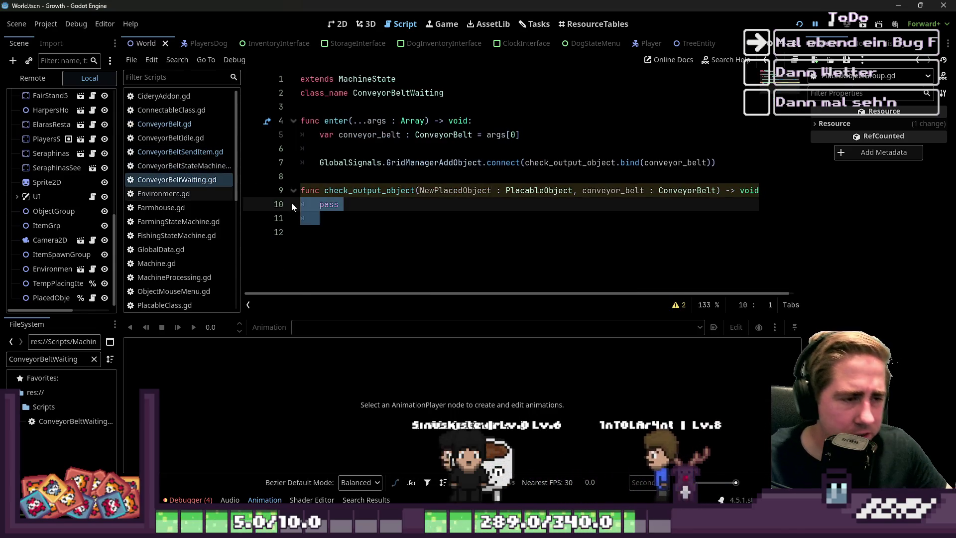
pyautogui.press('BackSpace')
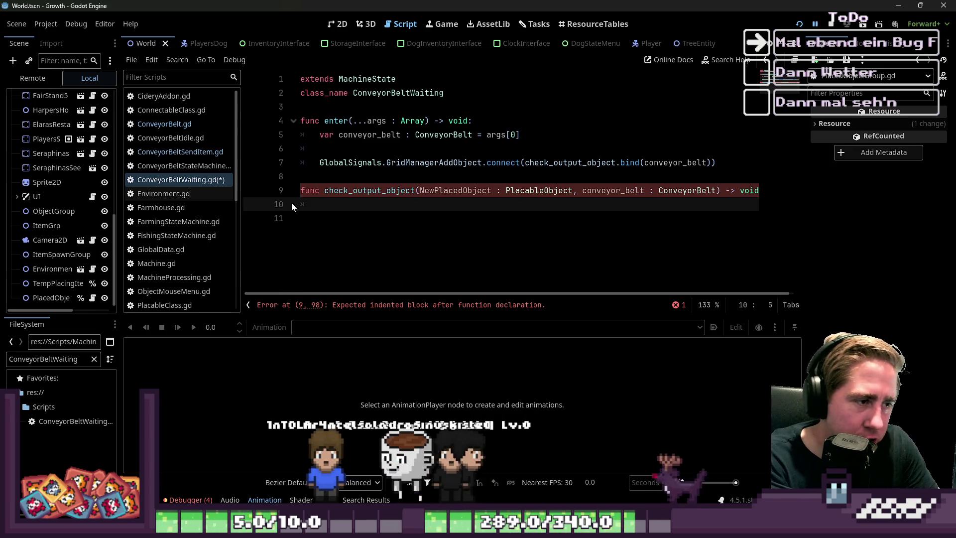
pyautogui.write('var')
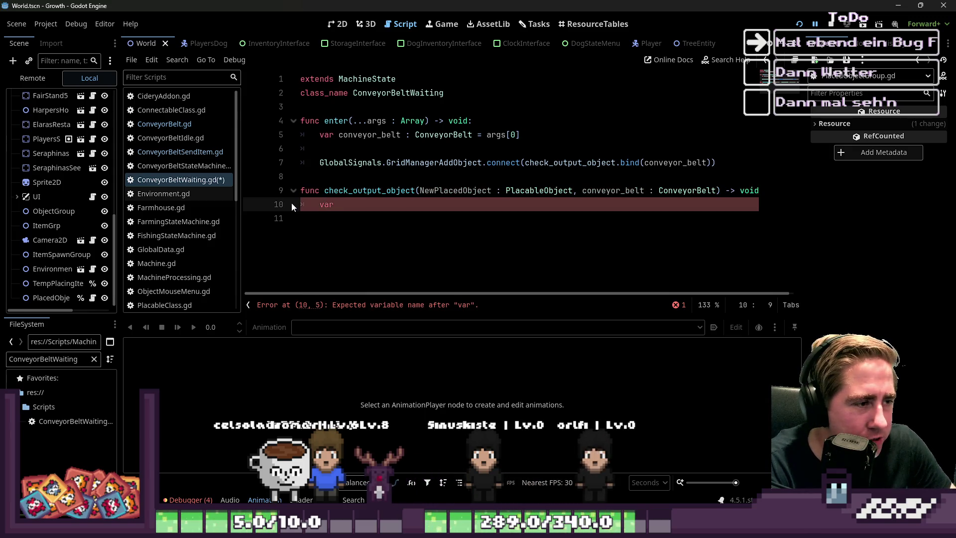
pyautogui.write('output_')
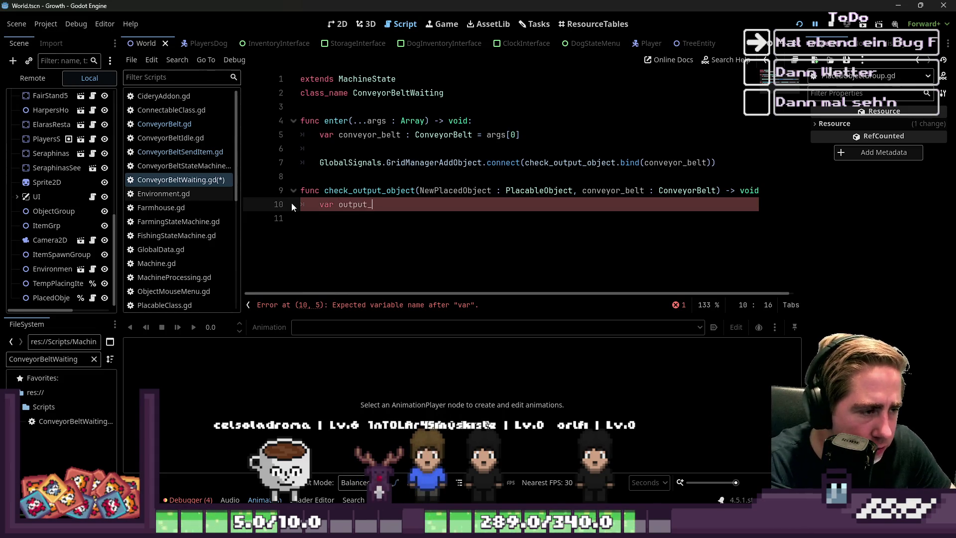
pyautogui.write('positi')
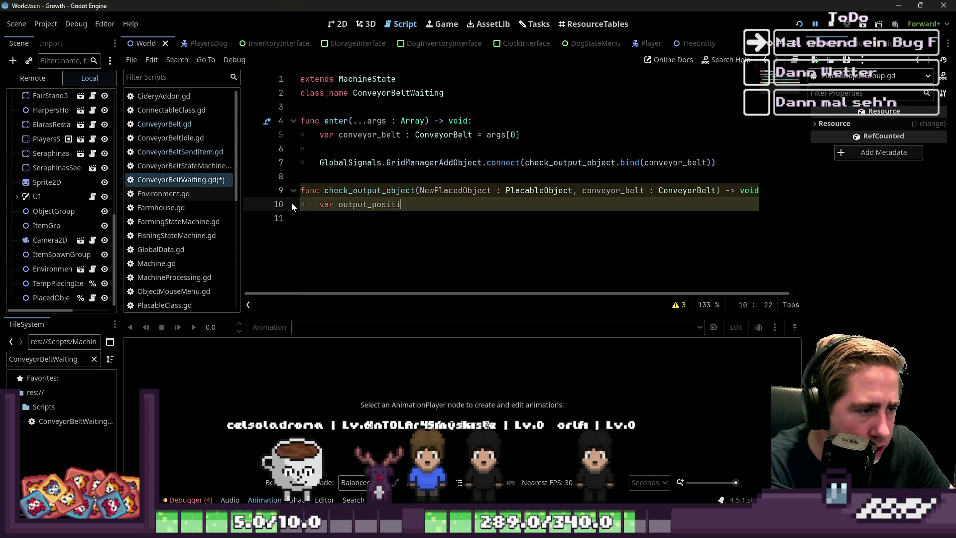
pyautogui.write('on = ')
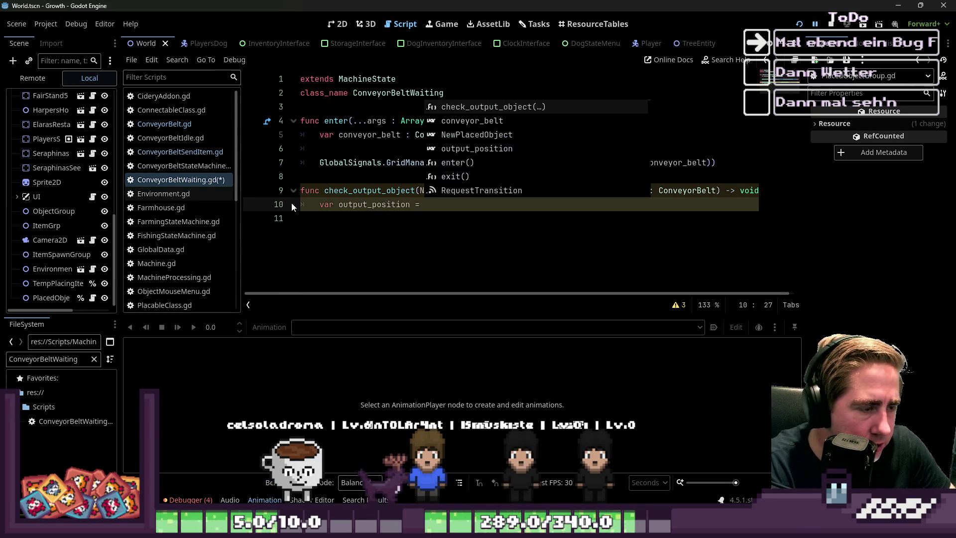
pyautogui.write('conveyor_belt.')
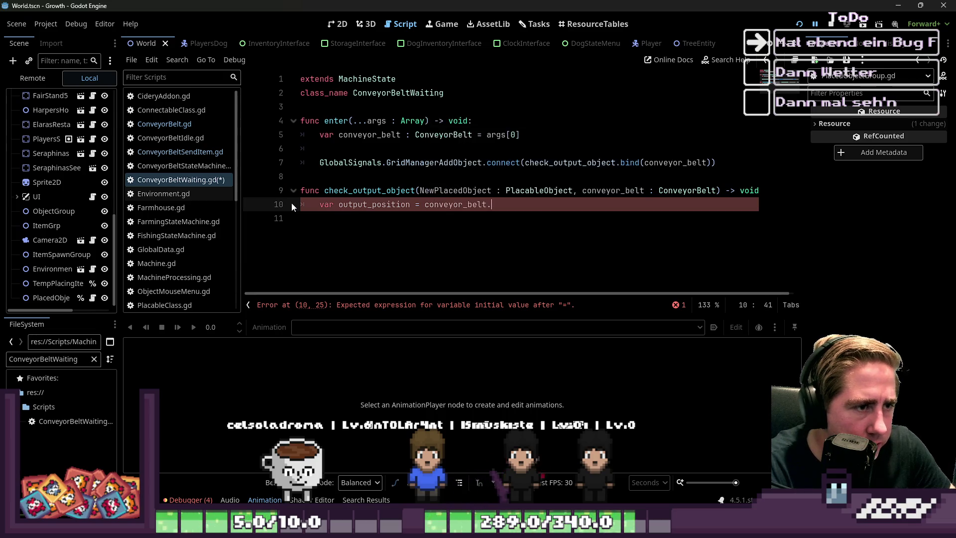
pyautogui.write('get_node("')
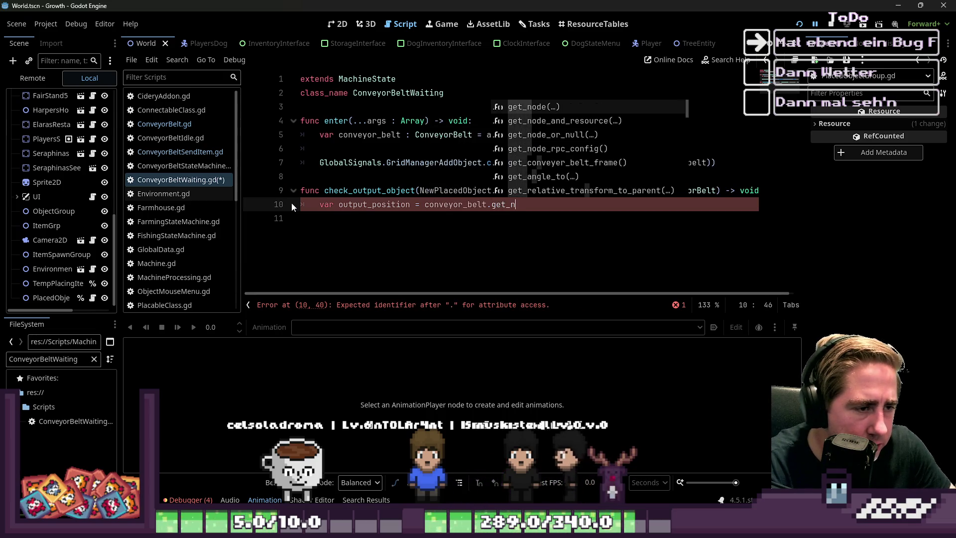
pyautogui.press('Escape')
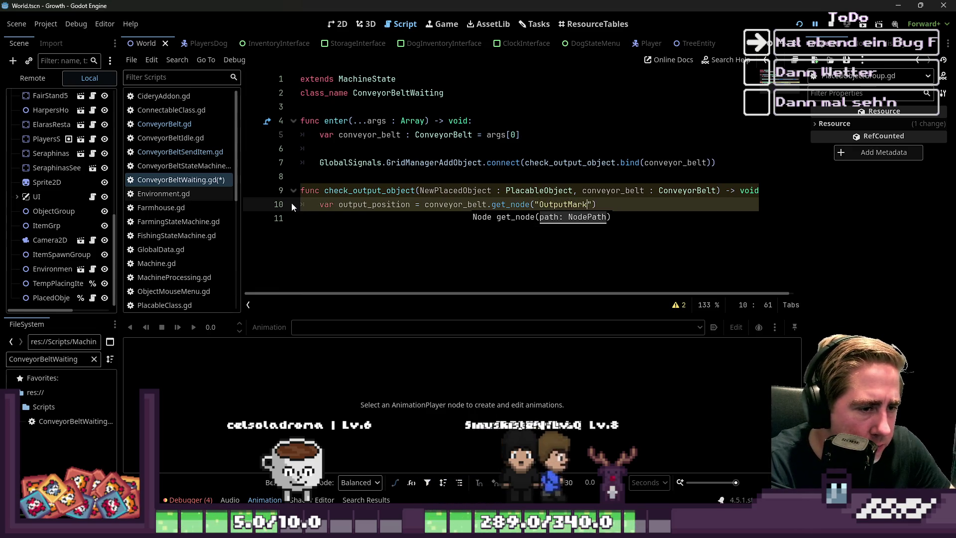
# Finish the line with .global_position, then begin comparing NewPlacedObject.global_position == output_position.
pyautogui.write('position')
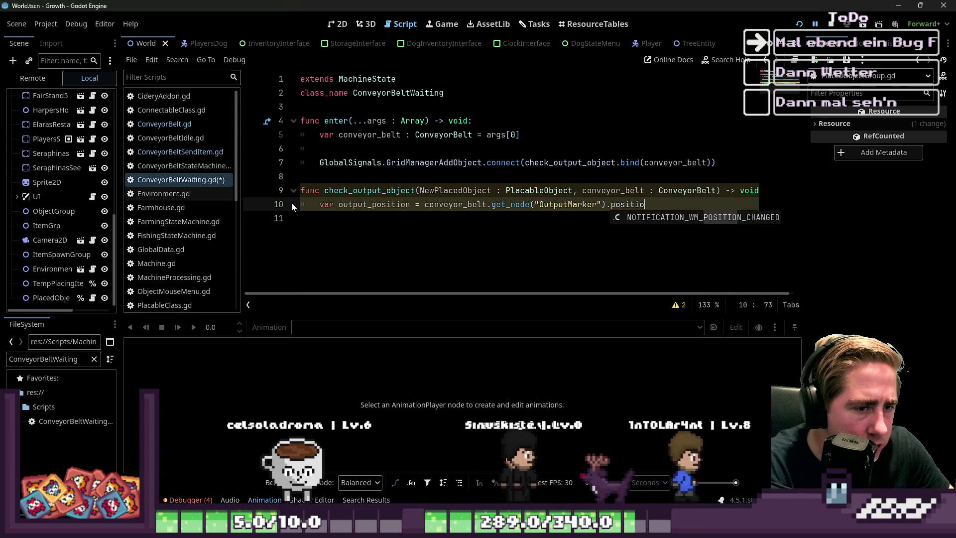
pyautogui.write('globalk')
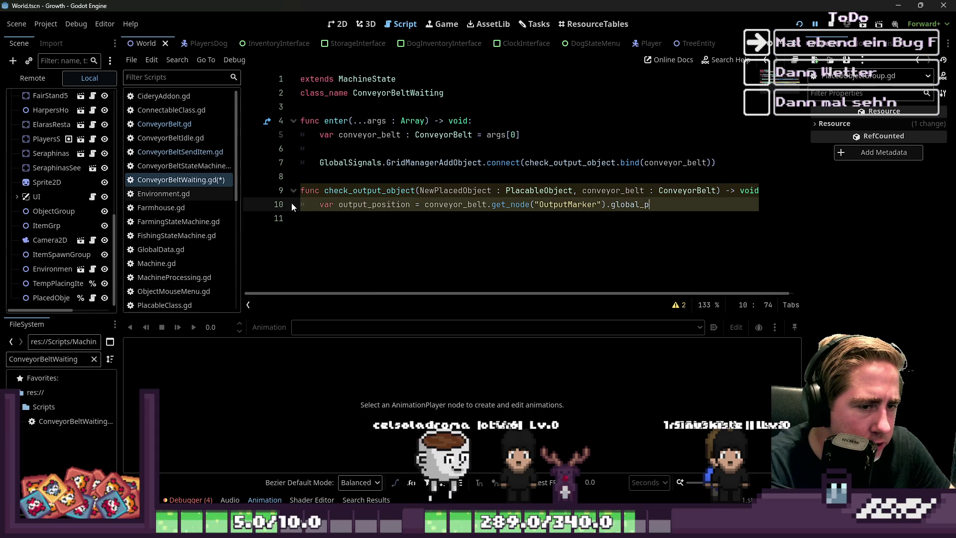
pyautogui.press('BackSpace')
pyautogui.write('_position')
pyautogui.press('Return')
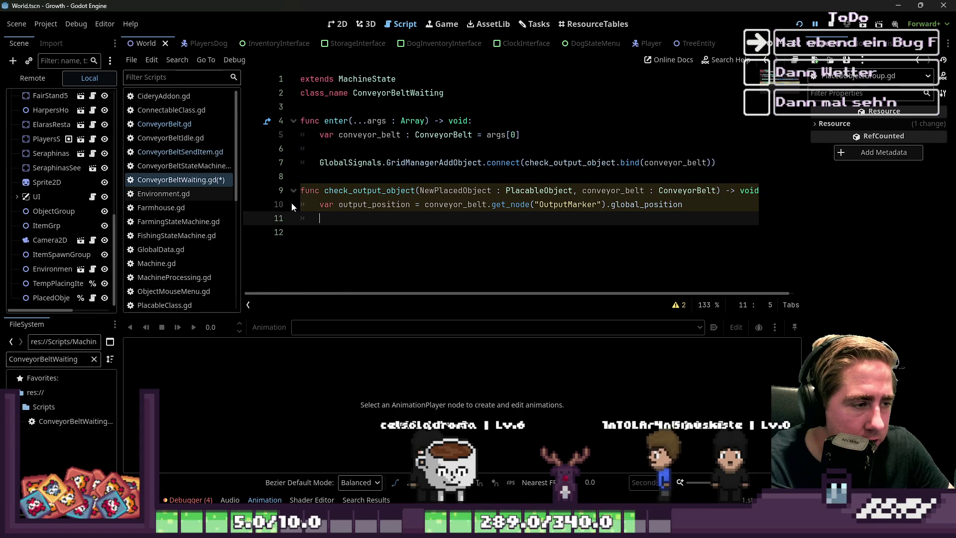
pyautogui.write('if NewPlacedObject.')
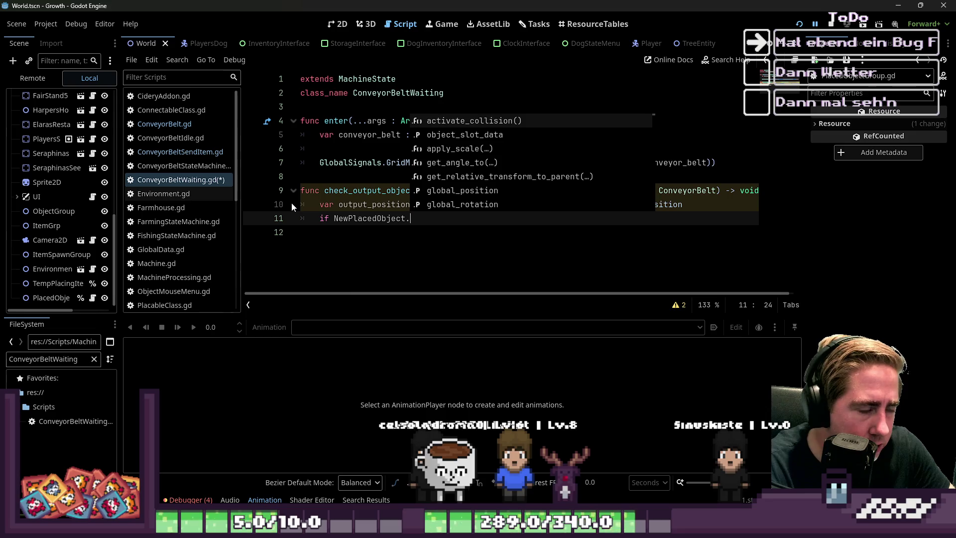
pyautogui.write('global_position == output_position:')
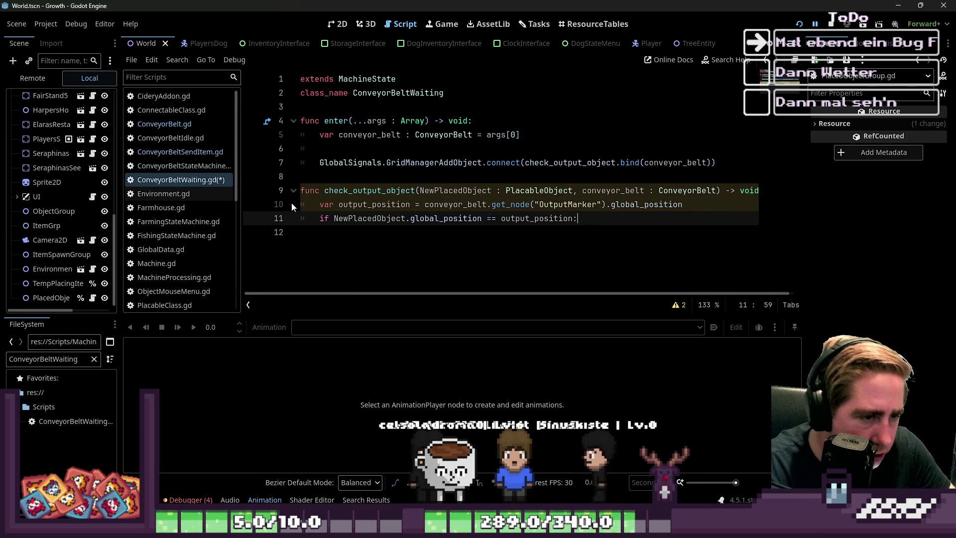
# Give the if an indented body, dropping a started conveyor_belt line in favour of pass.
pyautogui.press('Return')
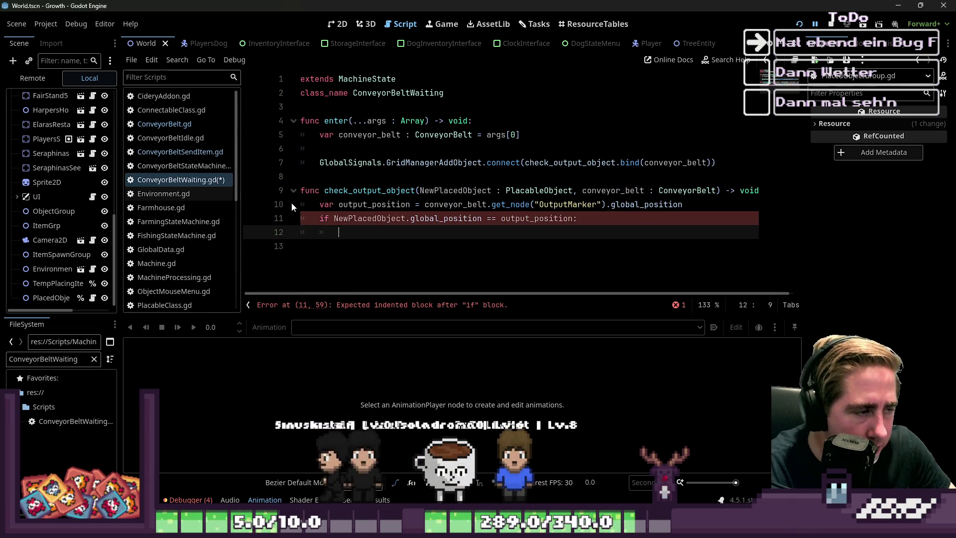
pyautogui.write('co')
pyautogui.press('Return')
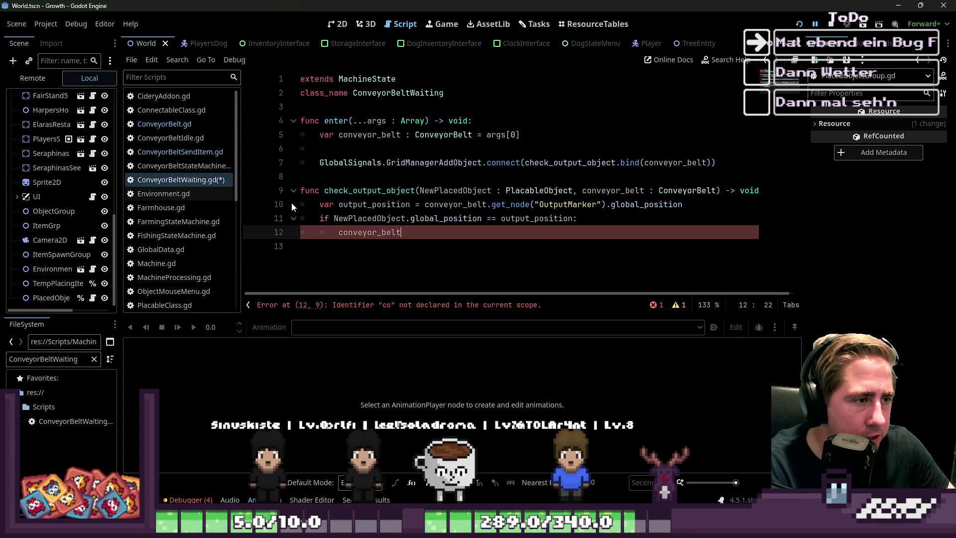
pyautogui.write('.')
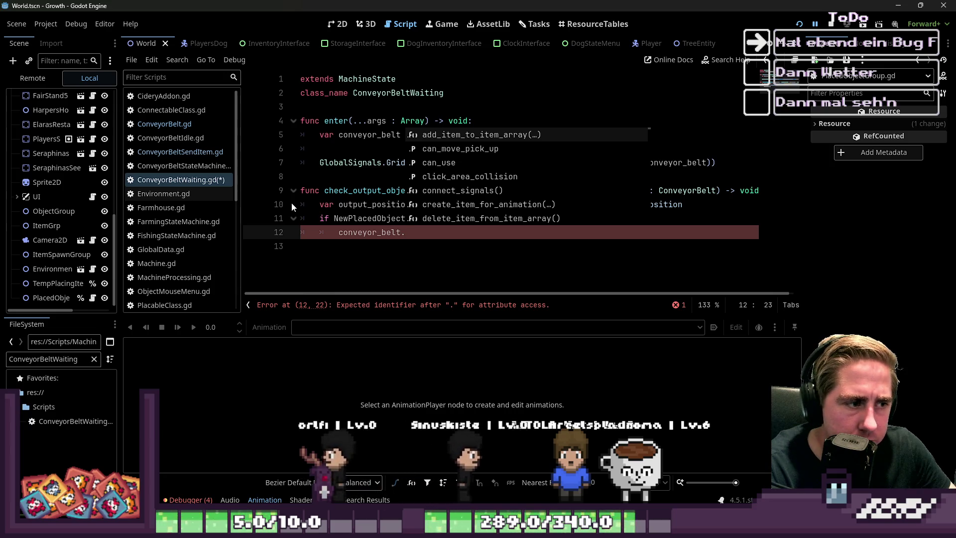
pyautogui.write('out')
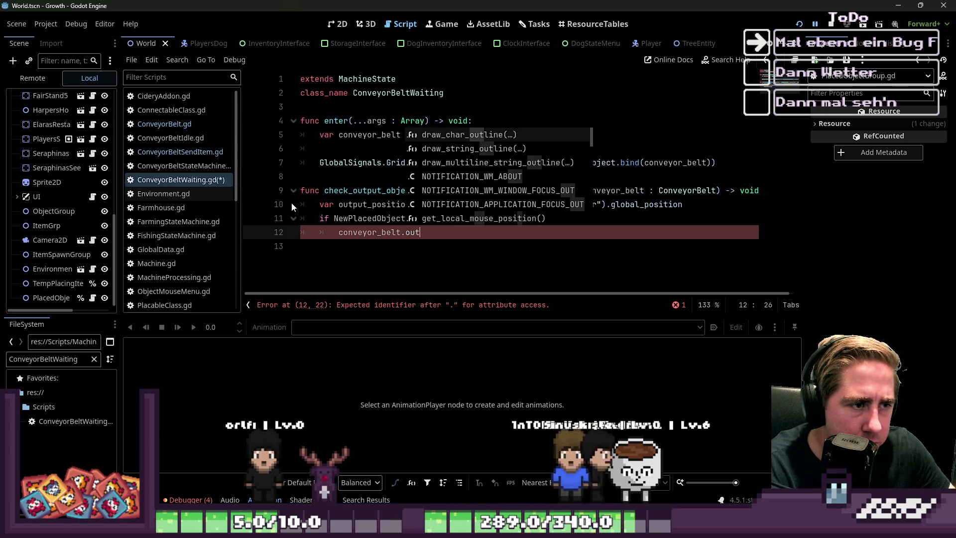
pyautogui.press('BackSpace')
pyautogui.press('BackSpace')
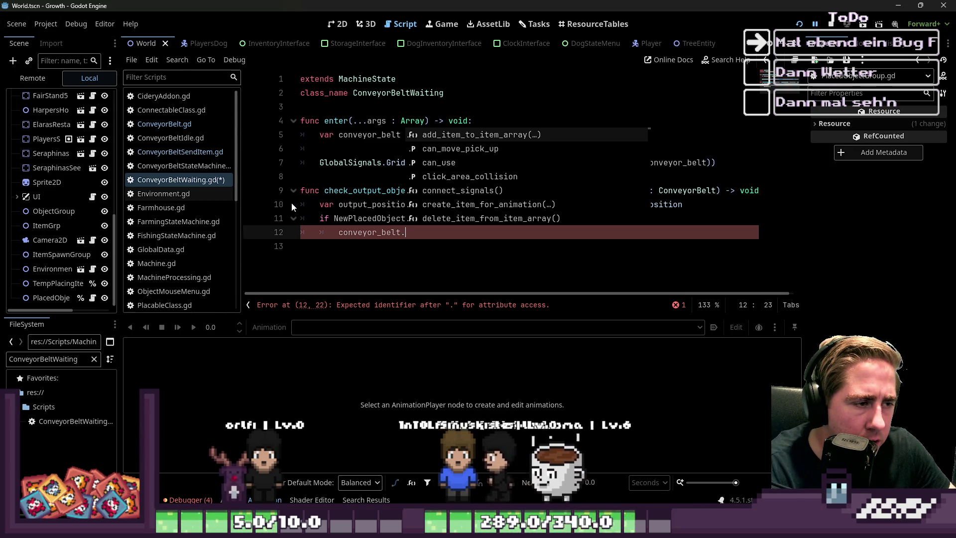
pyautogui.press('Escape')
pyautogui.hotkey('ctrl', 'BackSpace')
pyautogui.hotkey('ctrl', 'BackSpace')
pyautogui.write('pass')
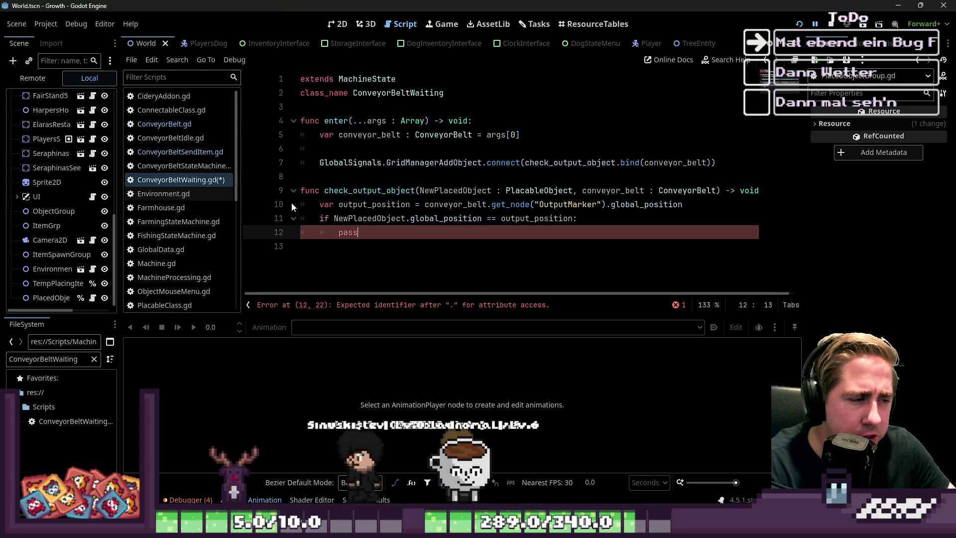